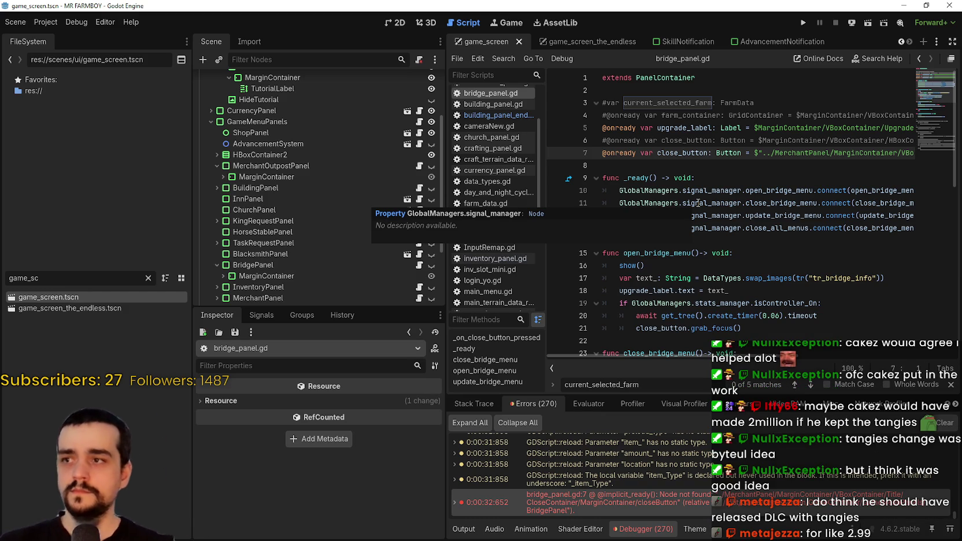
Expand BridgePanel's MarginContainer, then switch to the game_screen_the_endless scene with Ctrl+Tab
scroll(472, 283, "down", 3)
scroll(326, 199, "down", 3)
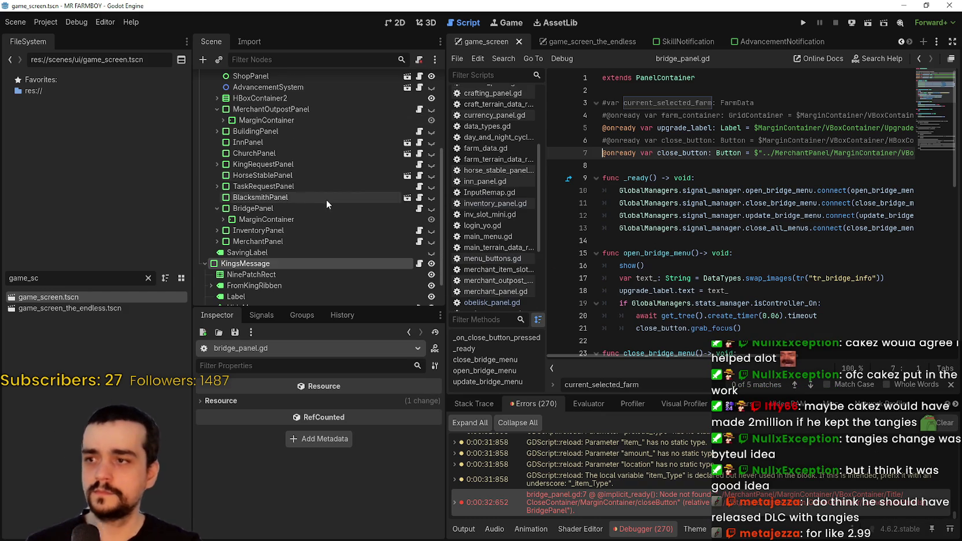
left_click(255, 198)
left_click(255, 219)
left_click(224, 219)
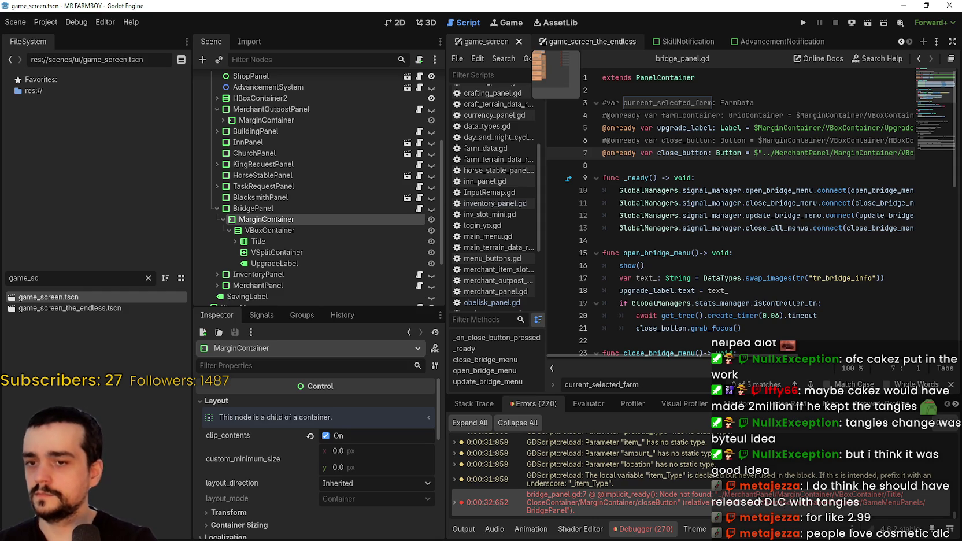
key("ctrl+Tab")
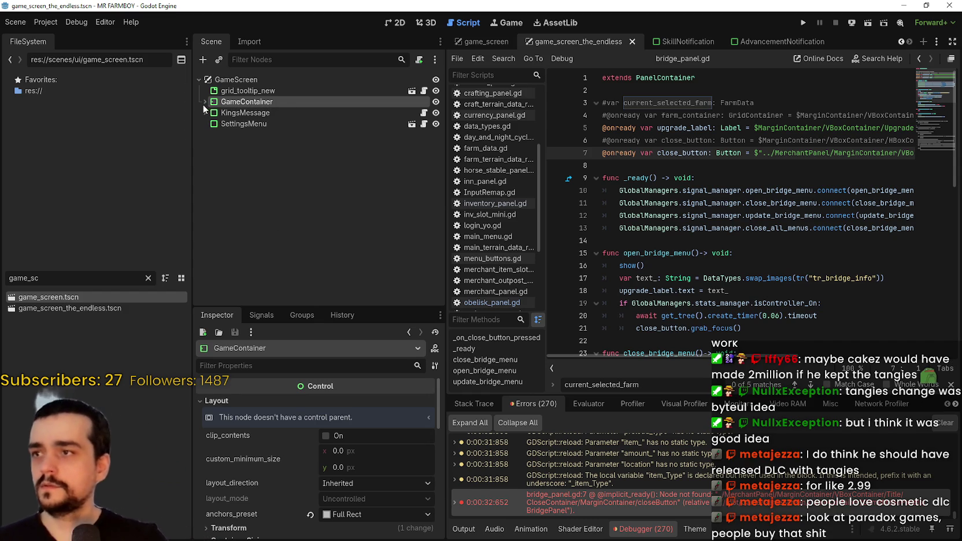
Browse the Editor and Debug menus without choosing anything
left_click(111, 22)
left_click(110, 21)
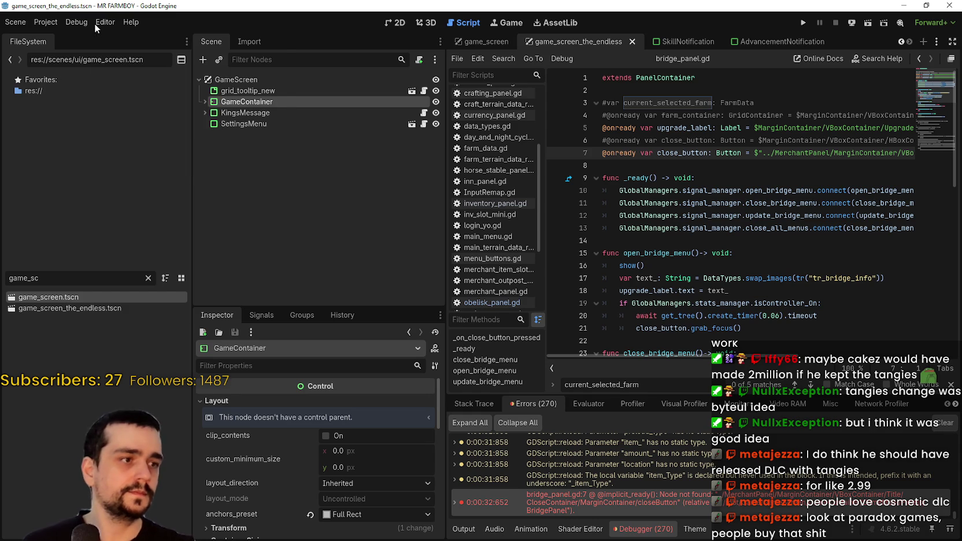
left_click(95, 25)
left_click(92, 24)
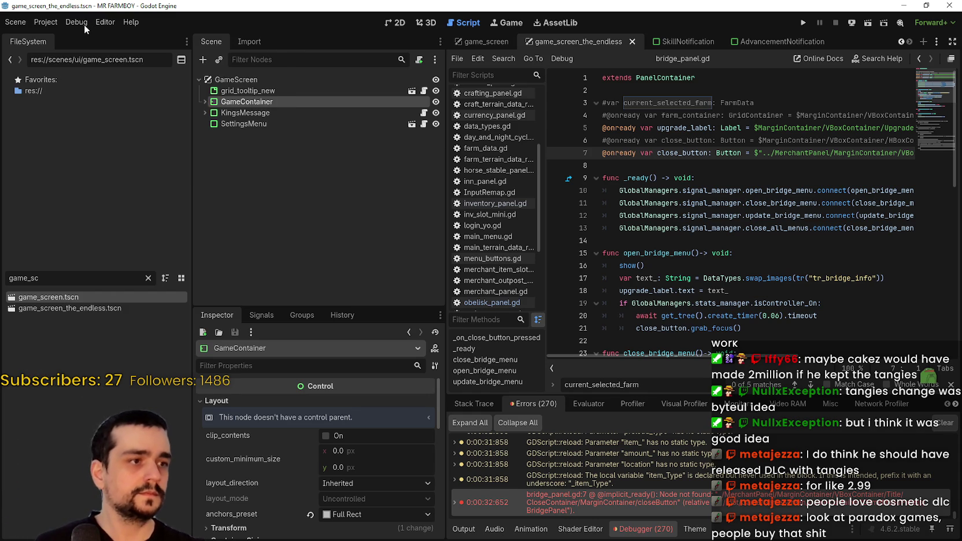
left_click(78, 22)
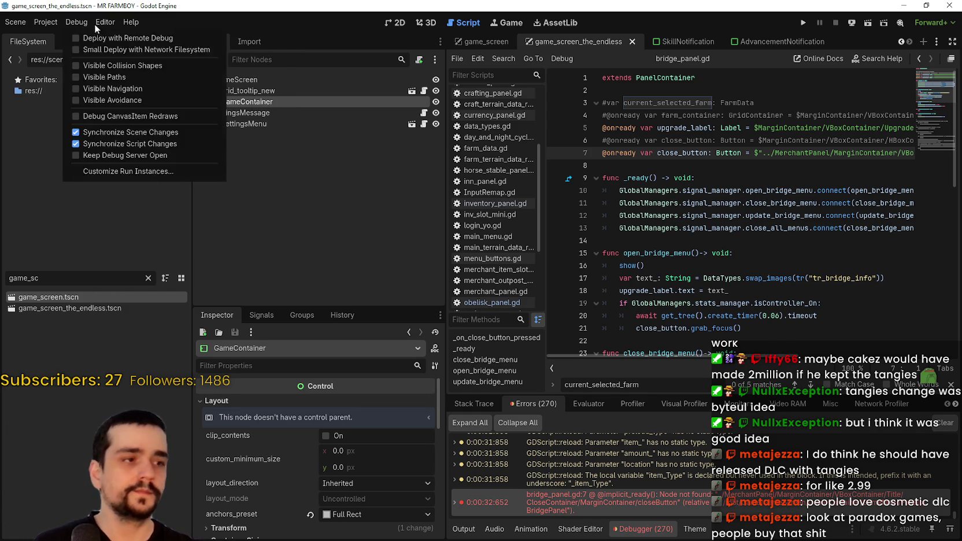
left_click(106, 21)
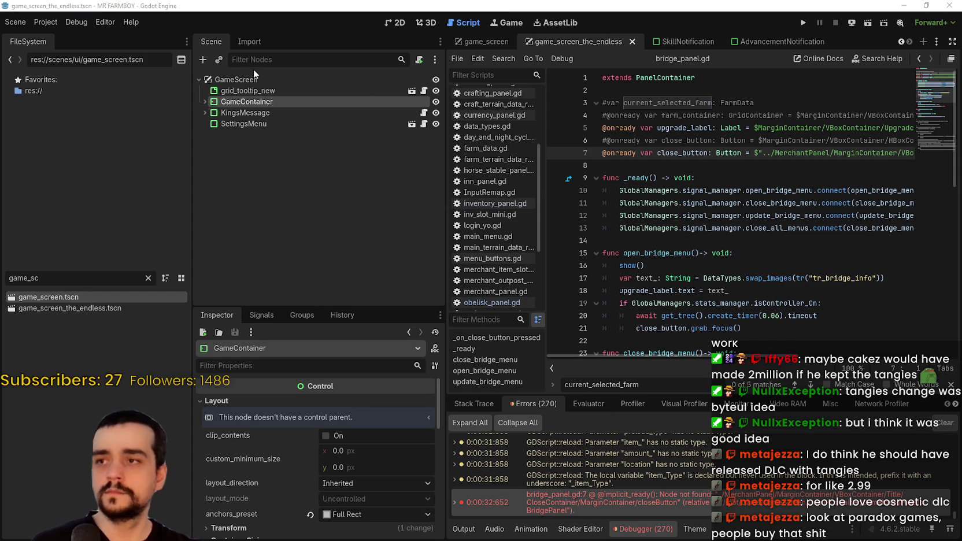
Check the Project menu, then expand GameContainer to list BridgePanel, PlayerHousePanel and other panels
left_click(78, 22)
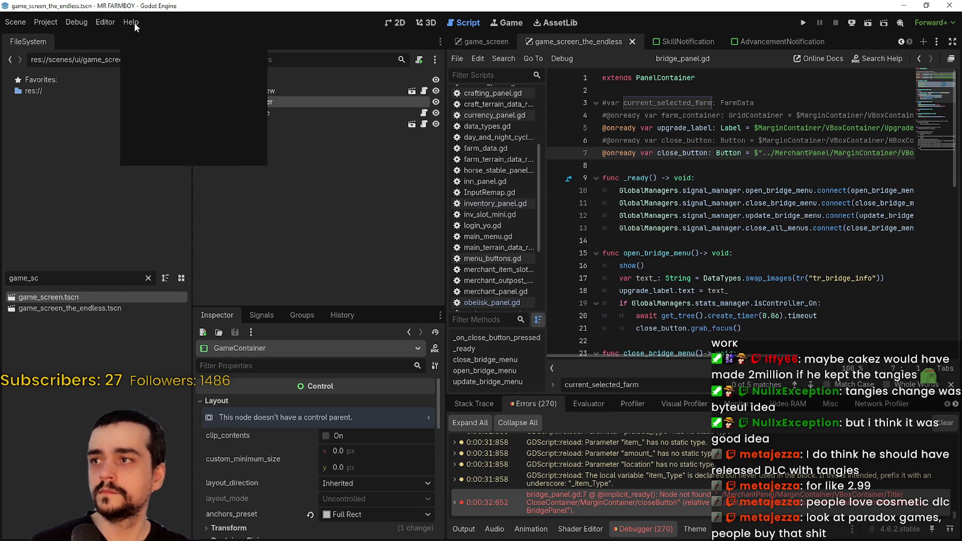
left_click(387, 343)
left_click(204, 101)
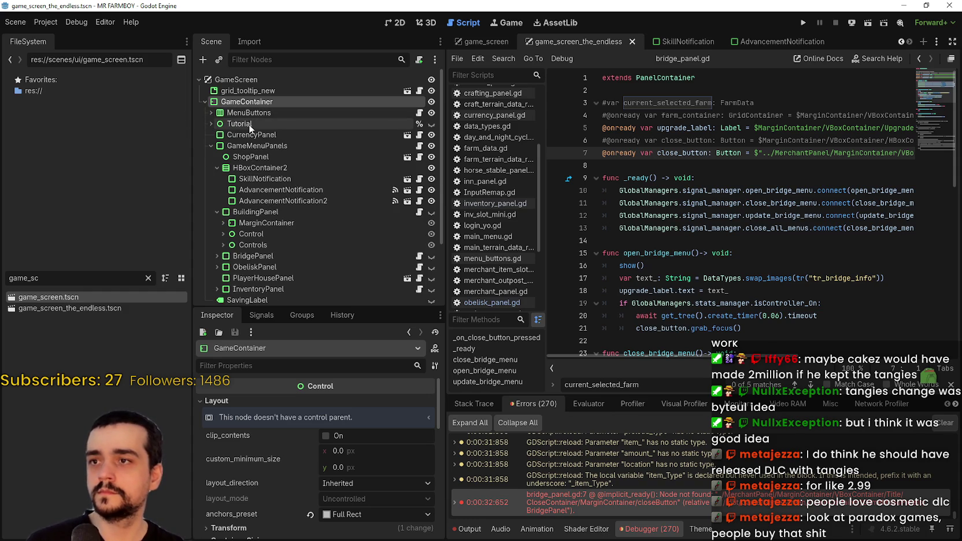
Browse Tutorial, GameMenuPanels and SkillNotification, and collapse BuildingPanel's children
left_click(249, 125)
left_click(255, 146)
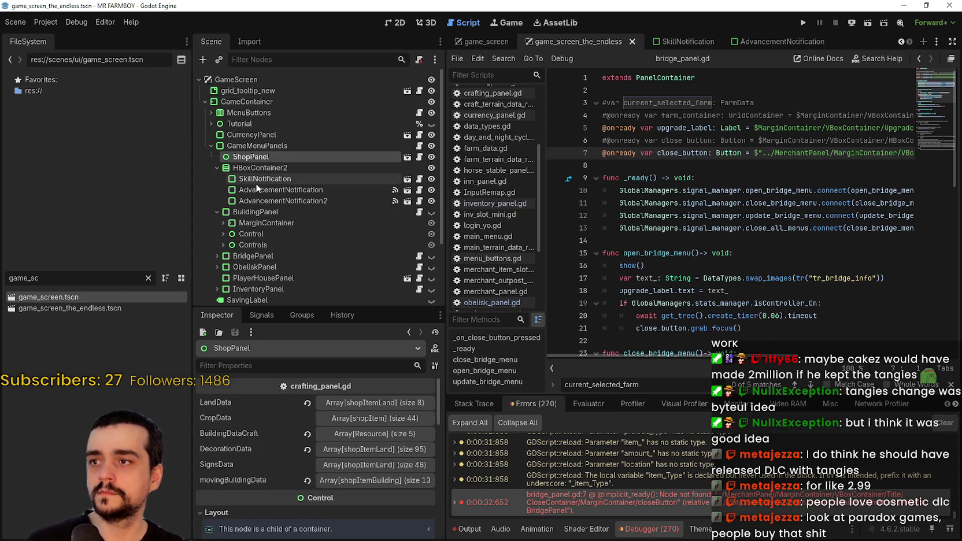
left_click(257, 178)
left_click(217, 212)
left_click(254, 212)
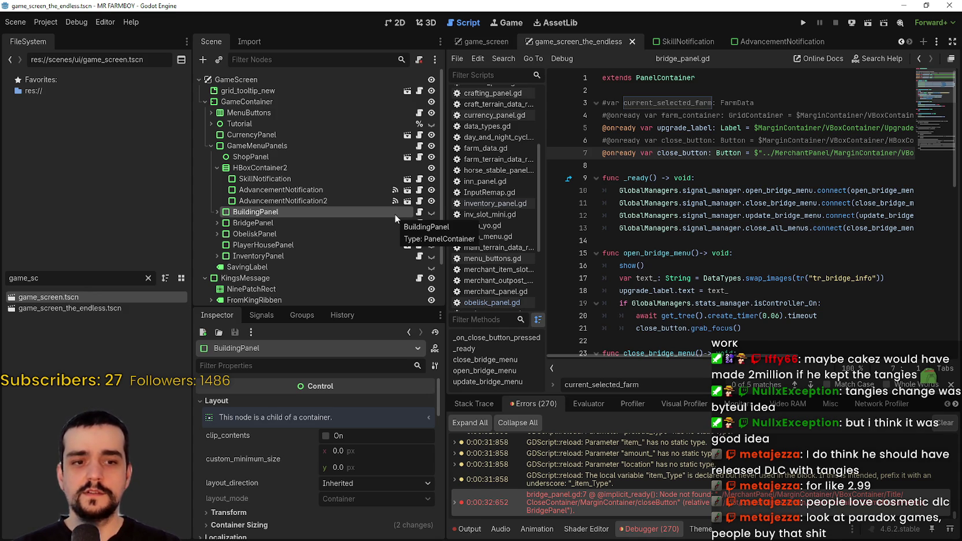
Look over lines 3 to 7 of the bridge_panel.gd script
left_click_drag(911, 153, 531, 109)
left_click(648, 165)
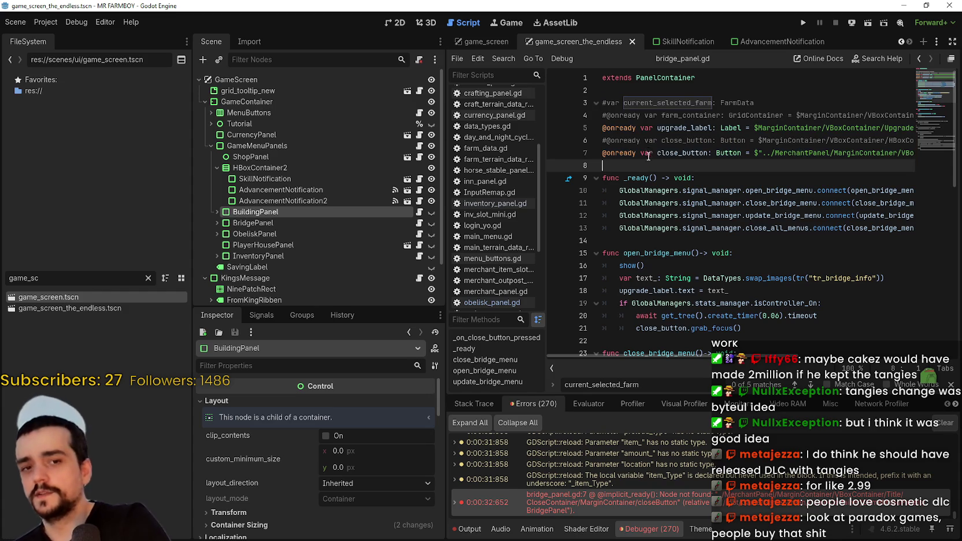
left_click(639, 128)
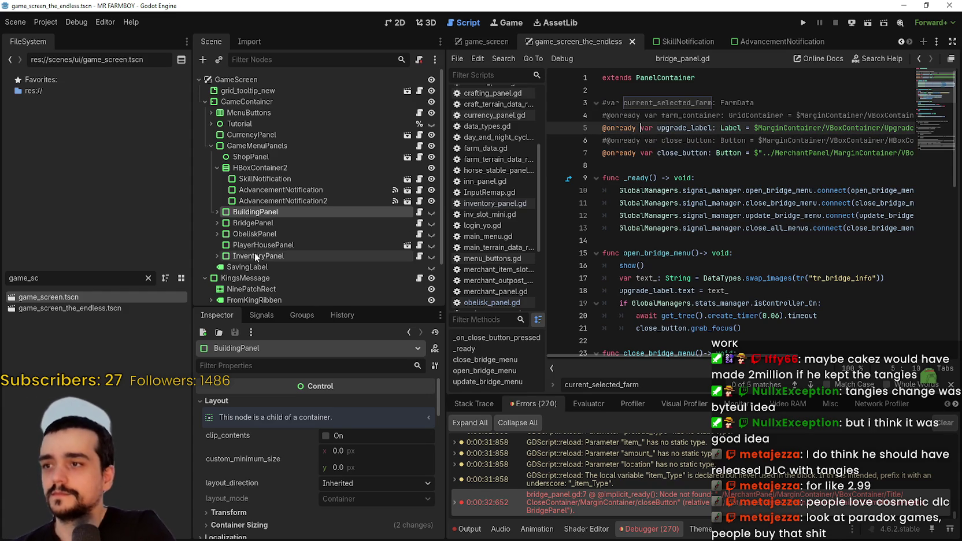
Expand BridgePanel through MarginContainer down to its VBoxContainer
scroll(254, 253, "down", 2)
left_click(279, 194)
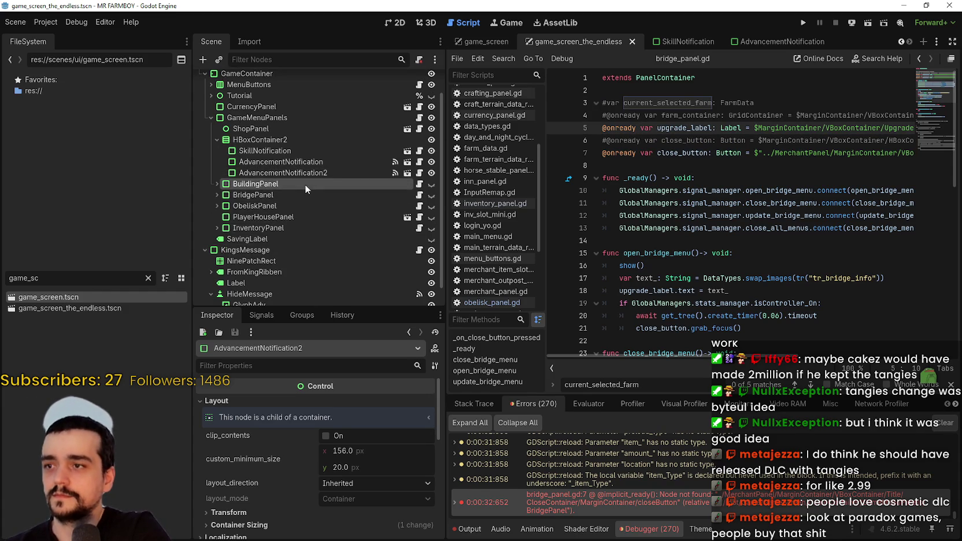
left_click(299, 205)
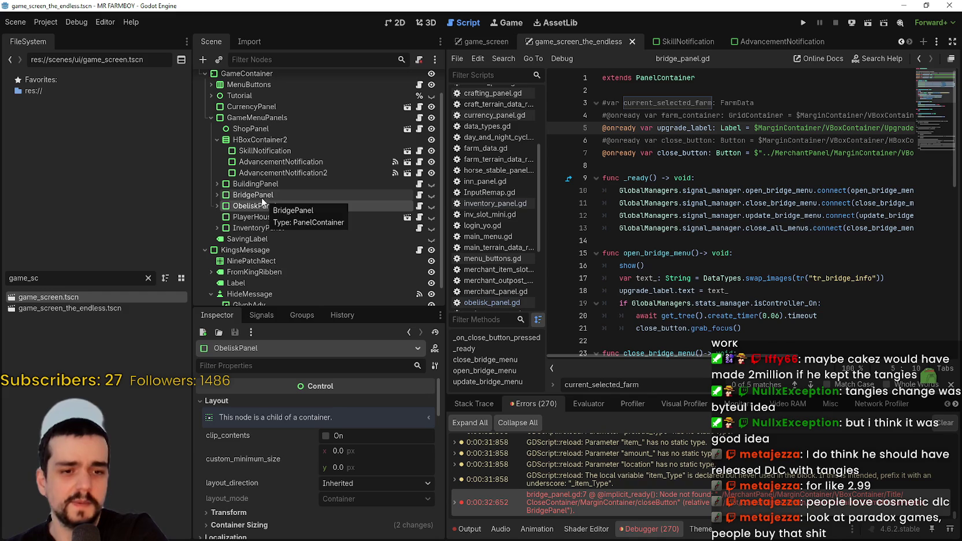
left_click(246, 201)
left_click(217, 194)
left_click(230, 217)
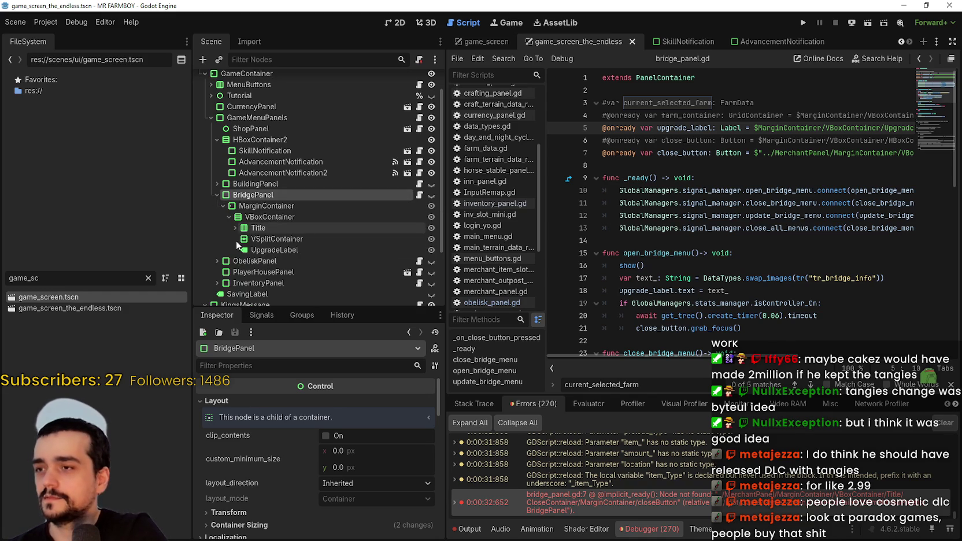
left_click(256, 231)
key("Down")
key("Up")
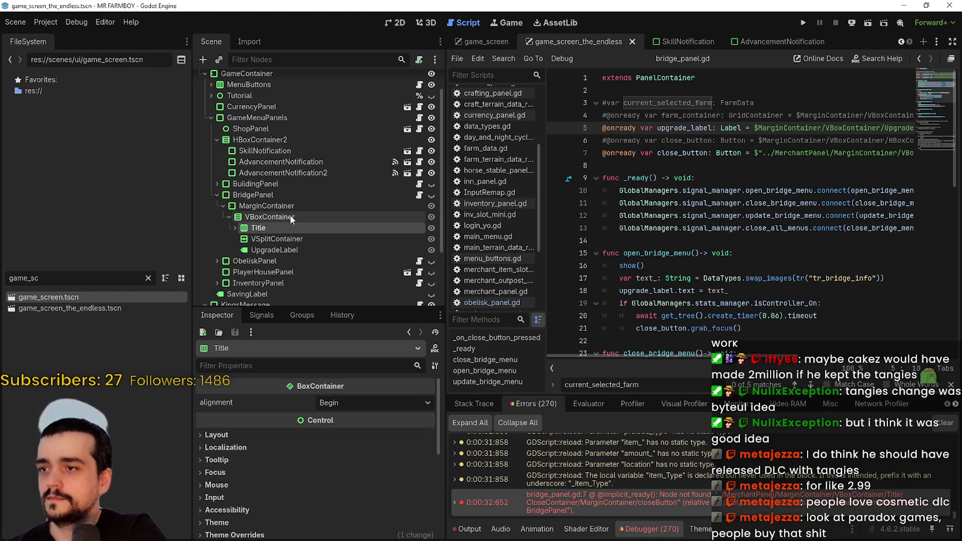
key("Up")
Expand Title to show TitleContainer and CloseContainer, then open the bridge_panel.gd:7 error
left_click(257, 229)
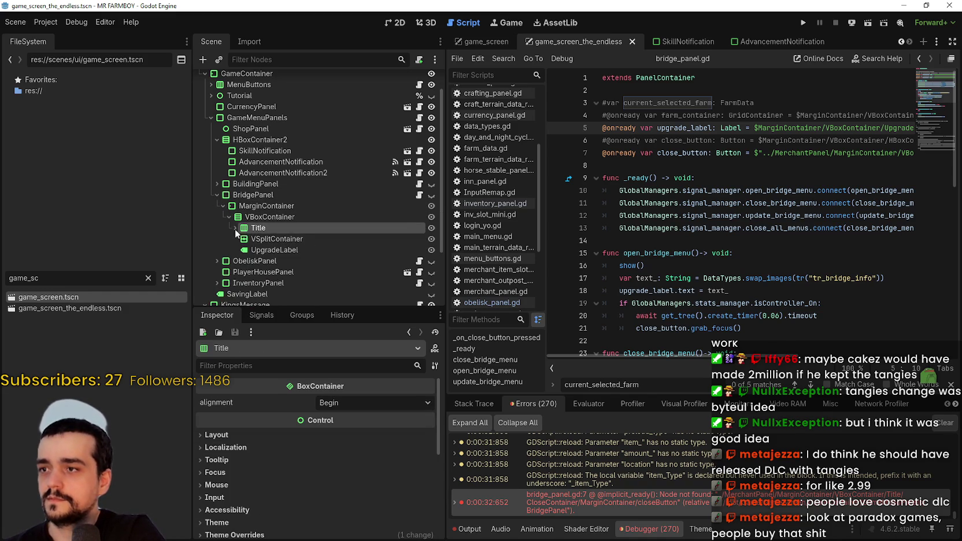
left_click(235, 228)
left_click(241, 249)
left_click(250, 251)
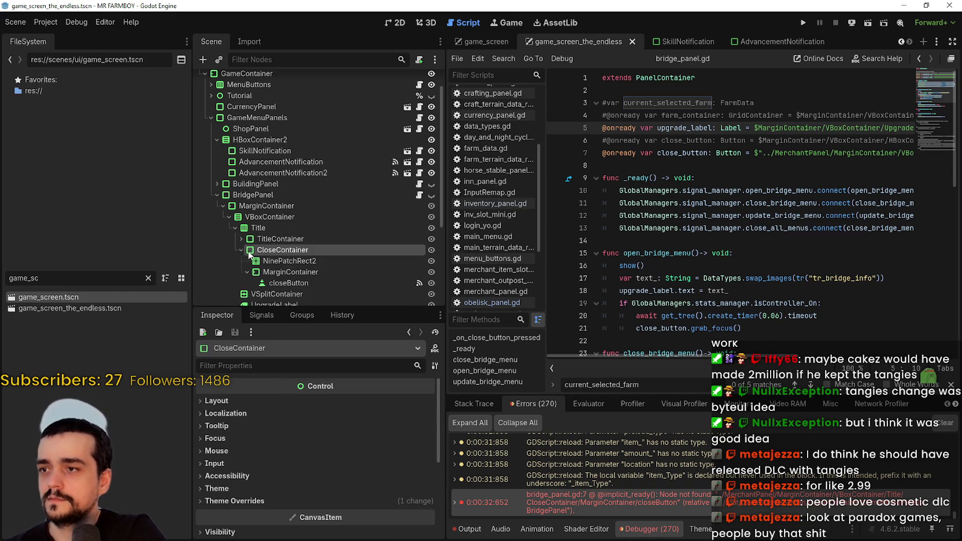
left_click(241, 250)
left_click(278, 240)
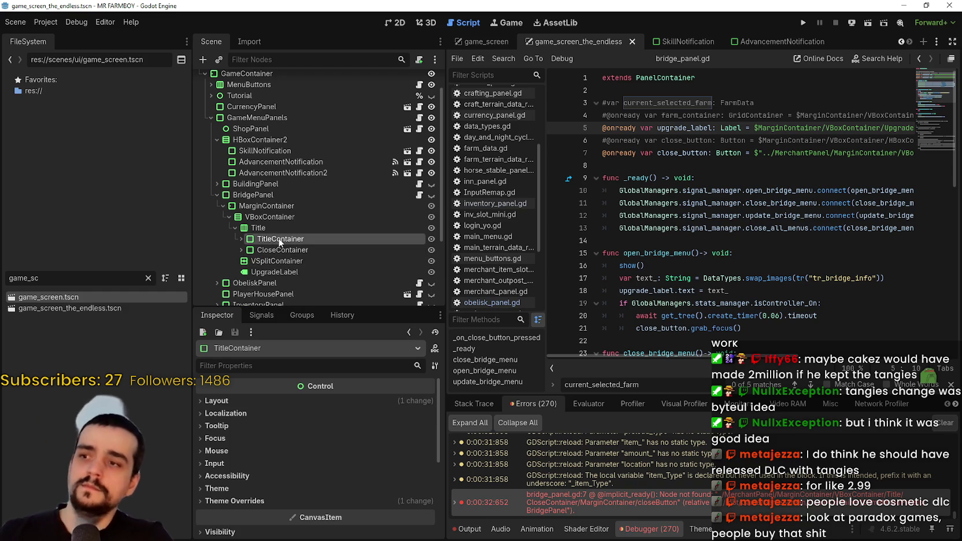
left_click(282, 250)
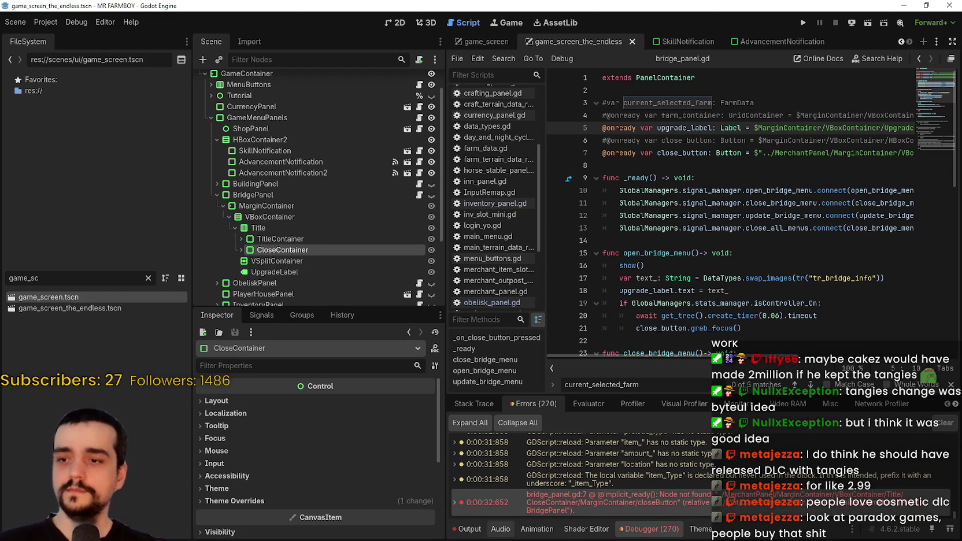
double_click(461, 507)
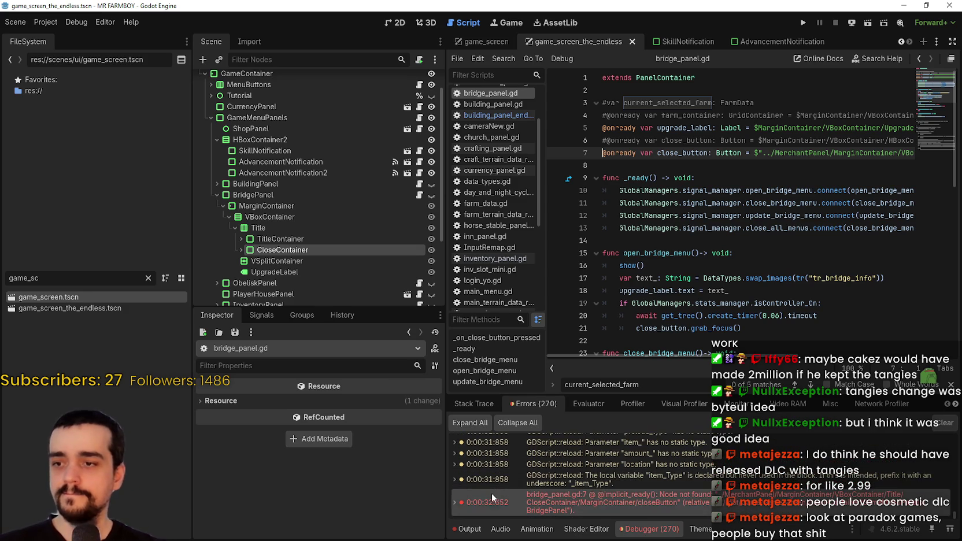
Check empty lines 8 and 14 in bridge_panel.gd and BridgePanel's TitleContainer, then collapse BridgePanel
left_click(713, 242)
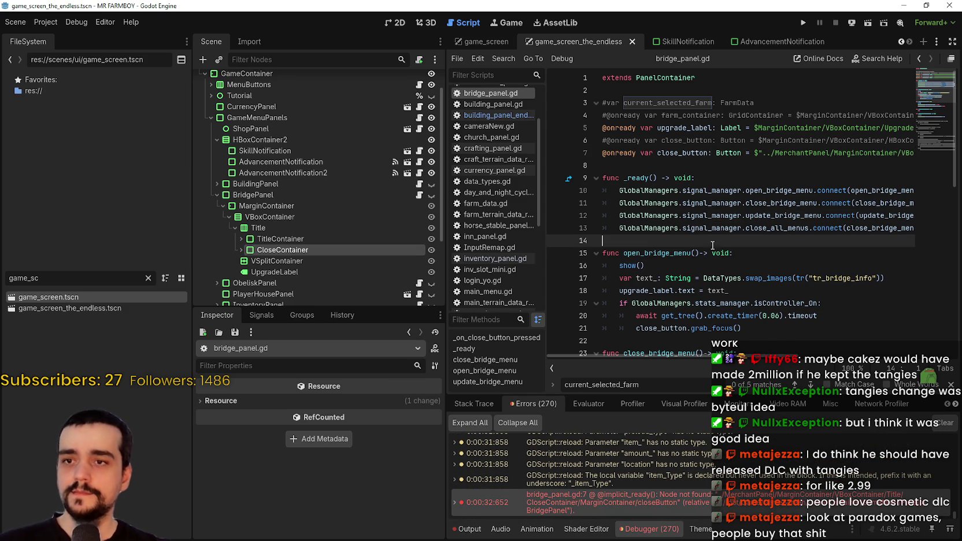
left_click(690, 164)
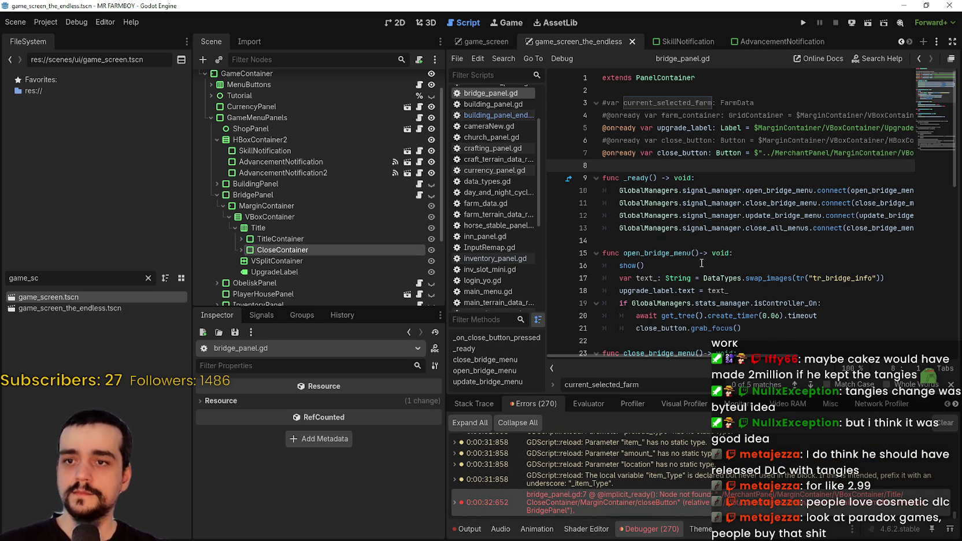
left_click(695, 241)
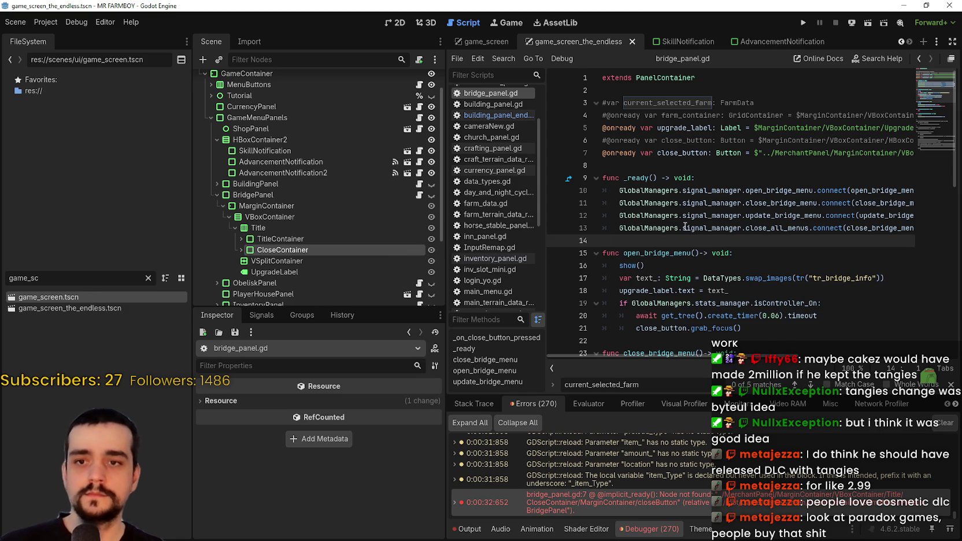
left_click(689, 178)
left_click(667, 163)
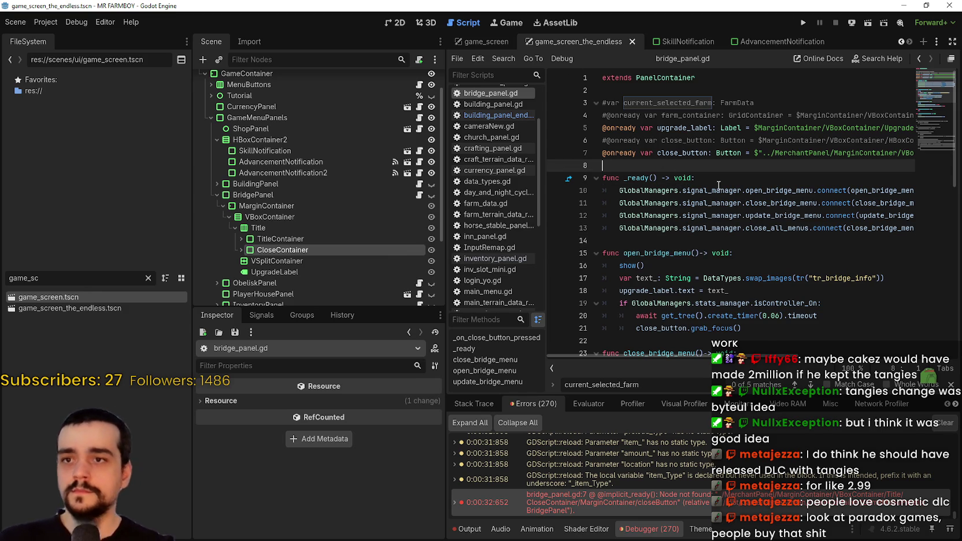
left_click(278, 207)
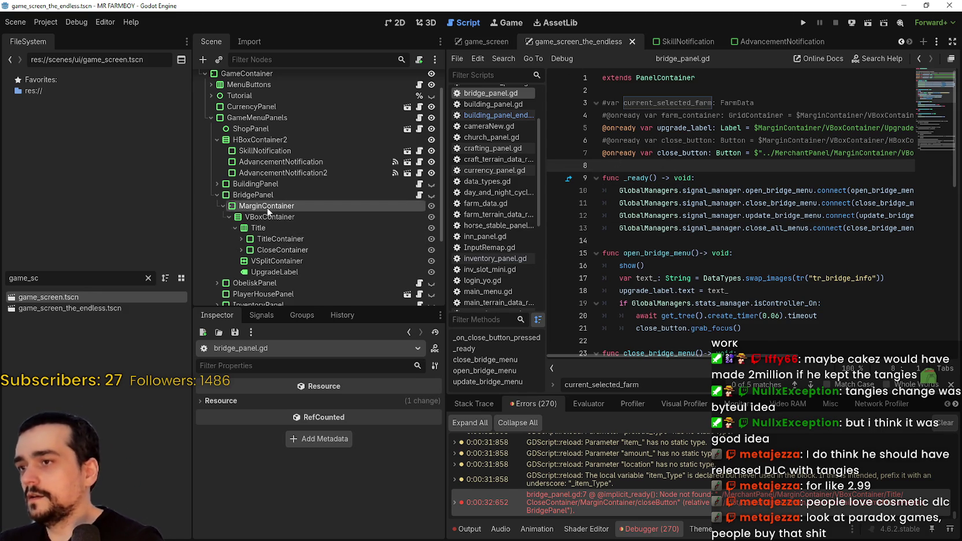
left_click(273, 242)
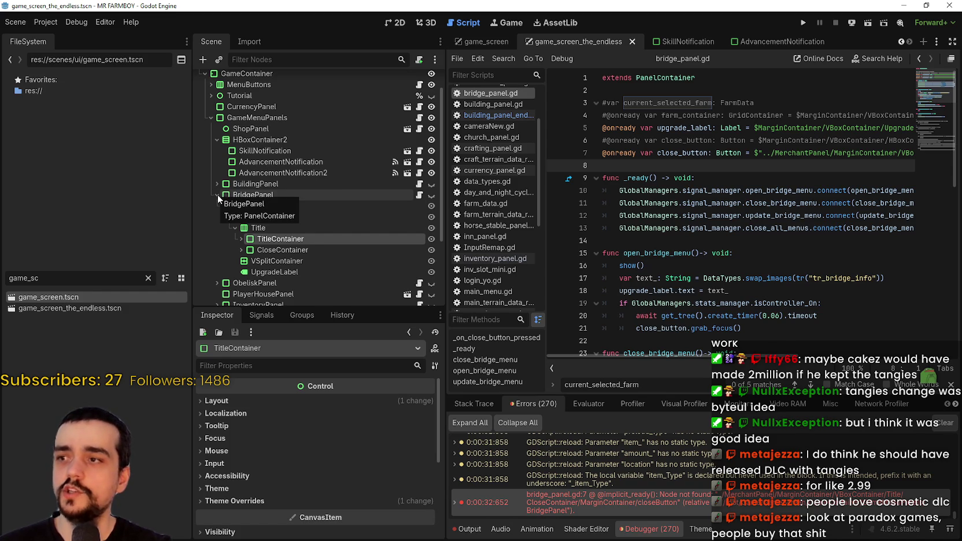
left_click(218, 195)
Follow the node-not-found error to line 7's broken MerchantPanel path, then return to game_screen
left_click(706, 499)
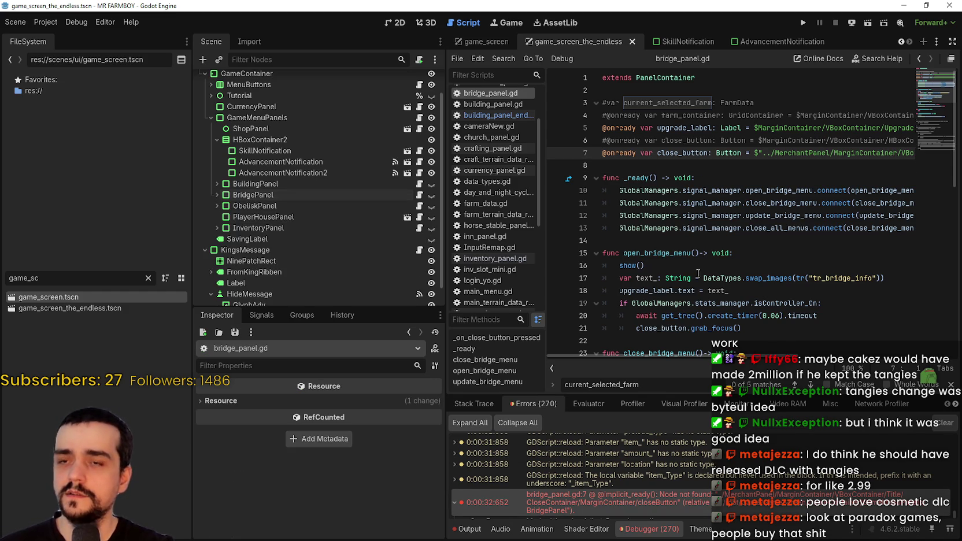
double_click(738, 103)
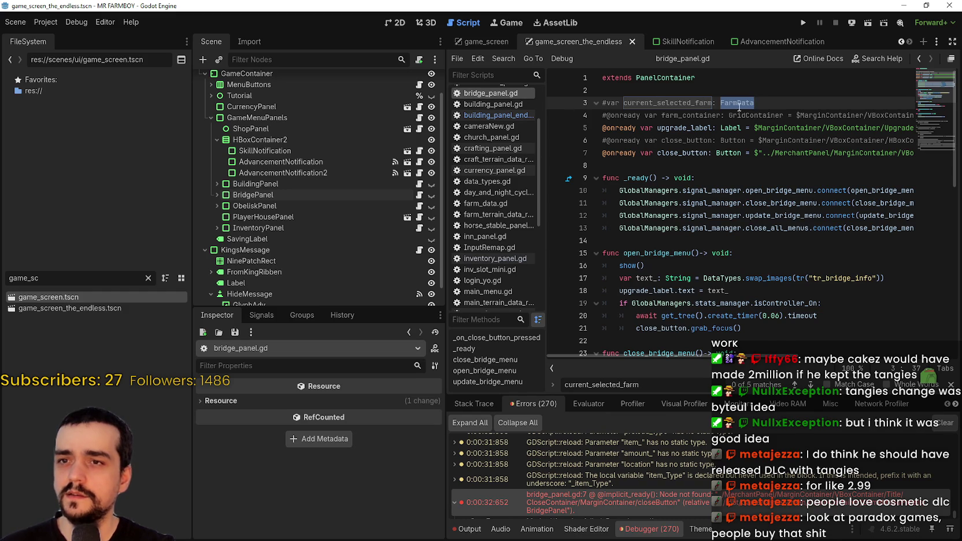
left_click(620, 501)
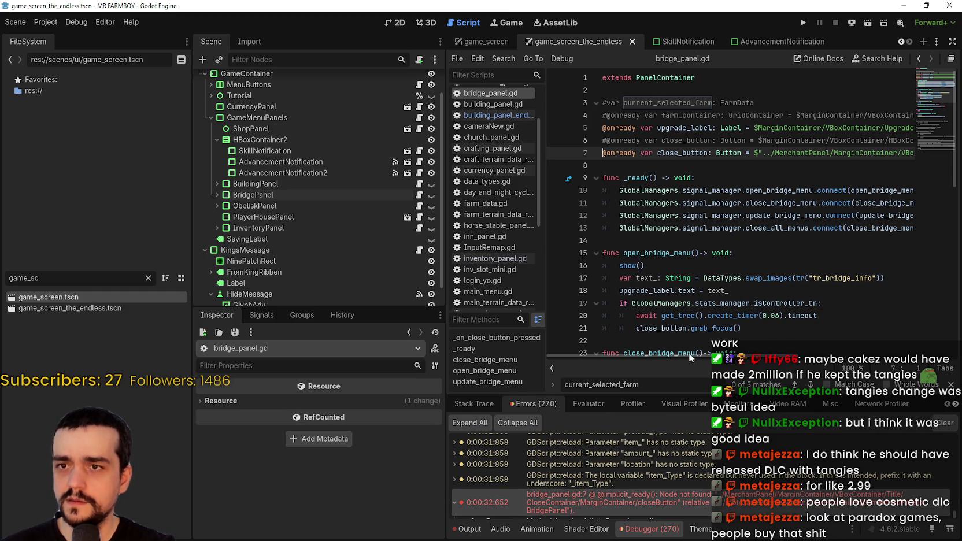
mouse_move(689, 354)
left_mouse_down()
mouse_move(855, 356)
mouse_move(622, 350)
left_mouse_up()
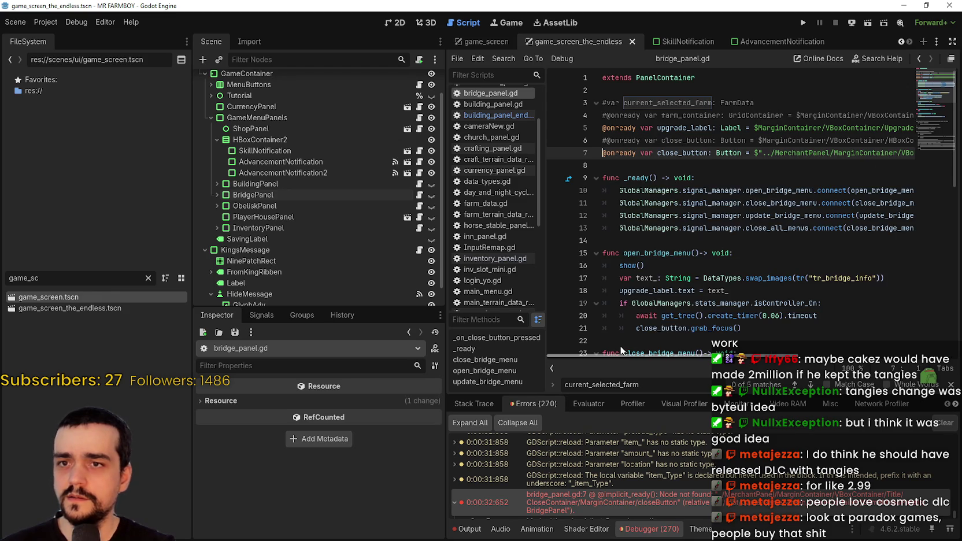
double_click(811, 154)
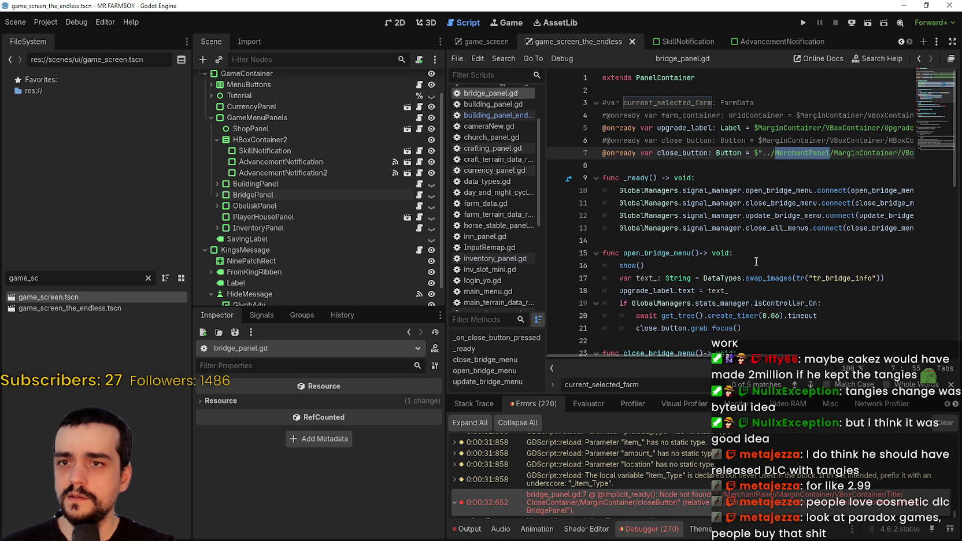
mouse_move(690, 355)
left_mouse_down()
mouse_move(890, 345)
mouse_move(537, 294)
left_mouse_up()
left_click(637, 165)
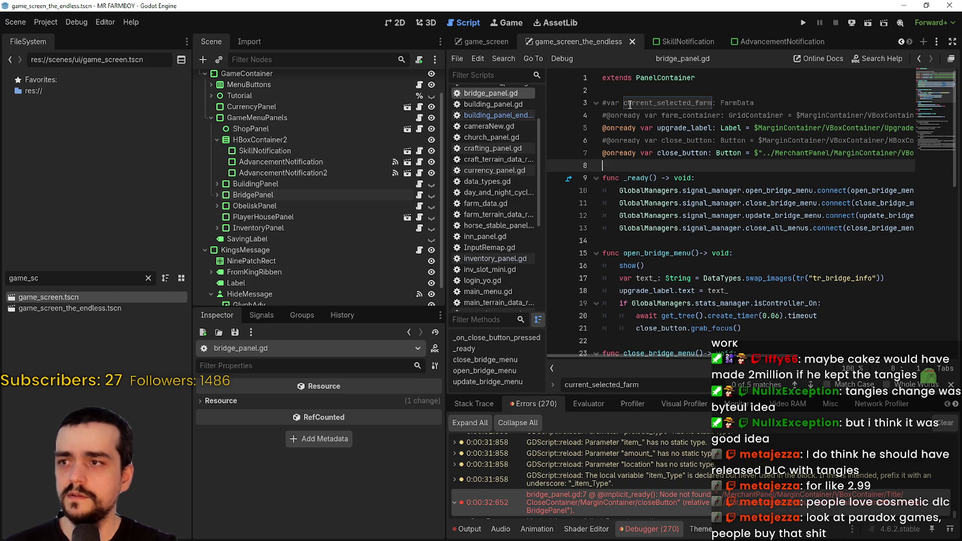
left_click(486, 42)
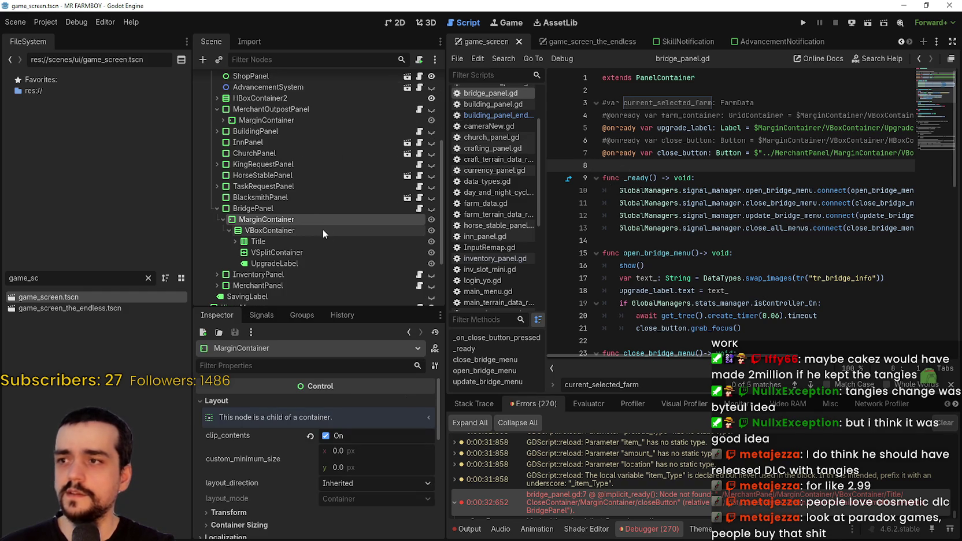
Unfold Title > CloseContainer > MarginContainer to closeButton and show its pressed connection to _on_close_button_pressed
left_click(235, 241)
left_click(241, 235)
left_click(247, 257)
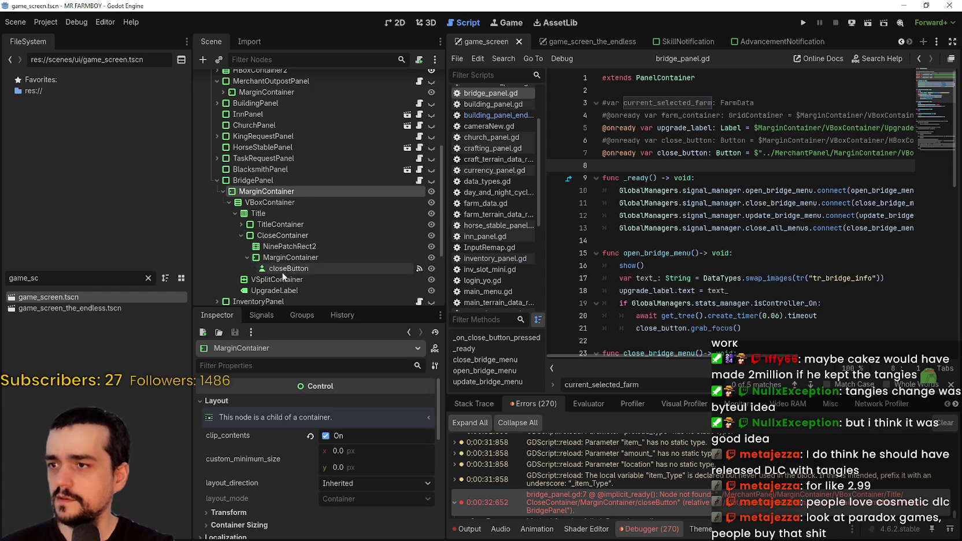
scroll(283, 248, "down", 2)
left_click(300, 213)
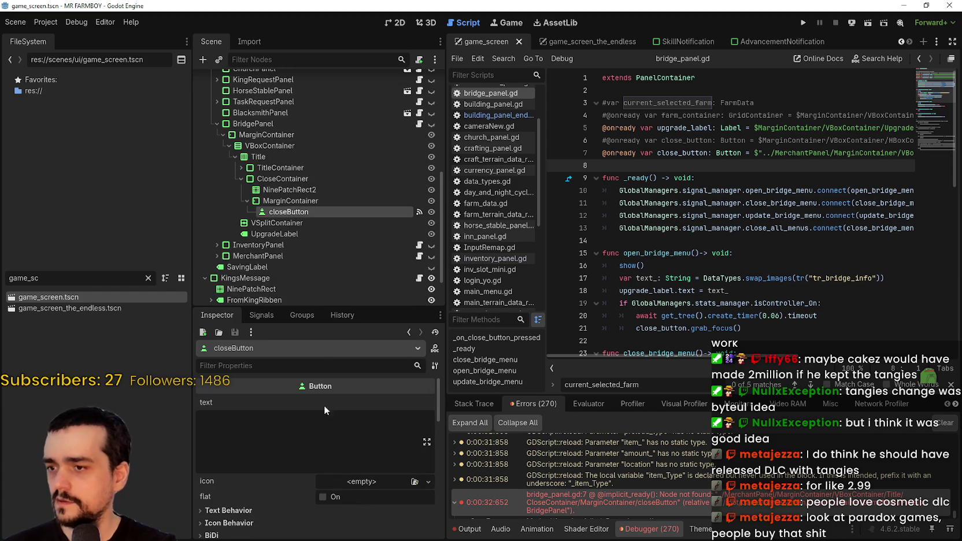
left_click(262, 315)
left_click(306, 397)
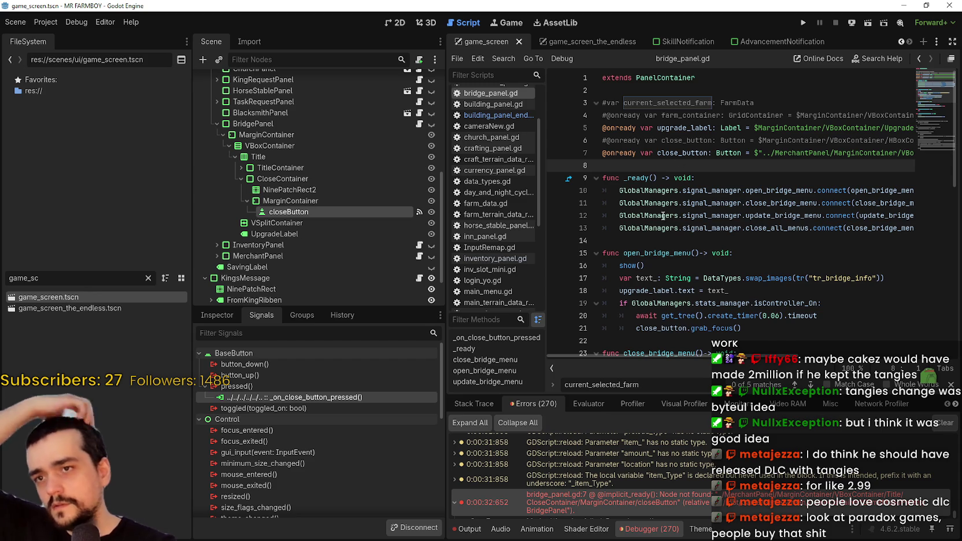
left_click_drag(300, 214, 711, 166)
double_click(692, 152)
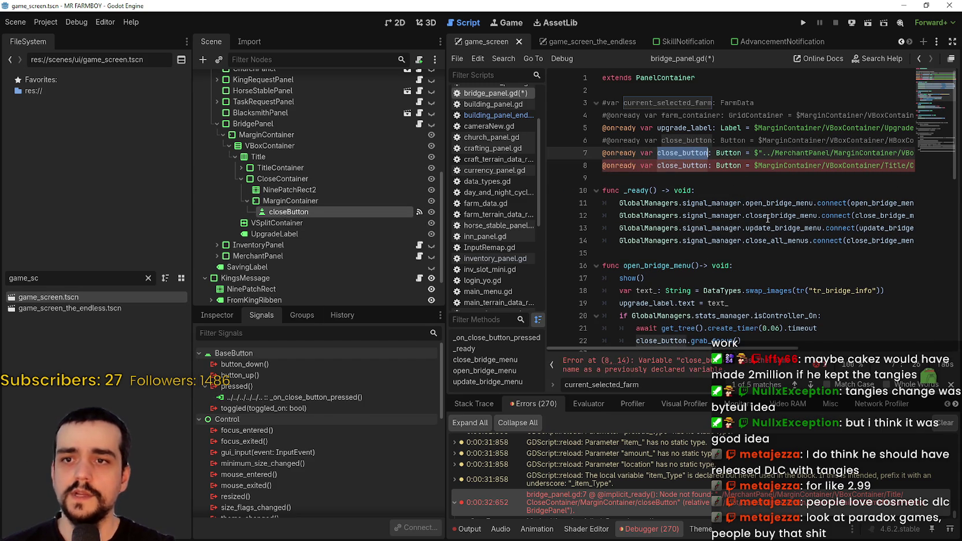
mouse_move(746, 349)
left_mouse_down()
mouse_move(802, 353)
mouse_move(743, 352)
left_mouse_up()
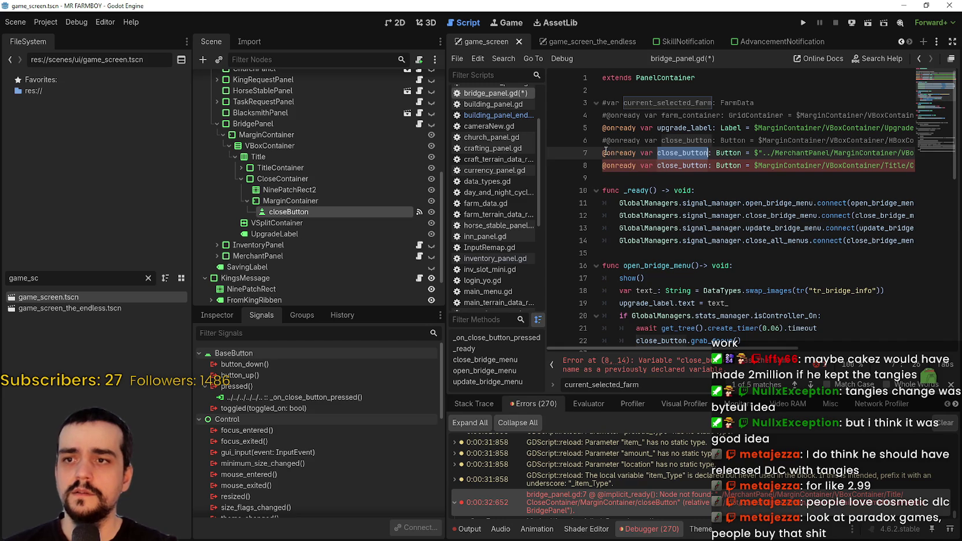
Comment out the old MerchantPanel close_button line, save the script, and run the game
left_click(633, 179)
key("ctrl+s")
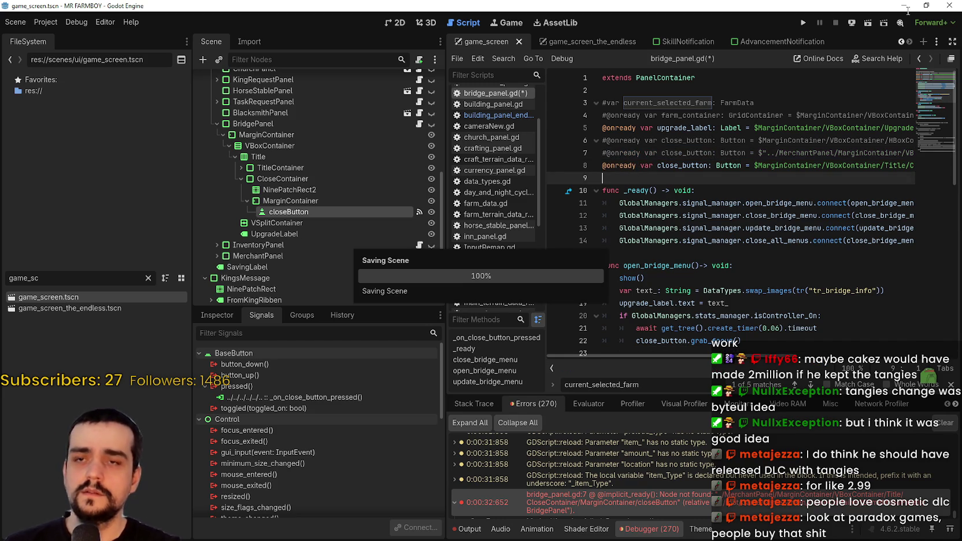
left_click(806, 20)
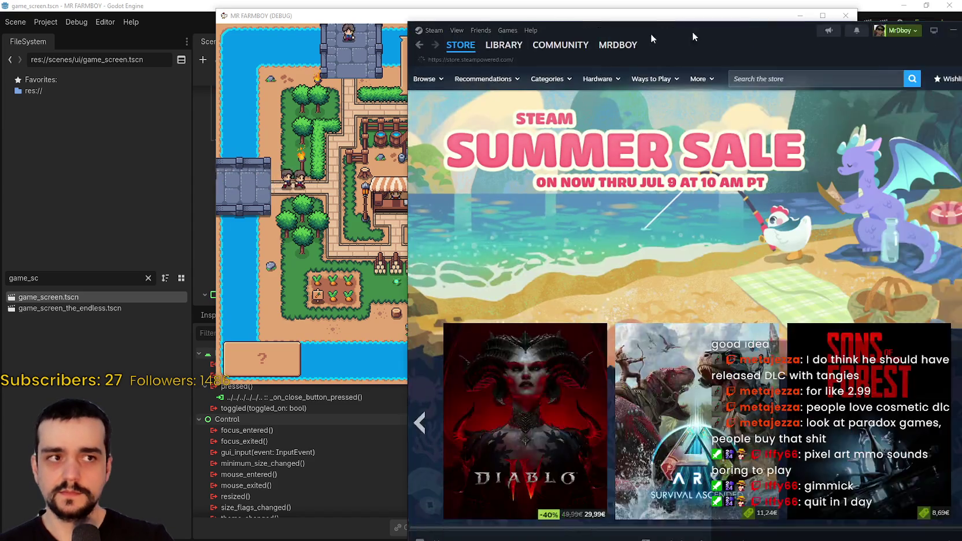
Bring Steam forward and search the store for 'apogea' to open the Apogea page
left_click_drag(695, 36, 491, 26)
left_click(589, 63)
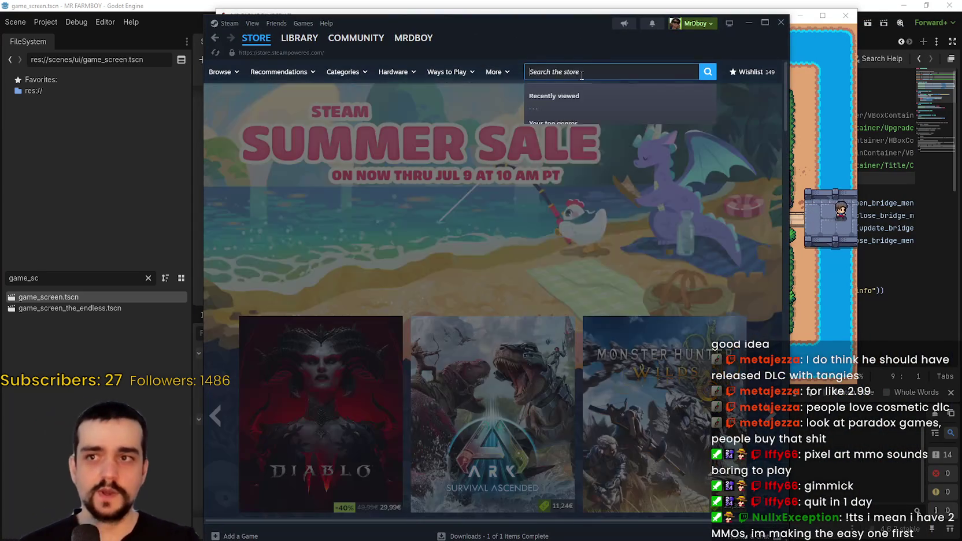
type("s")
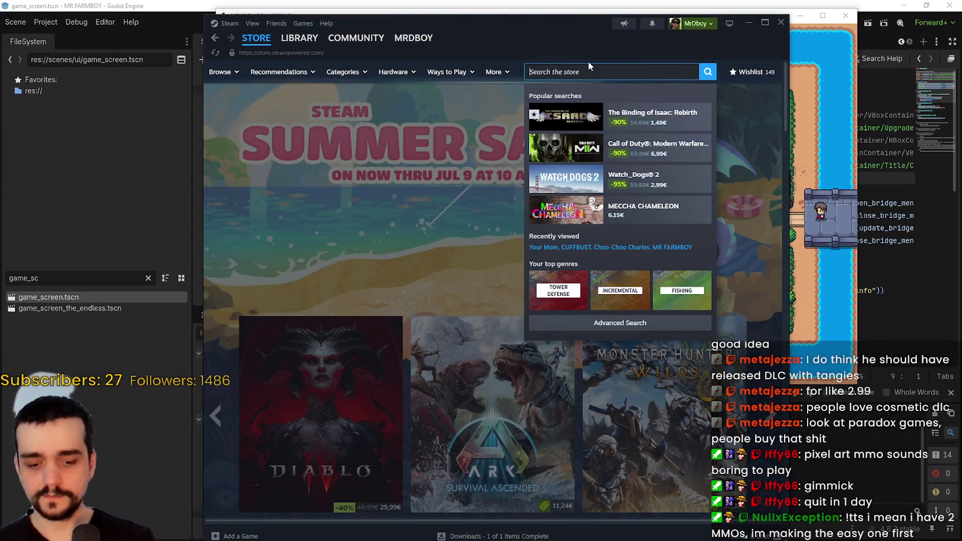
key("BackSpace")
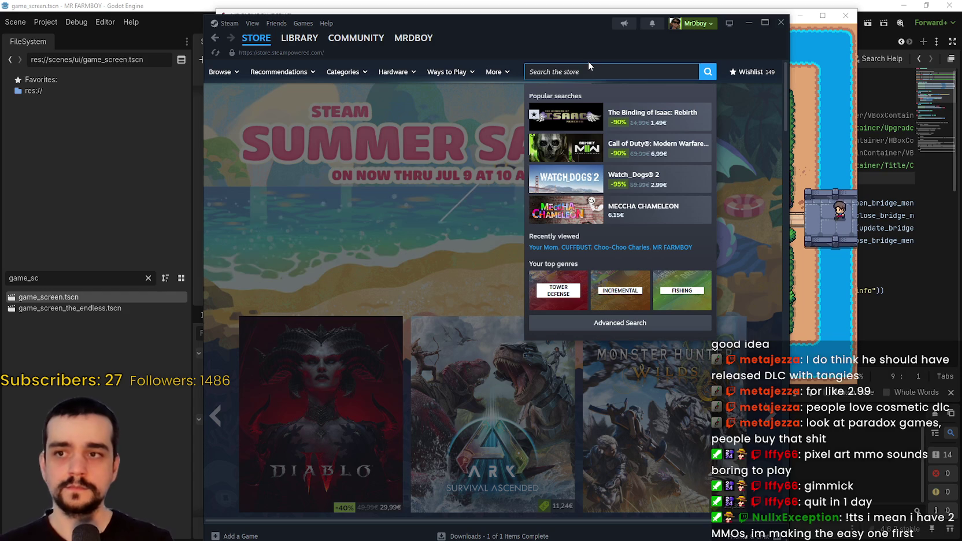
type("a")
key("BackSpace")
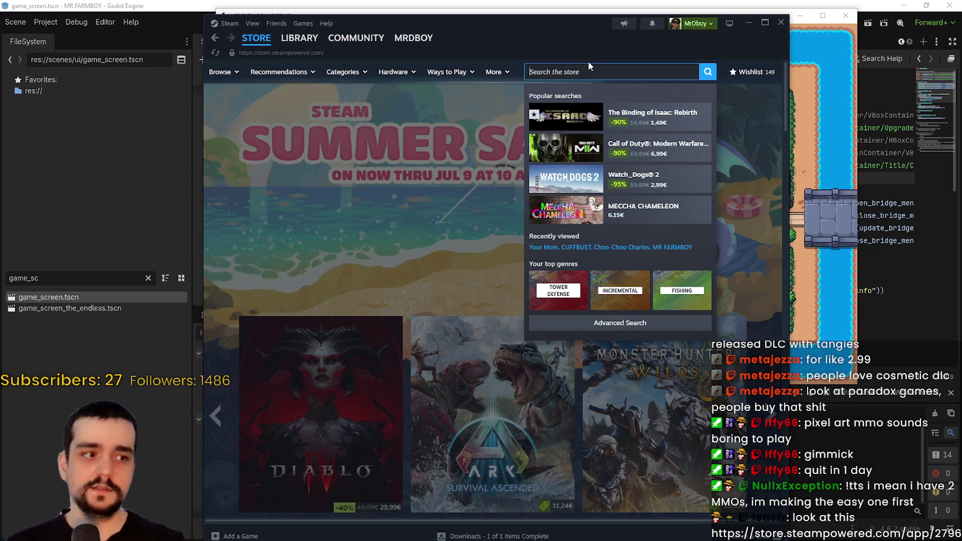
type("apogea")
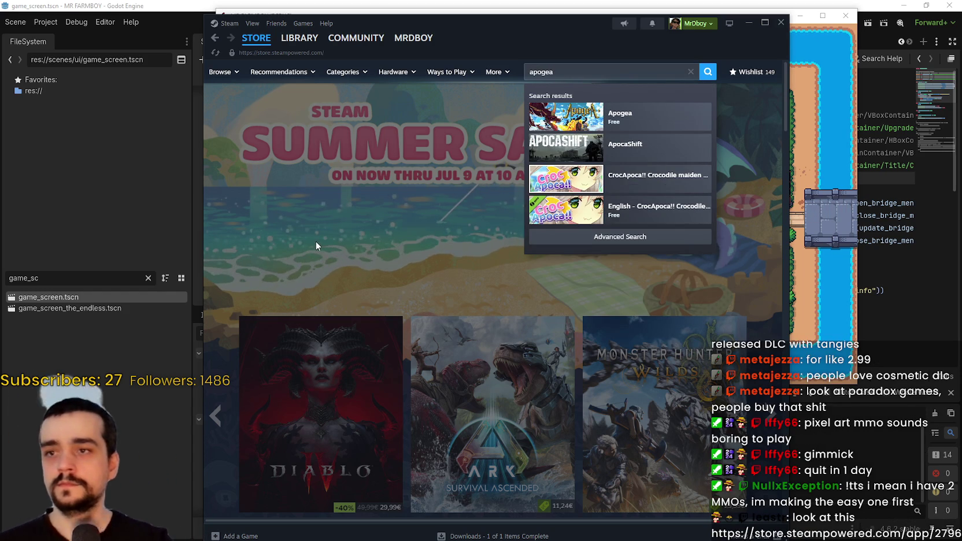
key("Down")
key("Return")
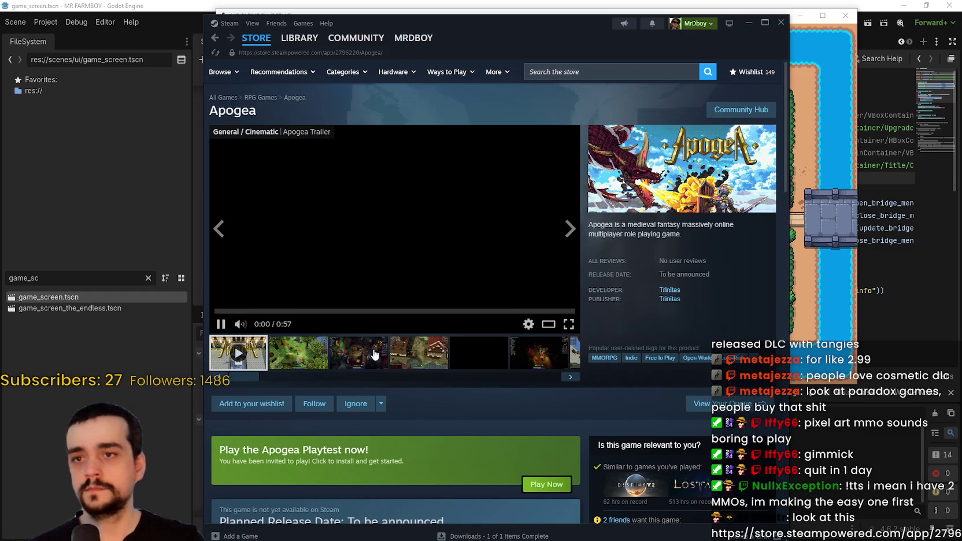
View Apogea's screenshots in the large viewer through to 8 of 8, then close it
left_click(318, 365)
left_click(549, 290)
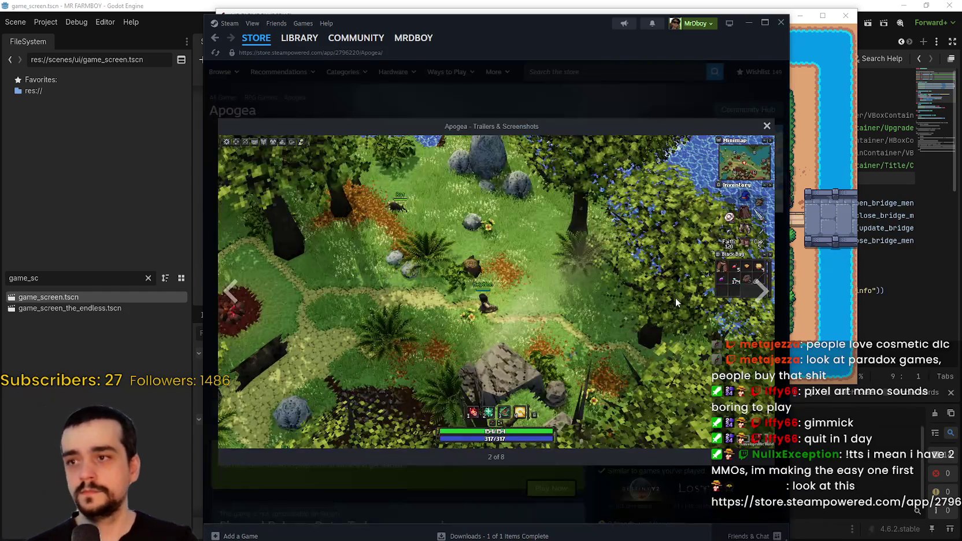
left_click(755, 301)
left_click(757, 300)
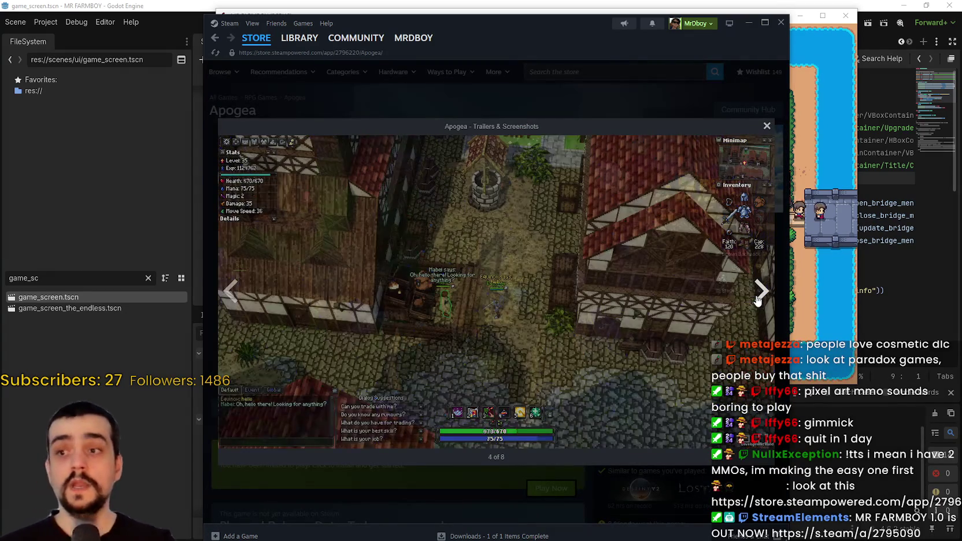
left_click(758, 298)
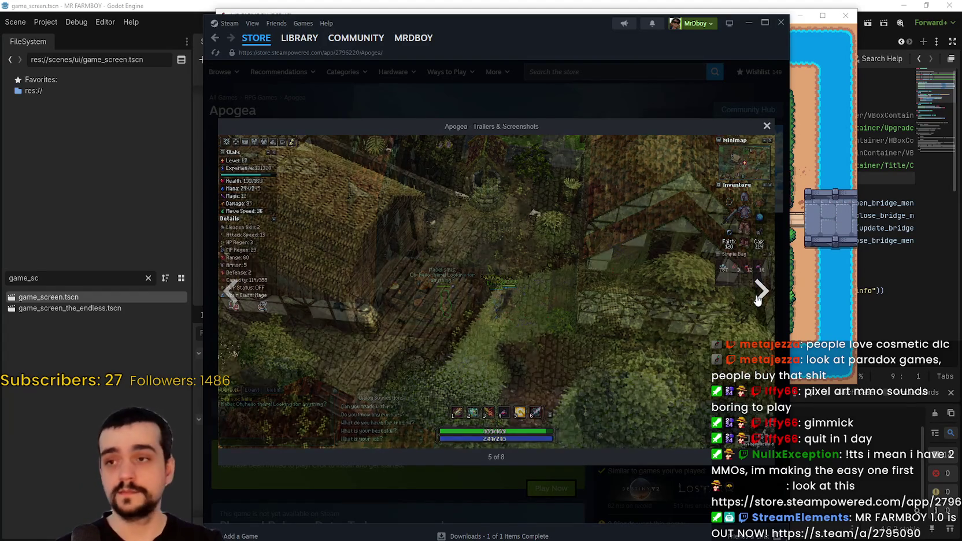
left_click(757, 295)
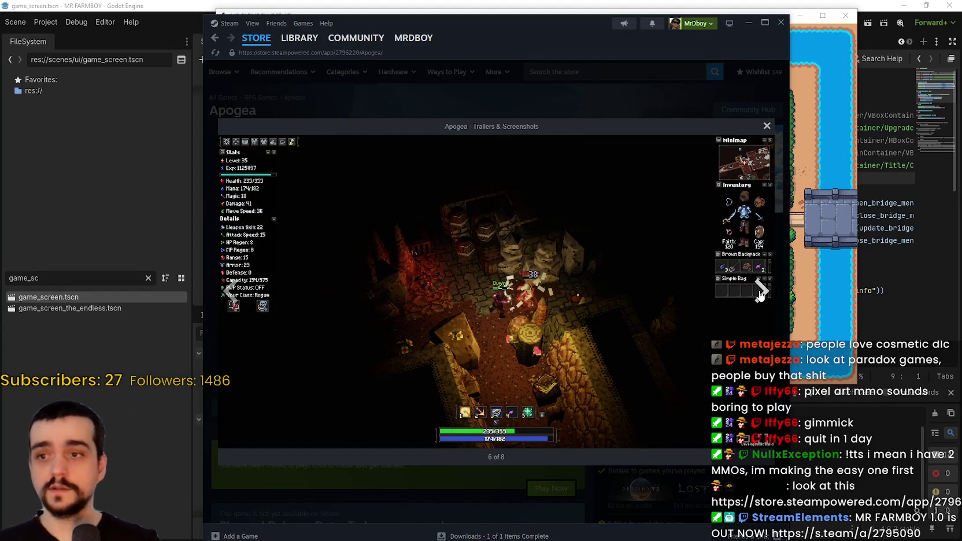
left_click(760, 295)
left_click(761, 292)
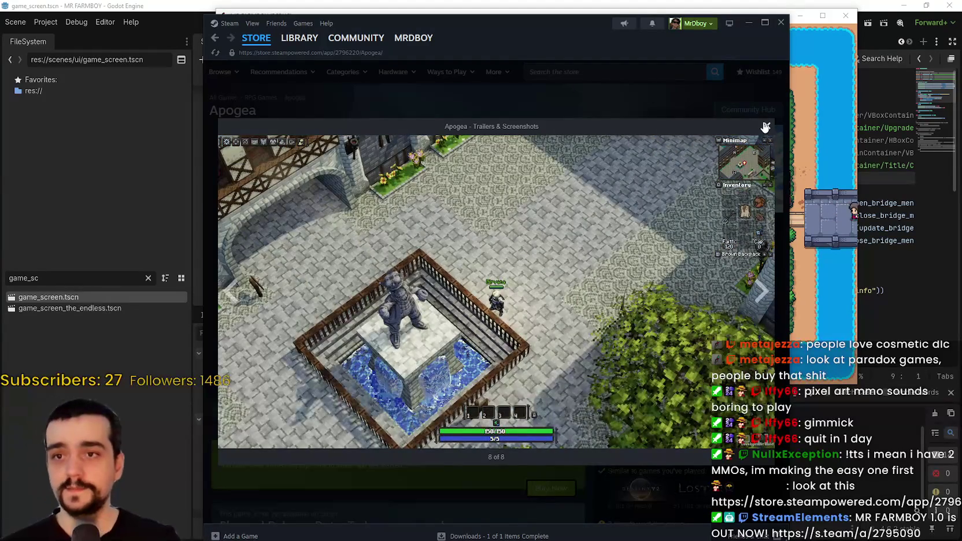
left_click(766, 126)
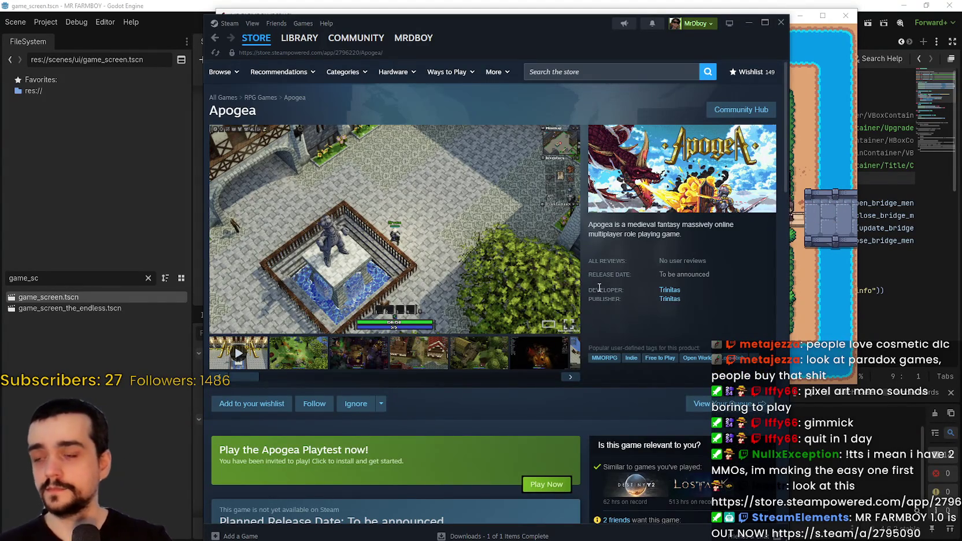
Scroll back up the store page and go to Apogea's Community Hub
scroll(602, 288, "down", 2)
scroll(579, 272, "up", 1)
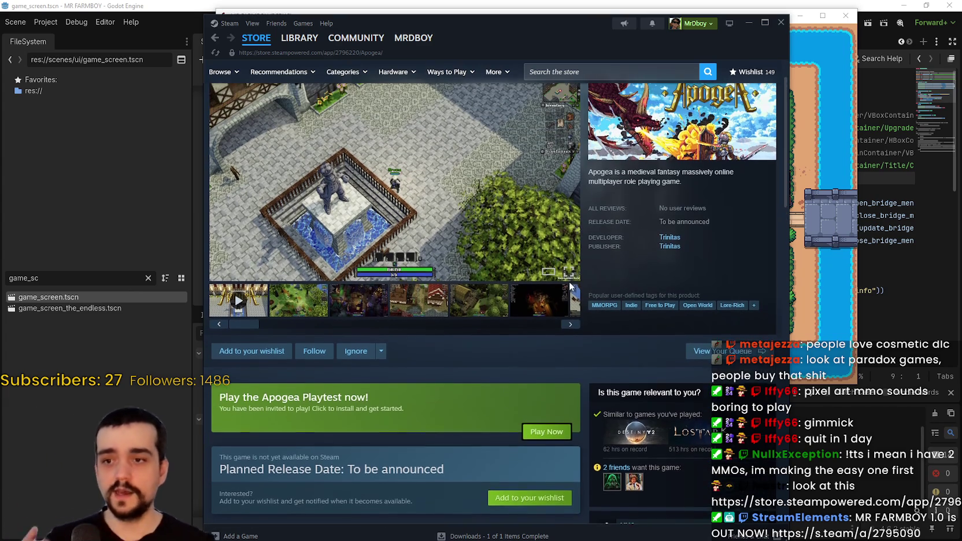
scroll(570, 276, "up", 1)
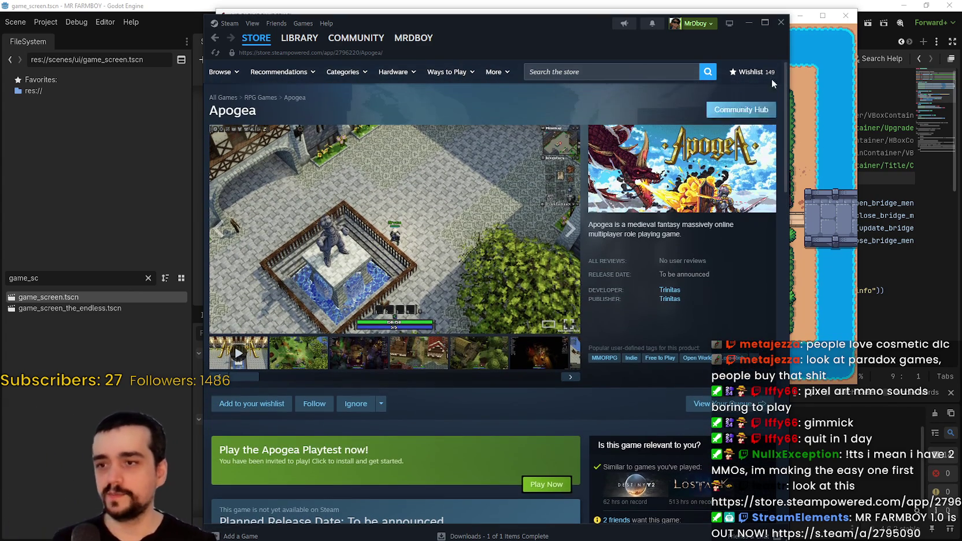
left_click(759, 108)
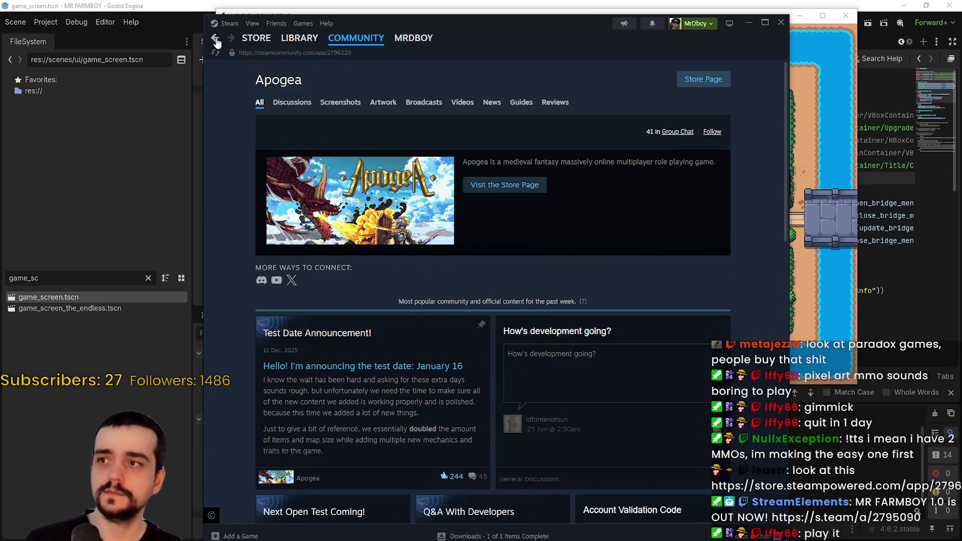
Return to the Apogea store page and try searching the store for 'dra'
left_click(214, 39)
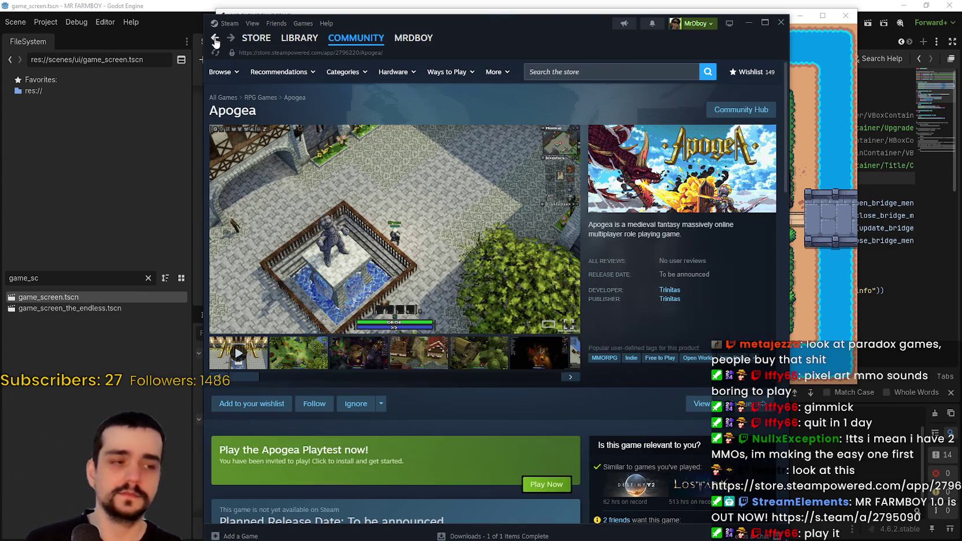
left_click(553, 74)
type("d")
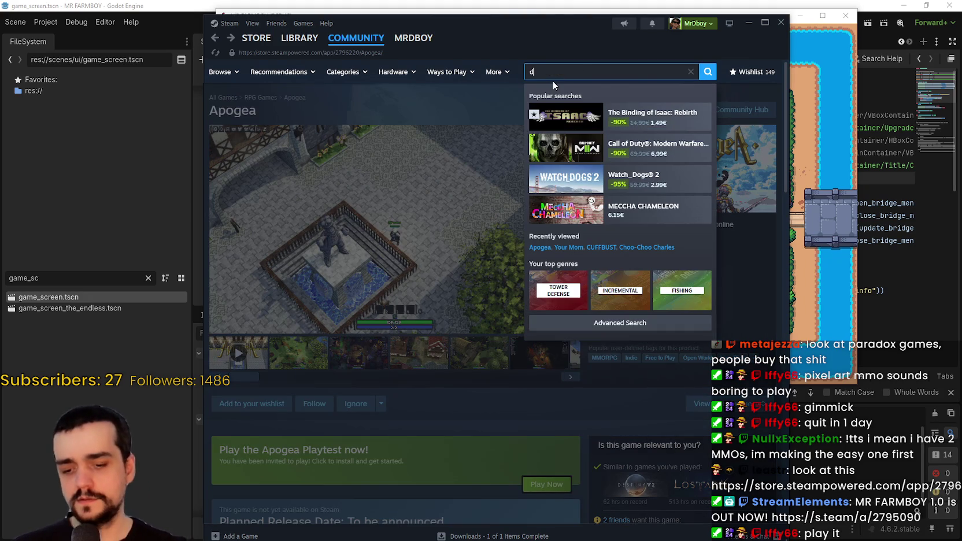
type("rake")
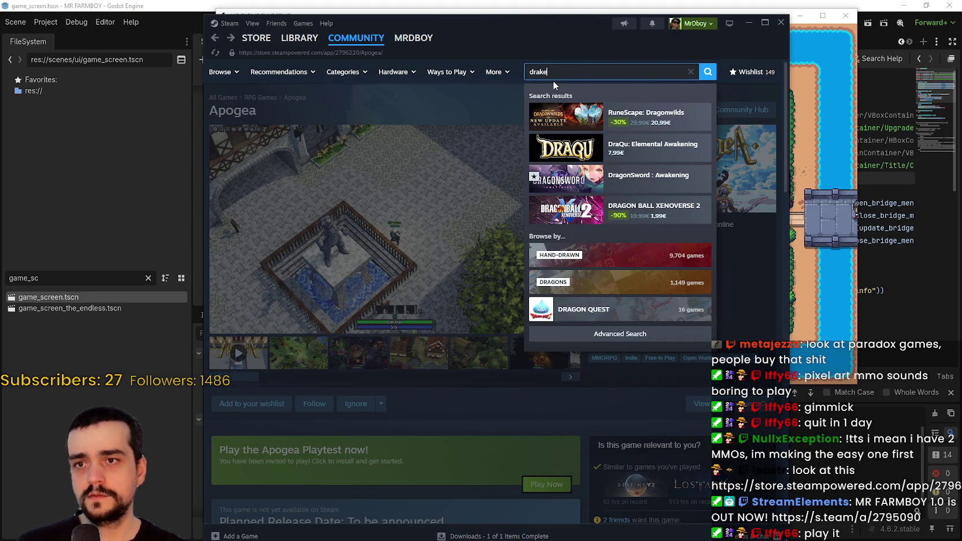
key("BackSpace")
key("BackSpace")
key("BackSpace")
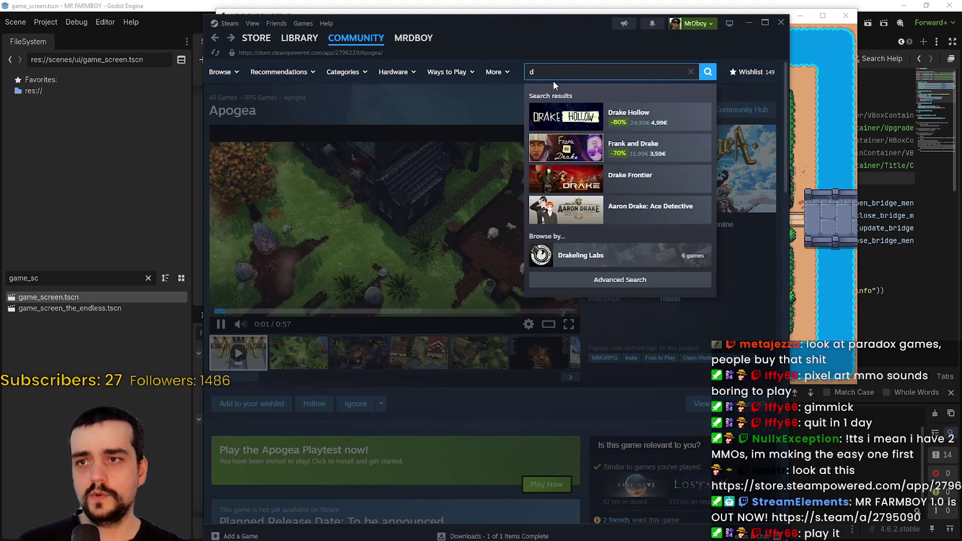
key("BackSpace")
type("dra")
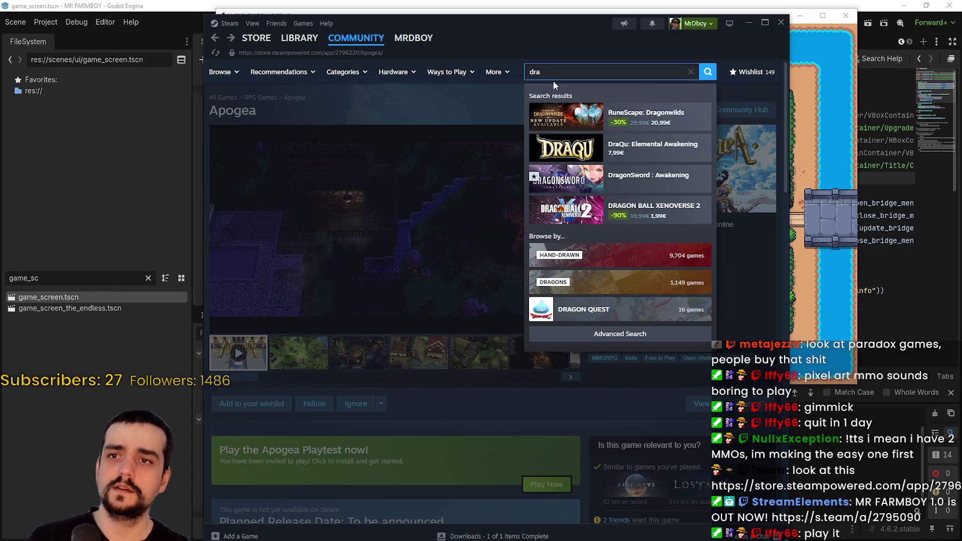
key("BackSpace")
key("BackSpace")
key("BackSpace")
type("d")
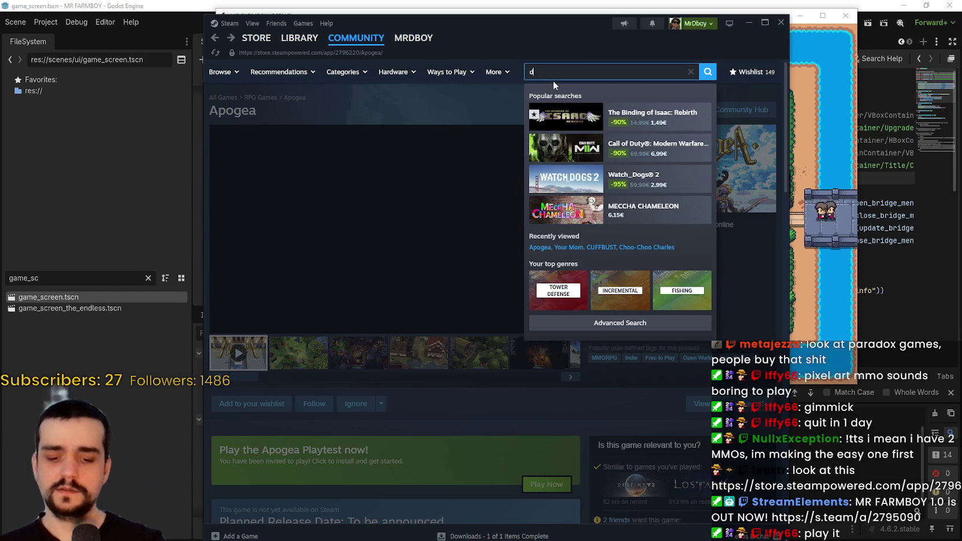
type("ra")
key("BackSpace")
key("BackSpace")
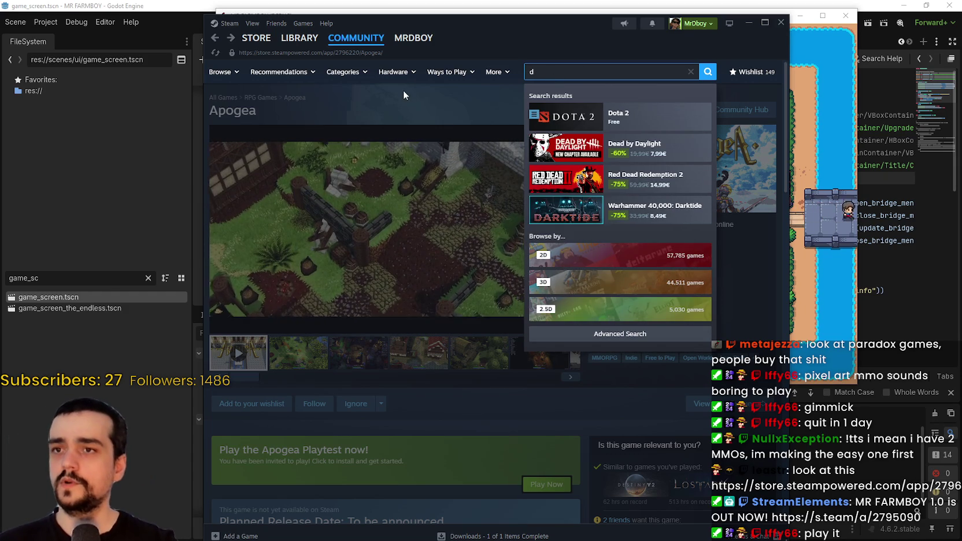
Filter the library by 'd' and open the Drakantos Playtest store page
left_click(299, 37)
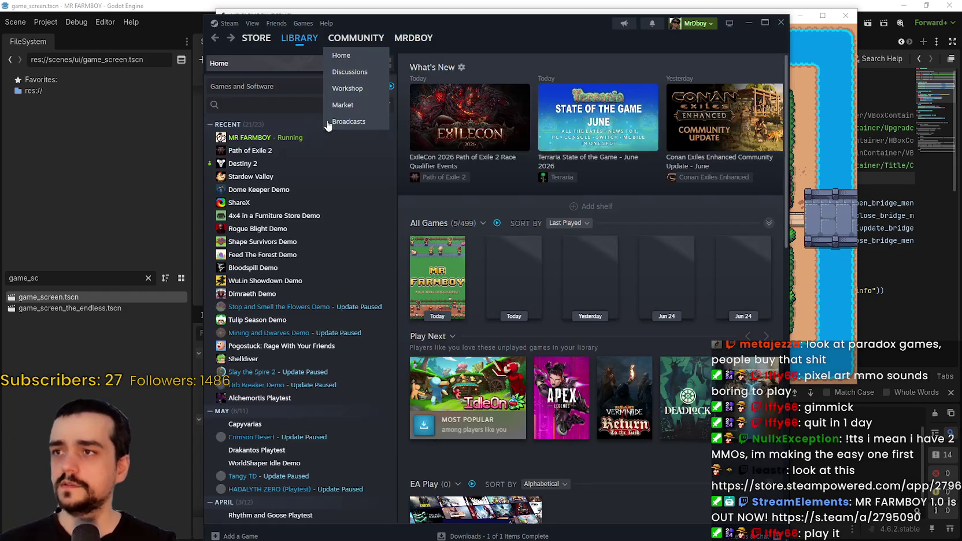
left_click(237, 105)
type("d")
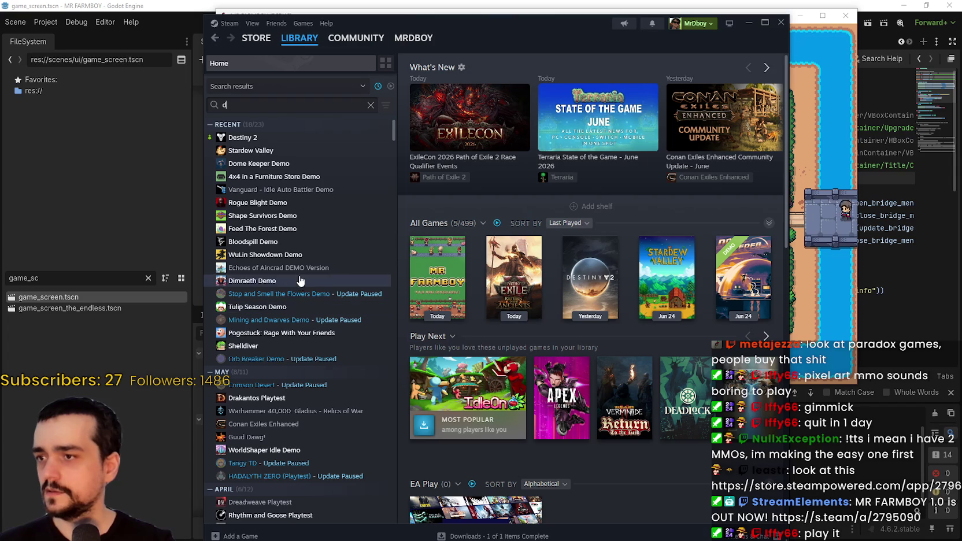
scroll(298, 350, "down", 2)
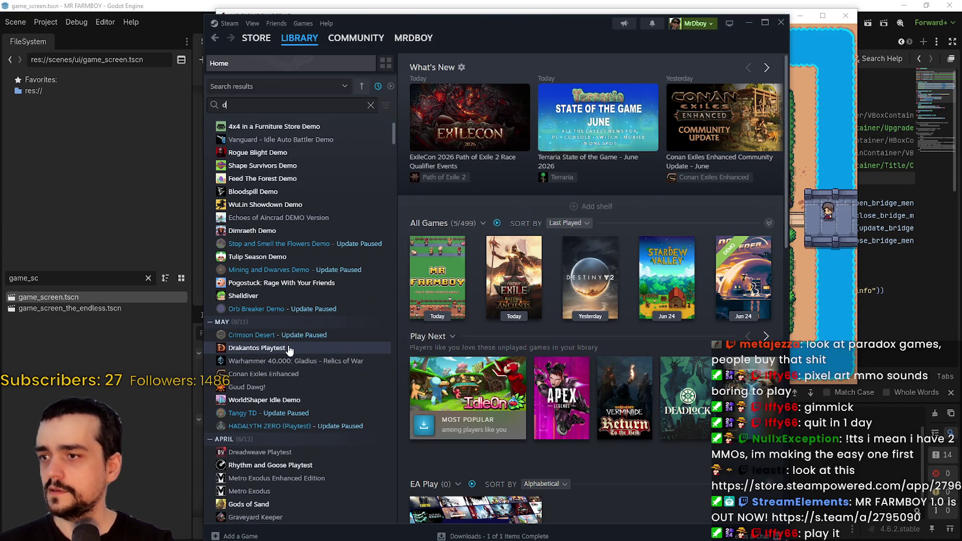
left_click(290, 351)
left_click(486, 230)
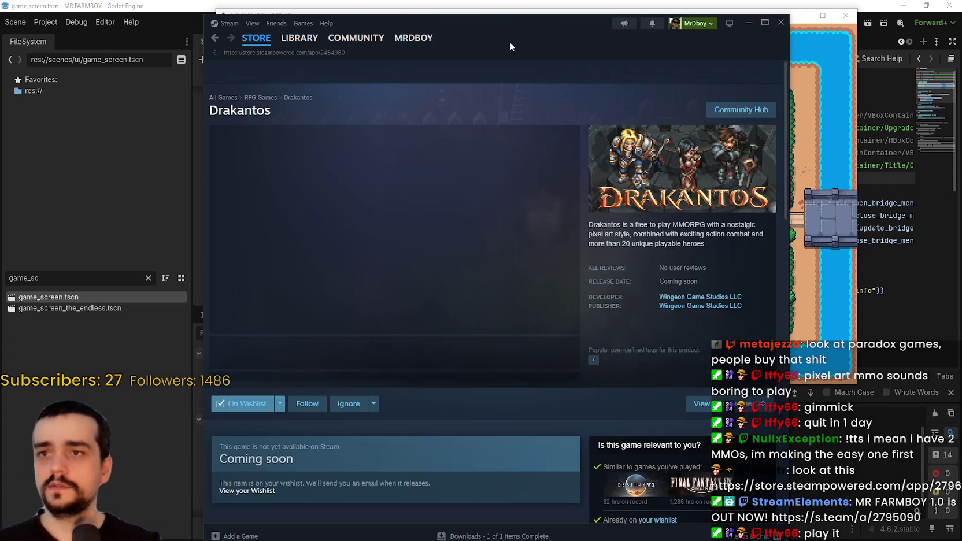
Nudge the Steam window right, pause the Drakantos gameplay trailer, and start a new store search
left_click_drag(538, 42, 570, 47)
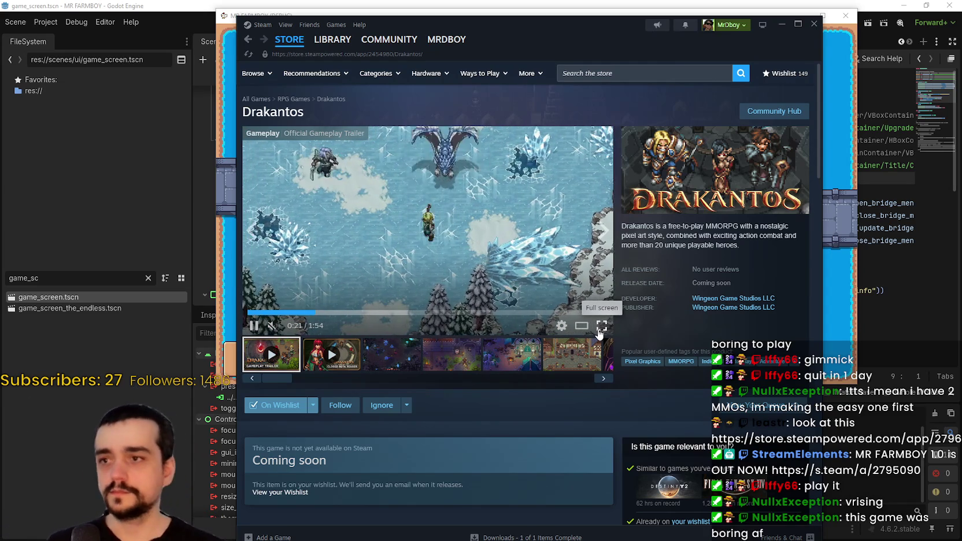
left_click(536, 243)
scroll(536, 240, "down", 1)
scroll(543, 231, "down", 3)
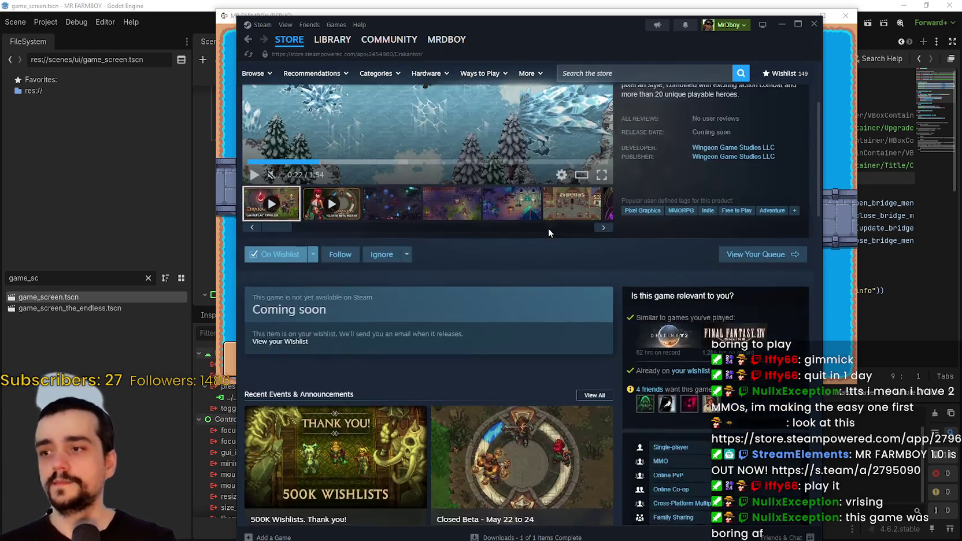
scroll(543, 232, "up", 3)
left_click(654, 73)
type("sou")
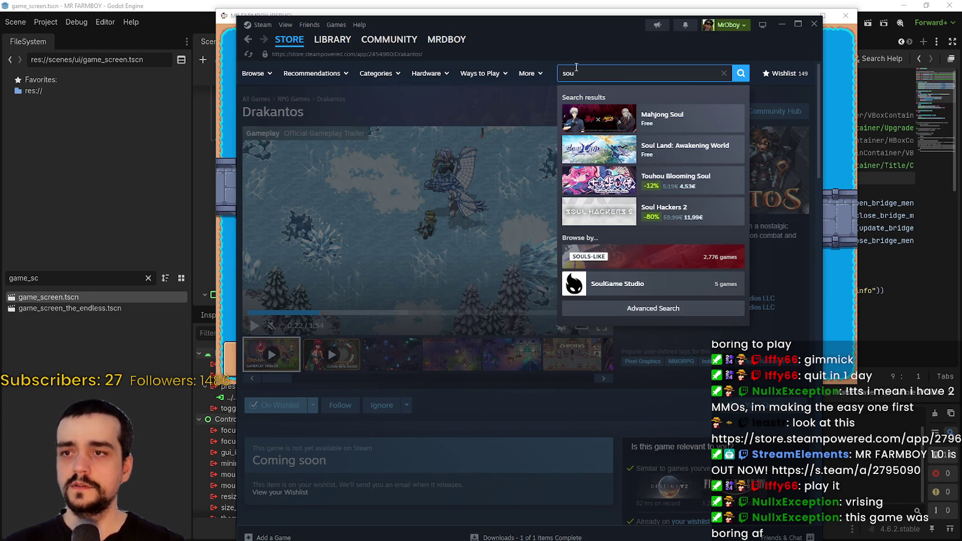
Search the Steam library for 'soul'
left_click(333, 40)
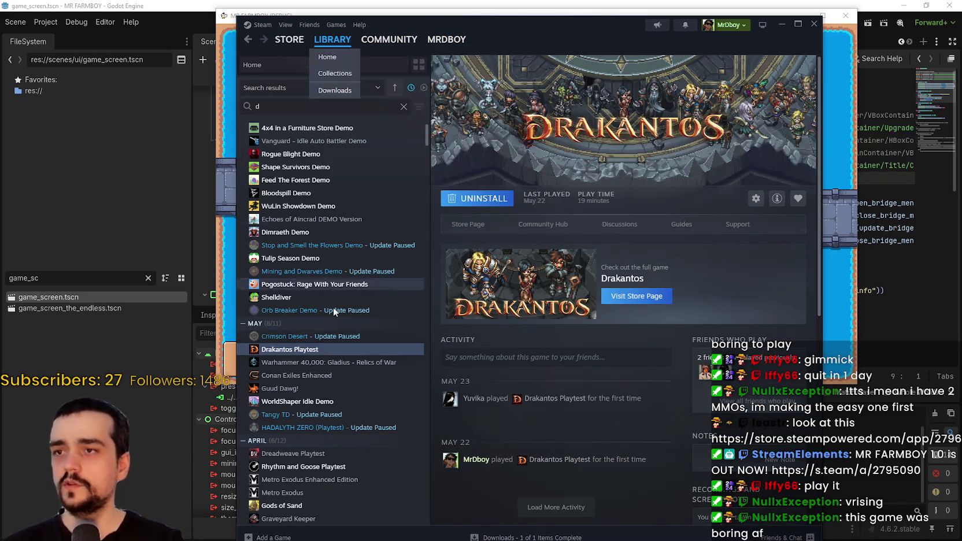
key("BackSpace")
type("s")
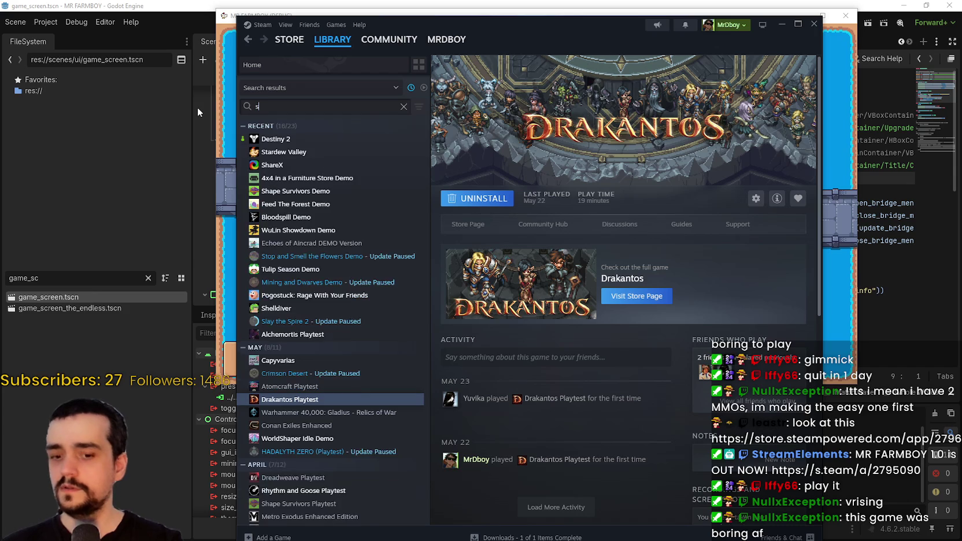
type("oul")
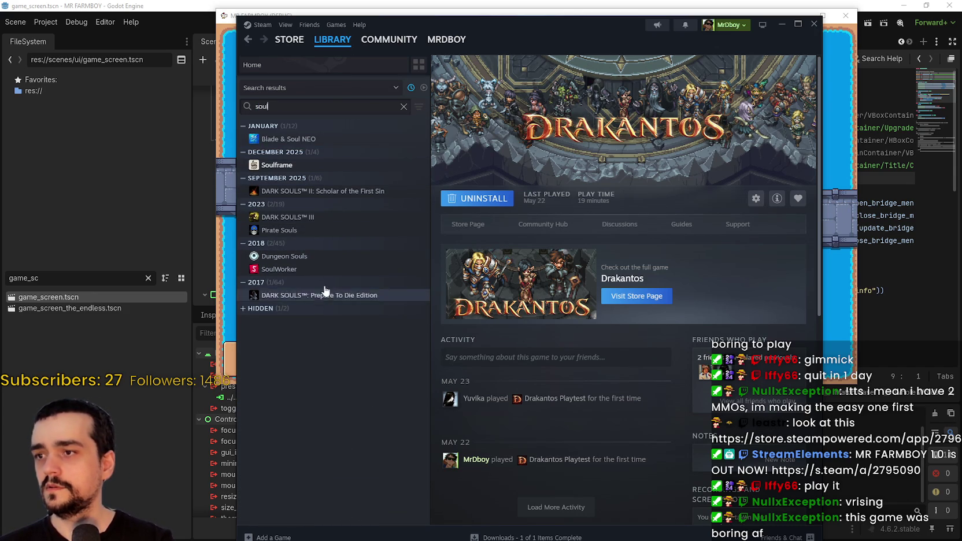
Back in the Steam store, search for 'soulbound on'
left_click(289, 39)
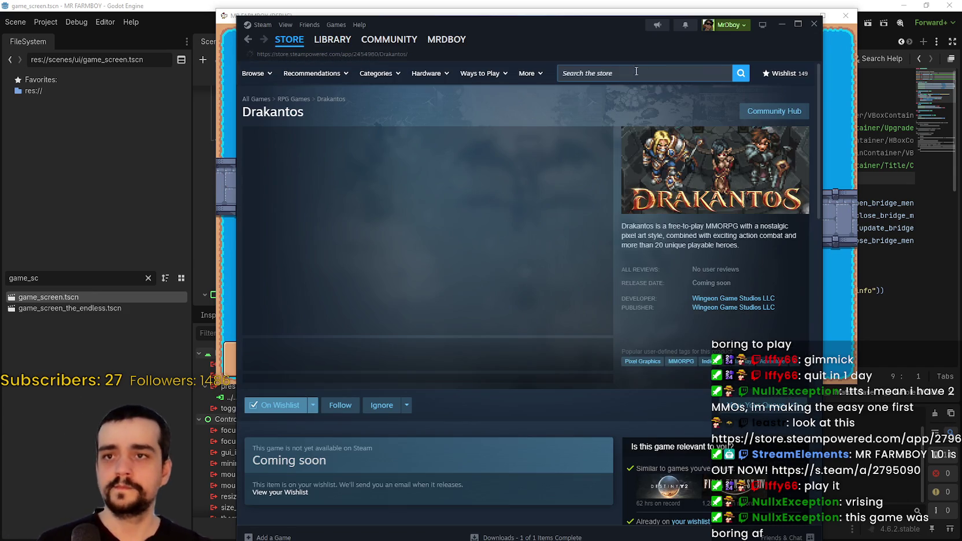
left_click(700, 74)
type("so")
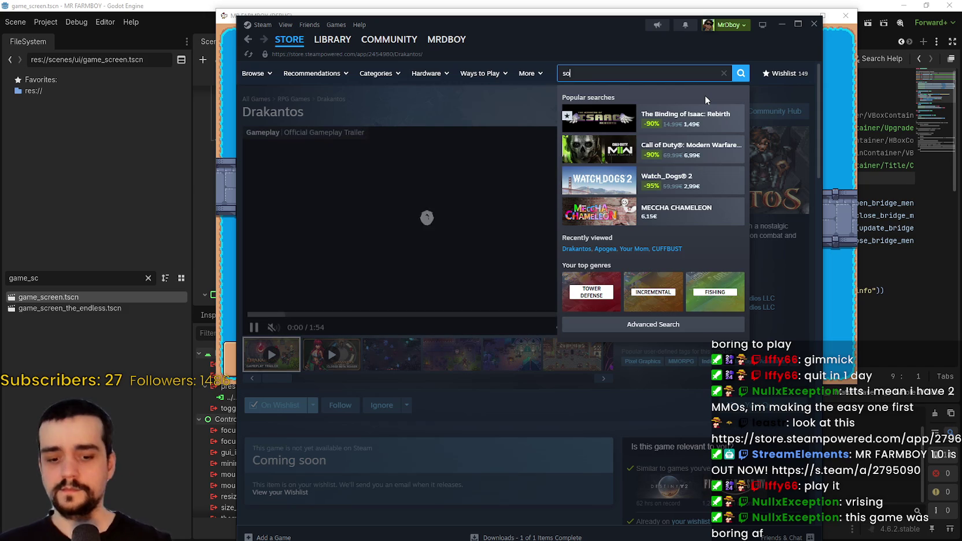
type("ulboun")
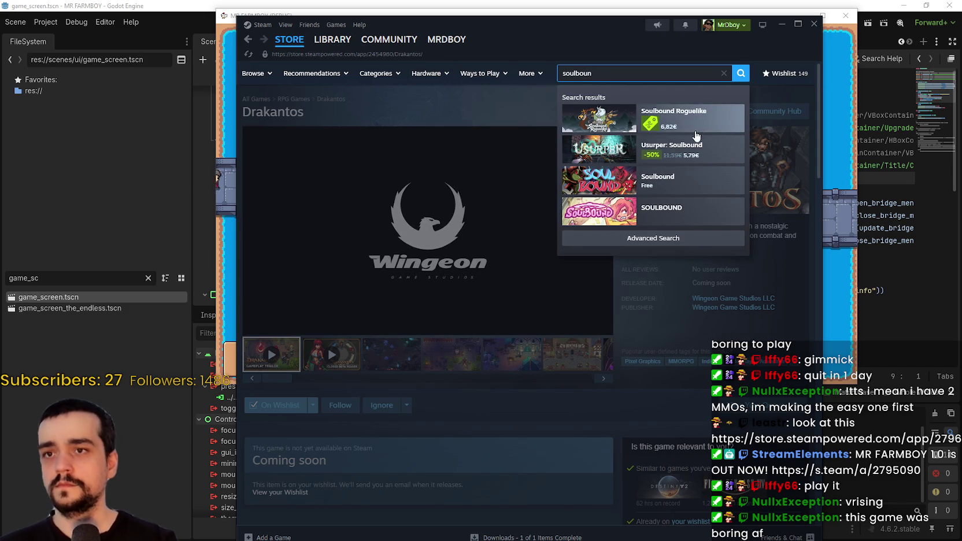
type("d")
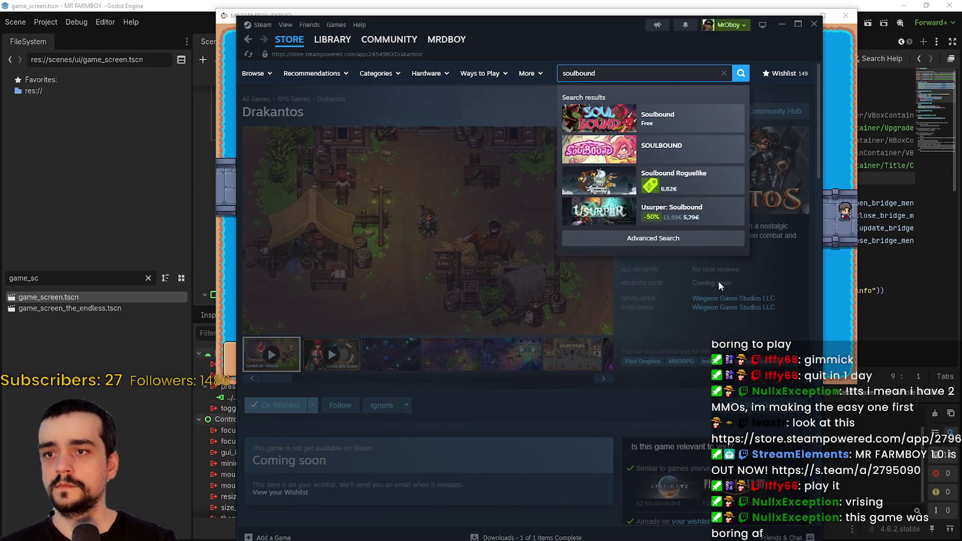
type(" on")
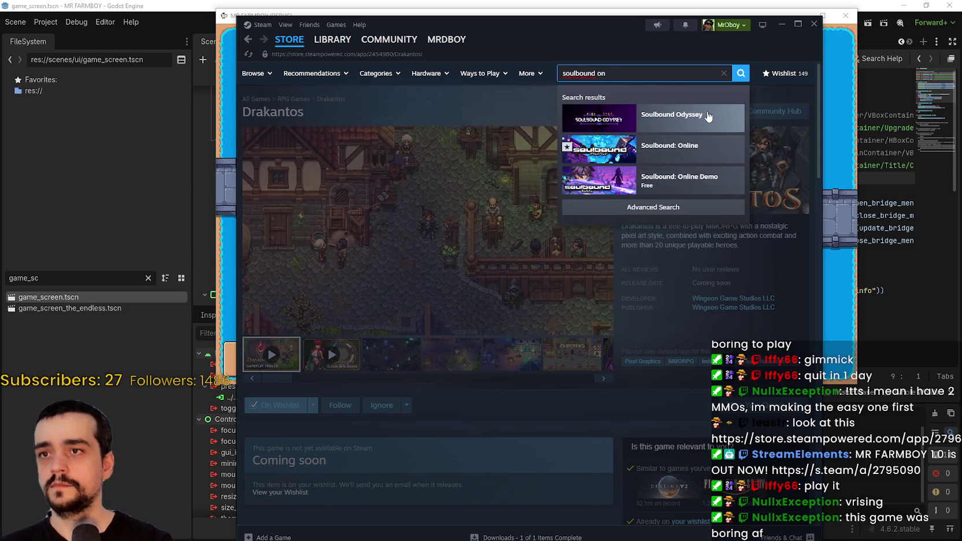
Select the Soulbound: Online search result to view its MMORPG store page
left_click(707, 116)
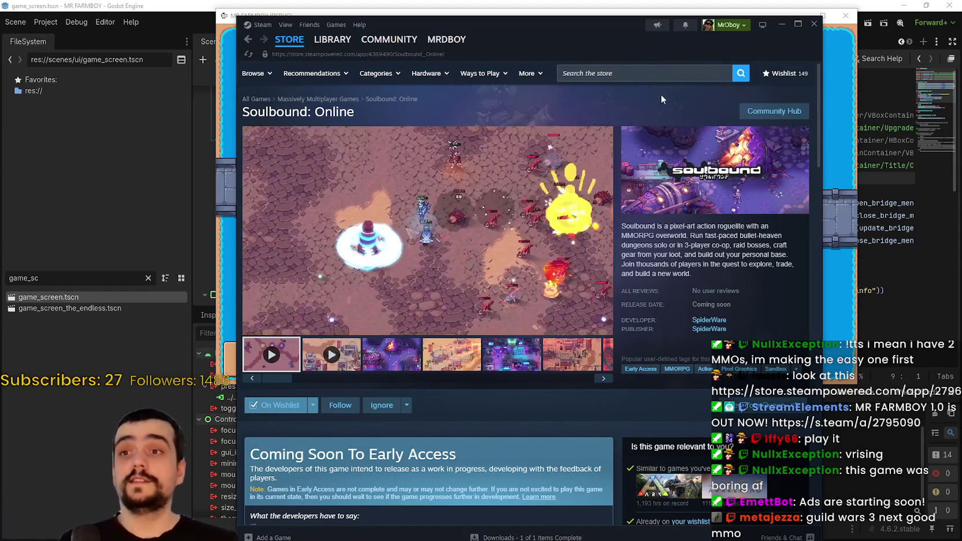
Search the store for 'vrisin', open the V Rising page and collapse its live broadcast
left_click(658, 78)
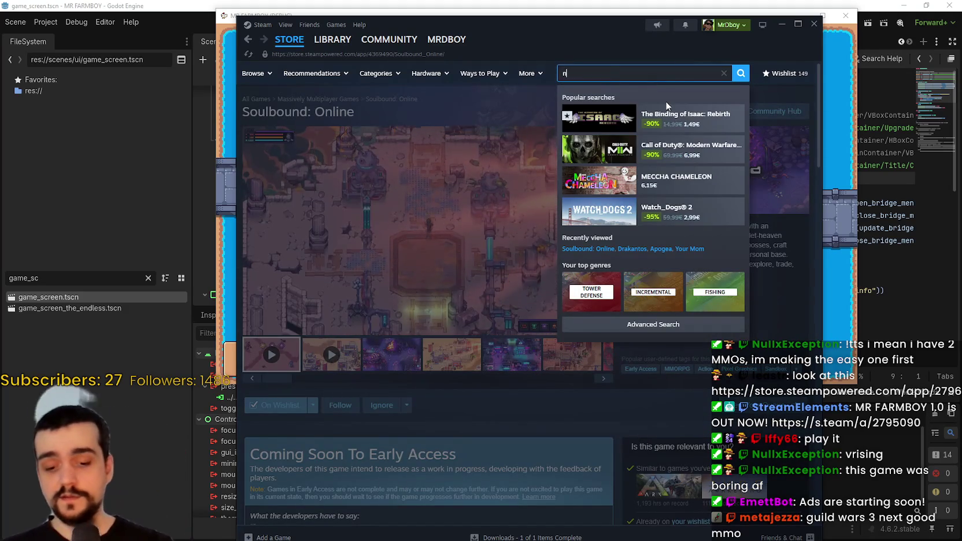
type("v")
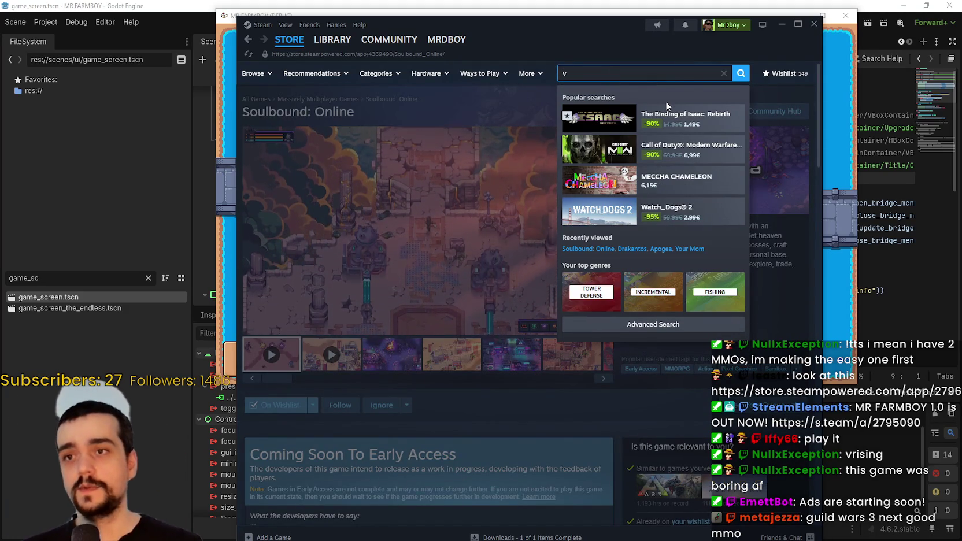
type("risin")
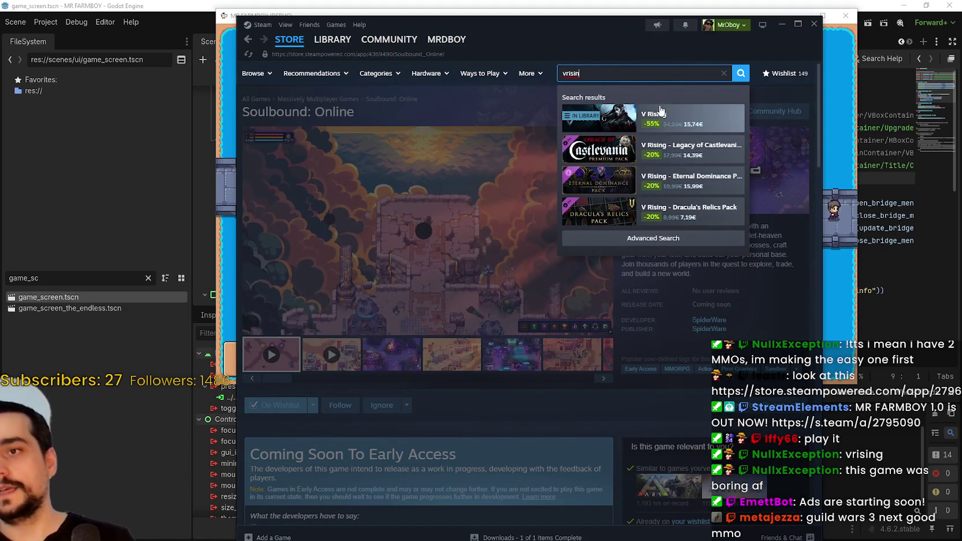
left_click(664, 105)
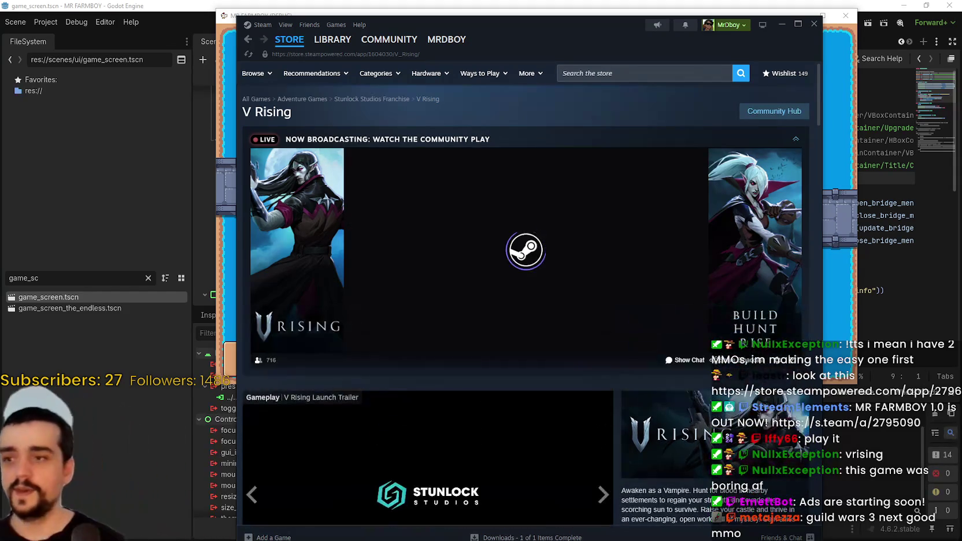
left_click(795, 143)
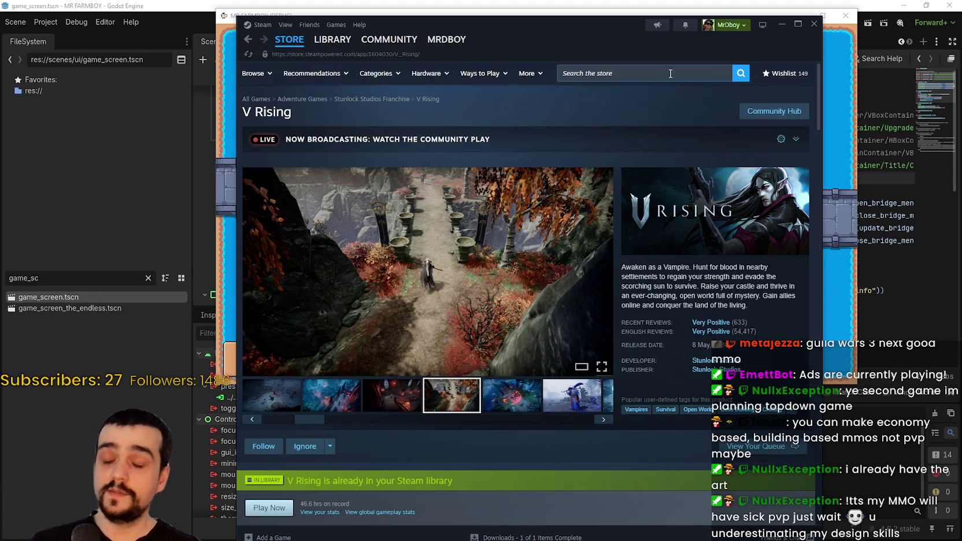
Return to the Steam store front page and close the Steam window
left_click_drag(609, 34, 632, 36)
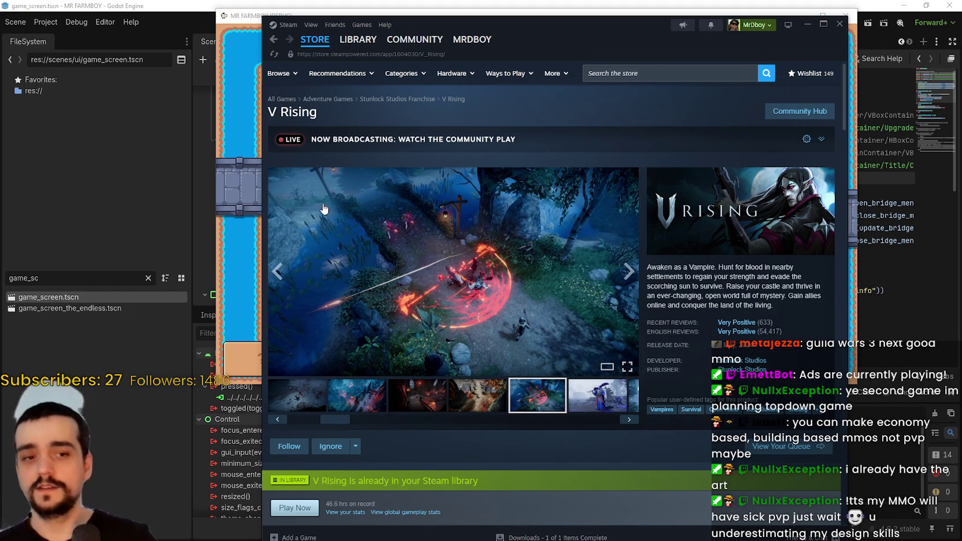
left_click(317, 48)
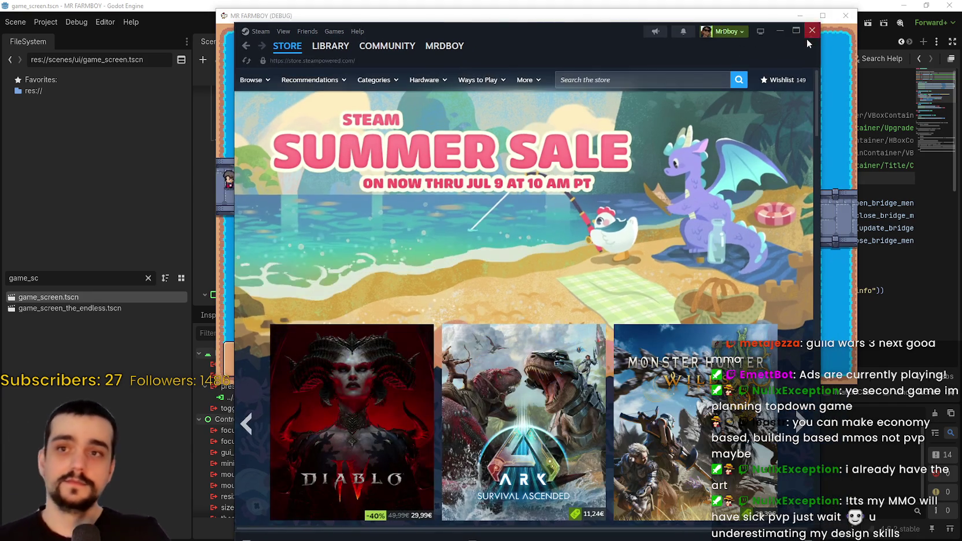
left_click(808, 36)
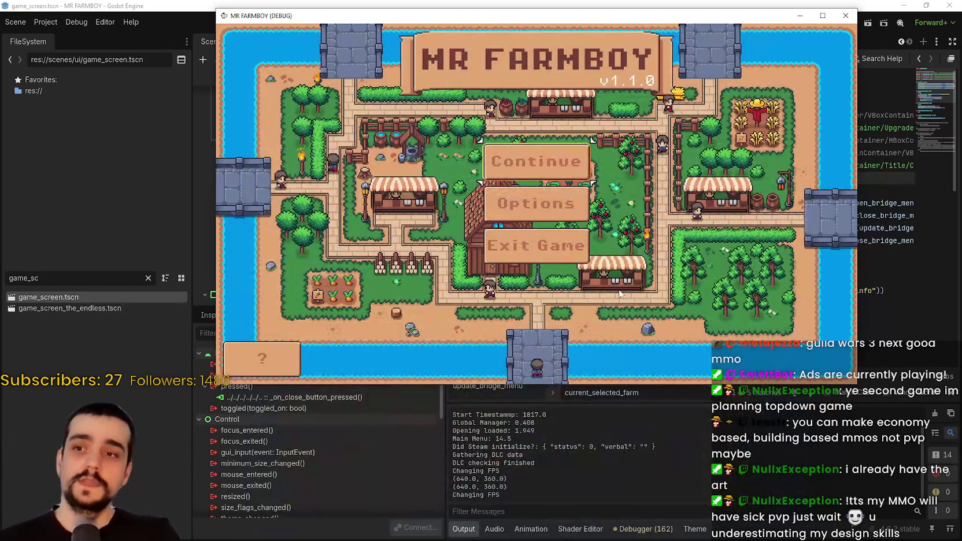
Load Save 2 from the MR FARMBOY save game selection
left_click(570, 175)
left_click(485, 223)
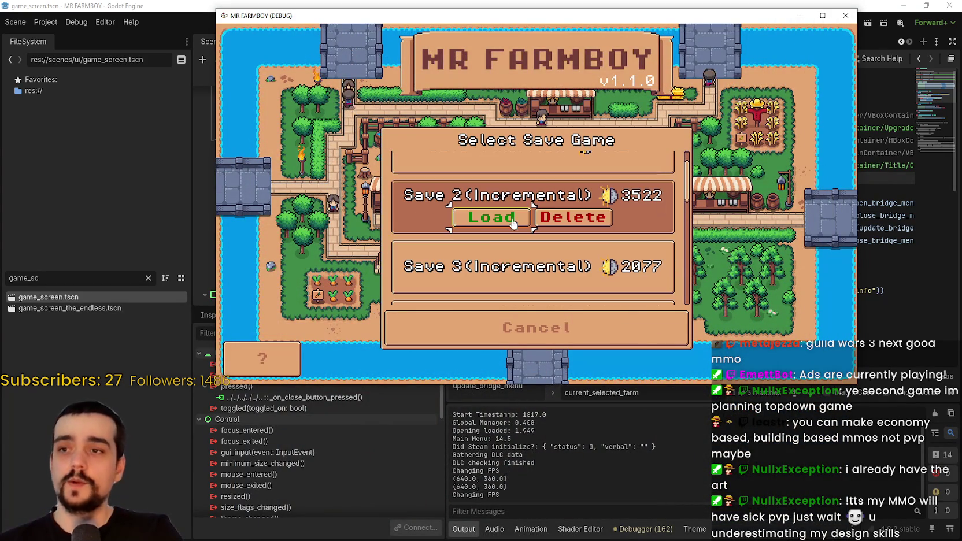
left_click(495, 223)
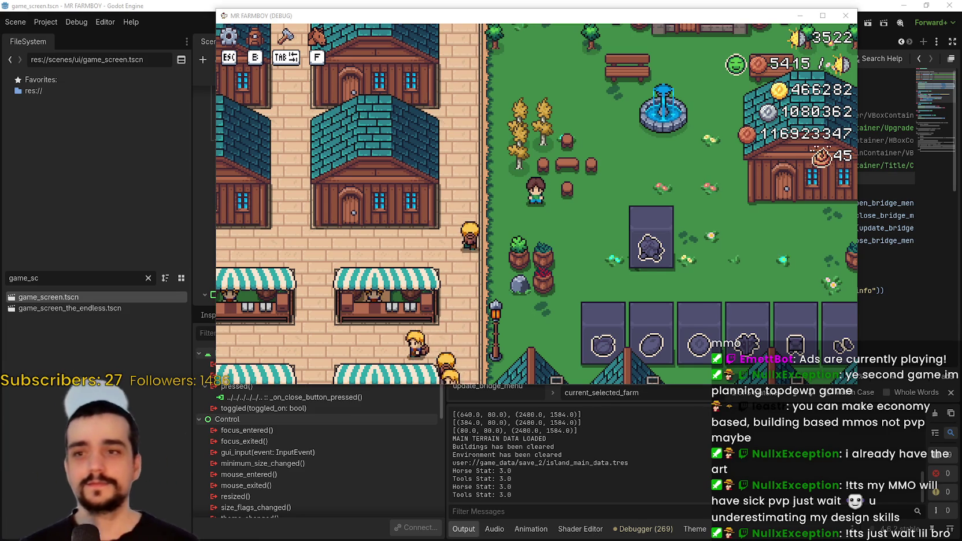
Walk to the warehouse, open its inventory panel, then close it
key("a")
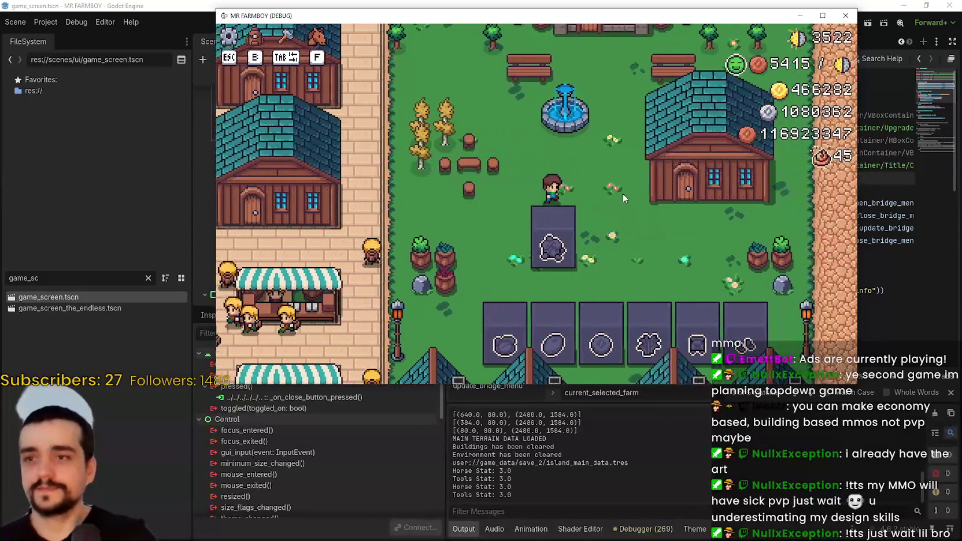
key("d")
key("e")
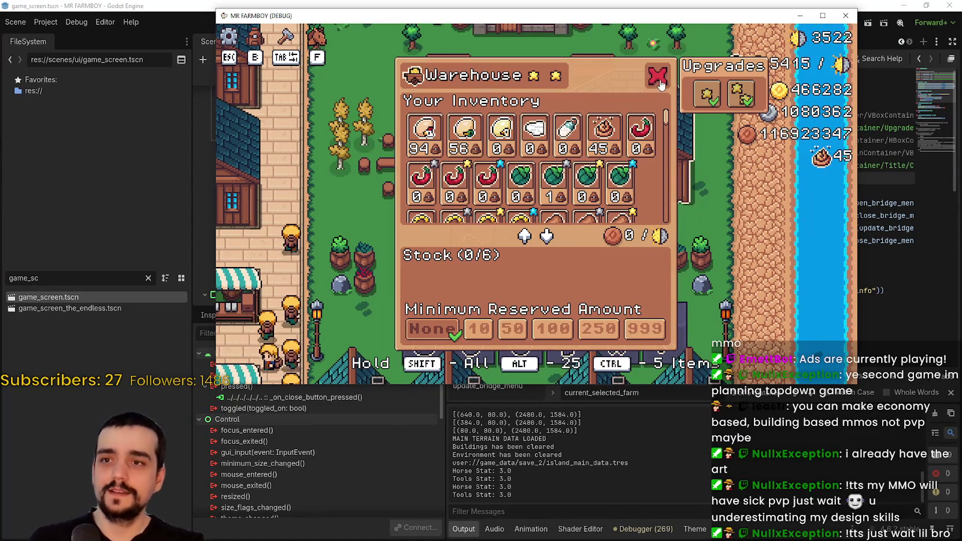
left_click(658, 76)
key("a")
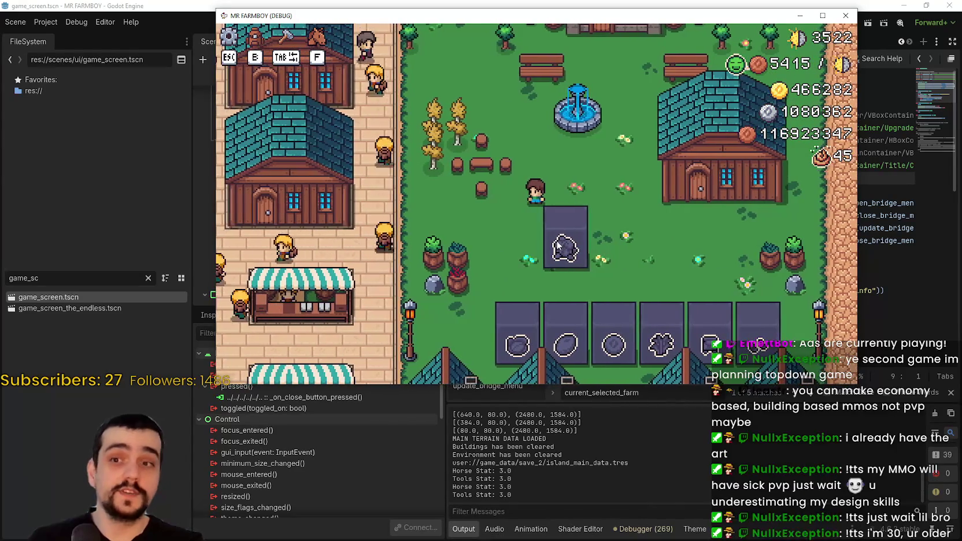
Walk south to the bridge and back north, then close the game window
key("d")
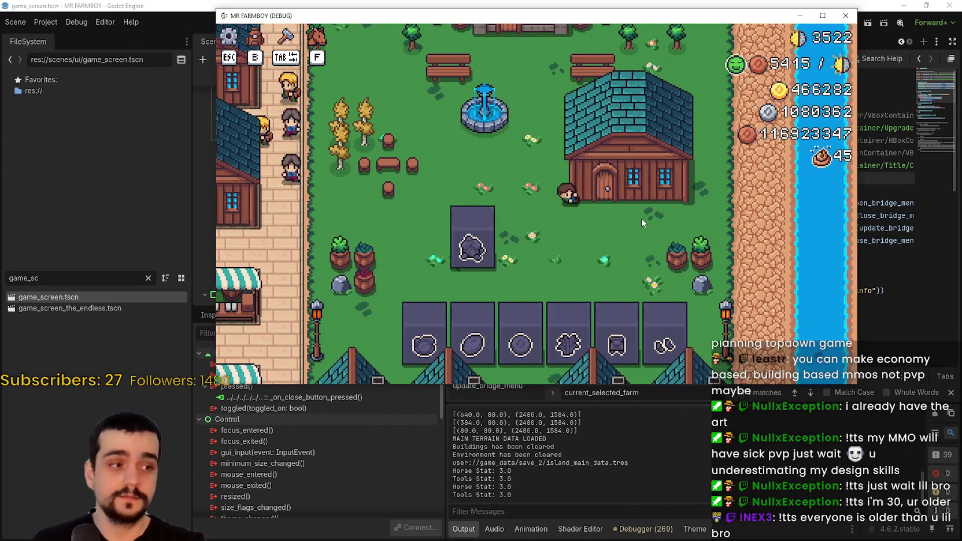
key("s")
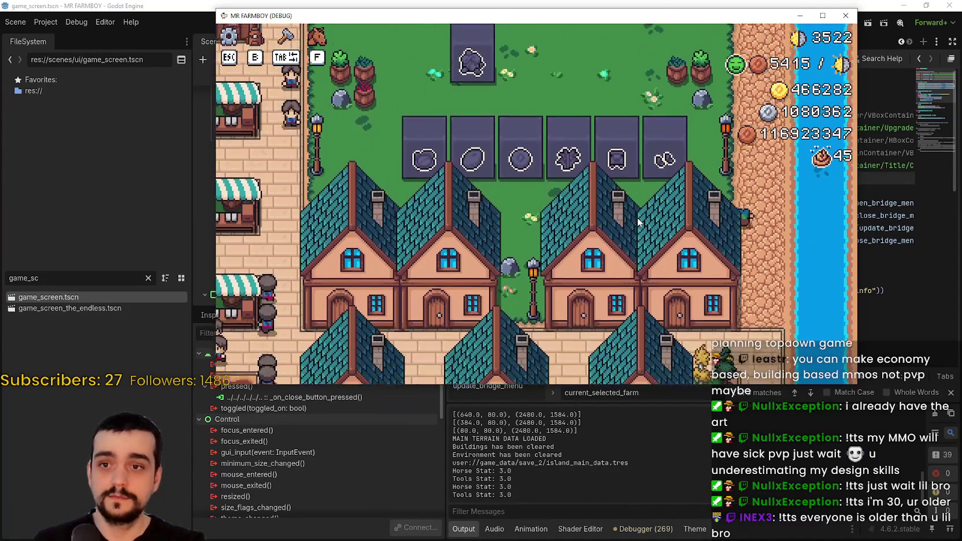
key("s")
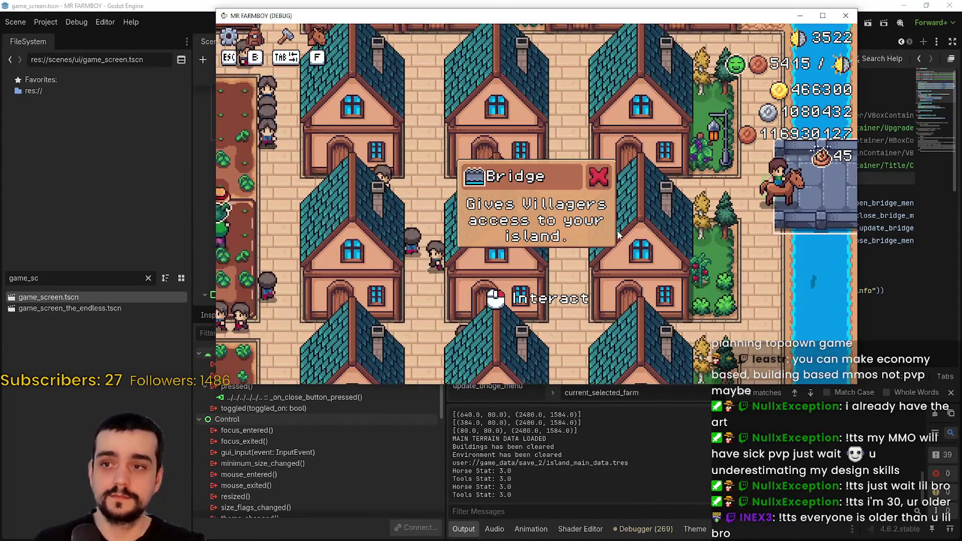
key("w")
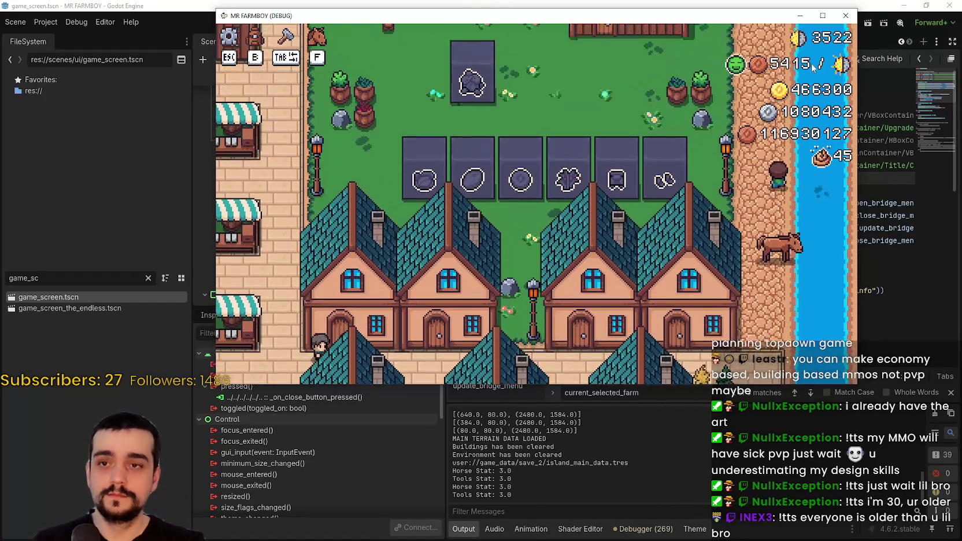
key("a")
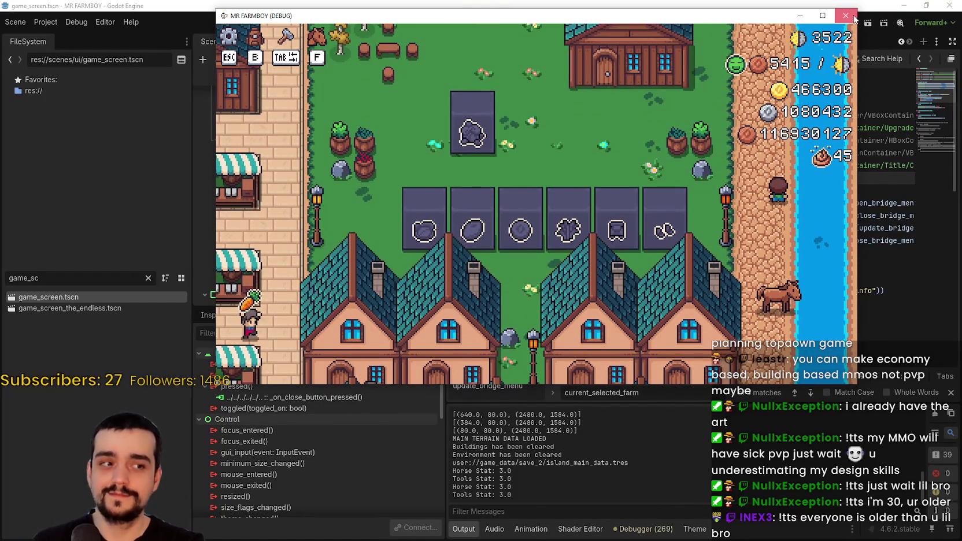
left_click(854, 19)
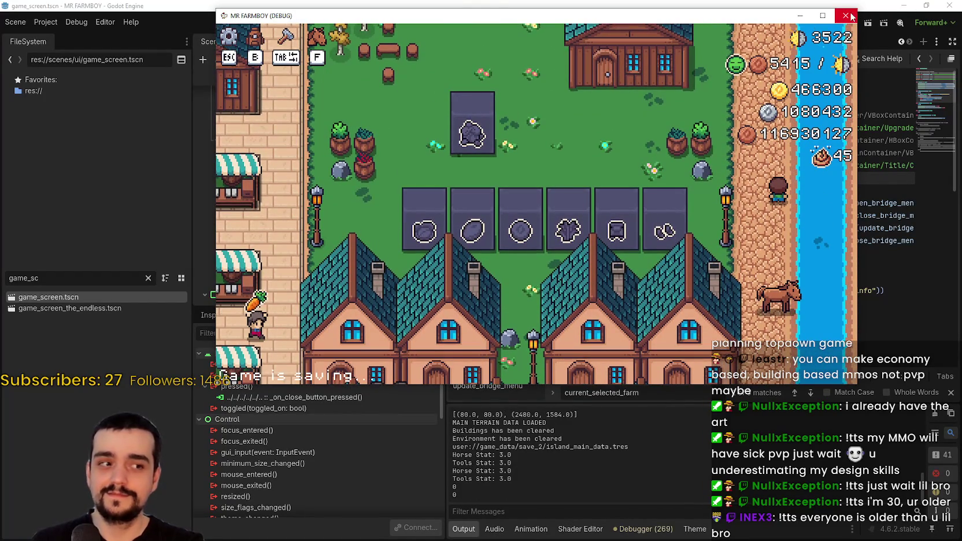
Run the project again and bring up the list of save games
left_click(804, 22)
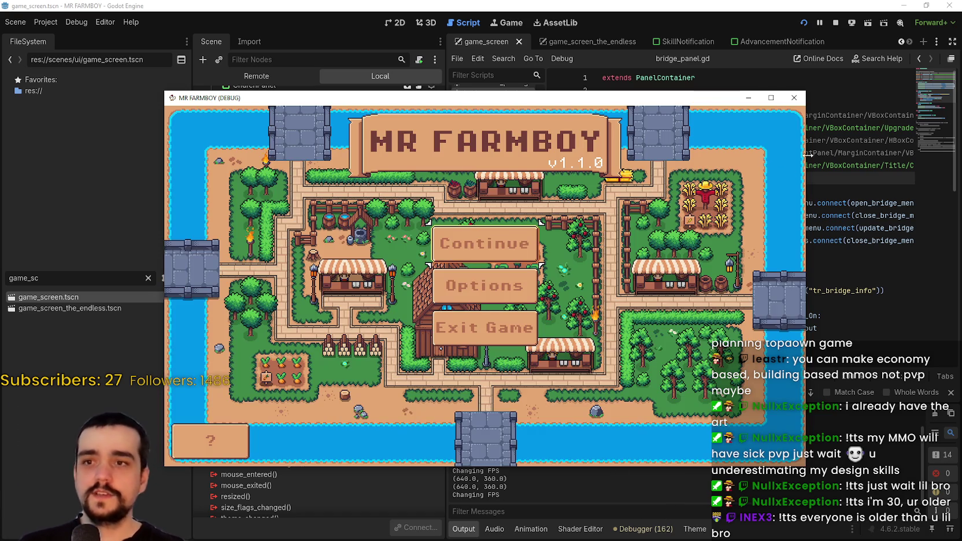
mouse_move(616, 100)
left_mouse_down()
mouse_move(619, 14)
mouse_move(633, 60)
left_mouse_up()
left_click(527, 220)
scroll(634, 330, "down", 10)
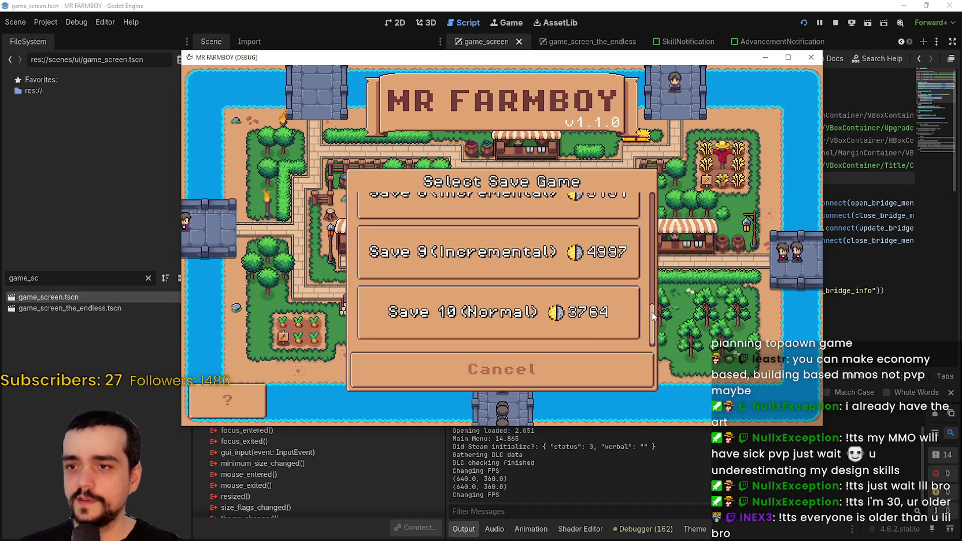
scroll(560, 249, "up", 5)
Start a new game in an empty slot on The Endless island
left_click(560, 250)
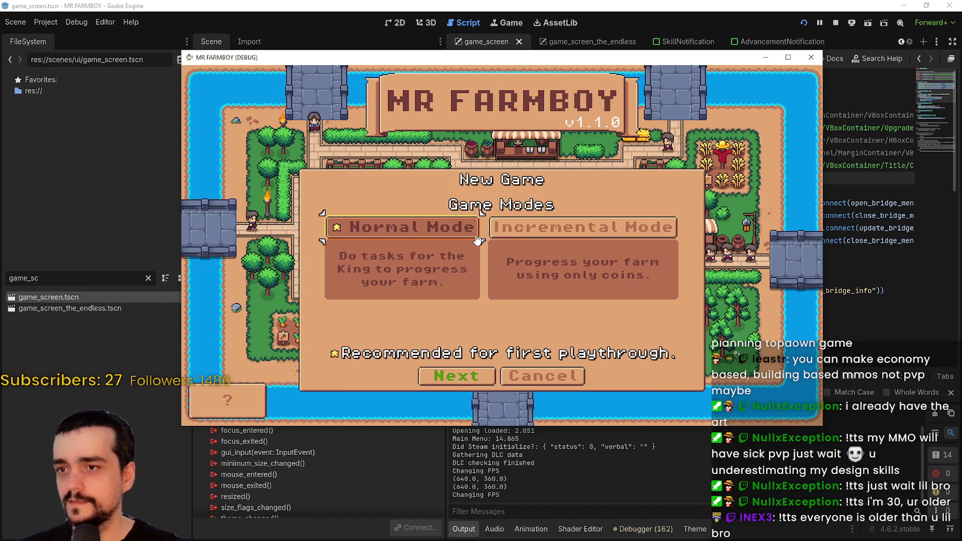
left_click(455, 376)
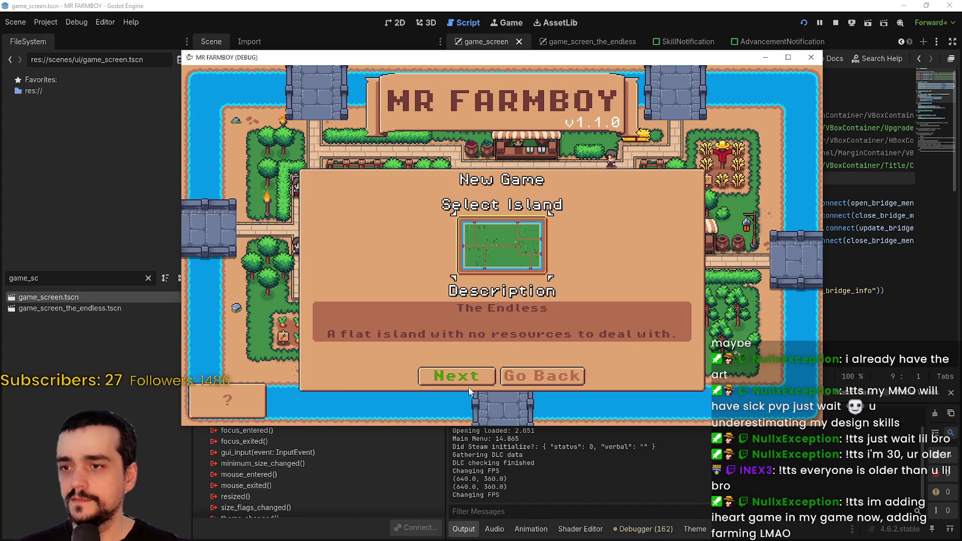
left_click(454, 316)
left_click(457, 376)
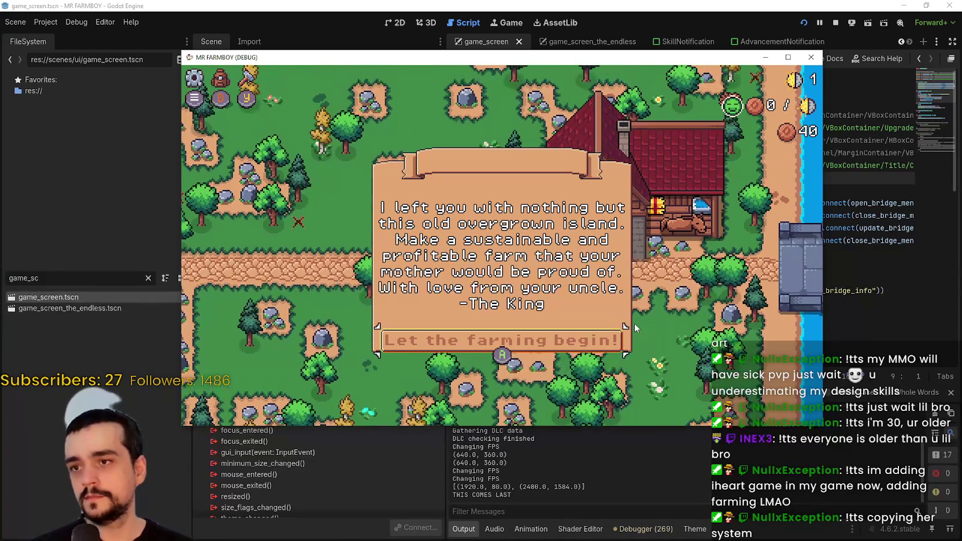
Dismiss the King's letter, close the Player House menu, and chop a tree for wood
key("Return")
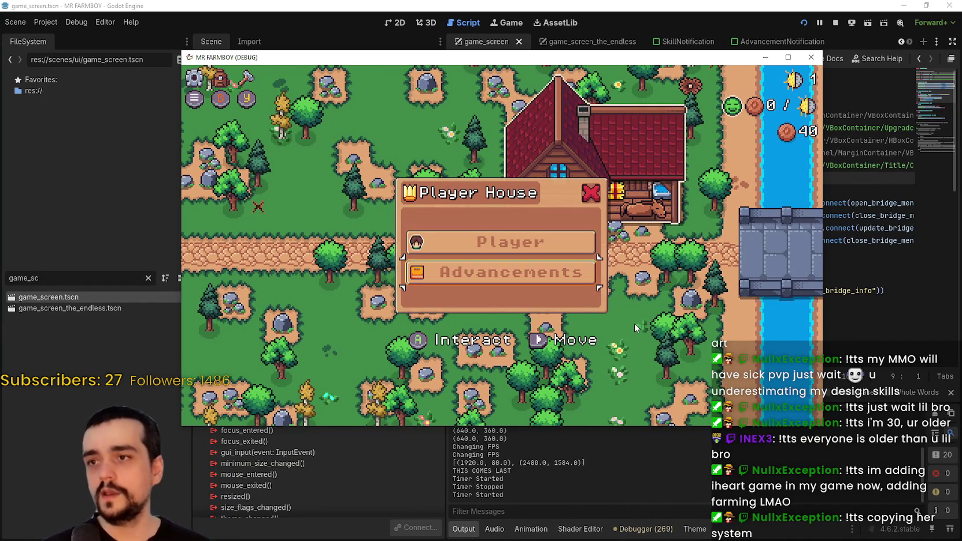
key("Escape")
key("Left")
key("Left")
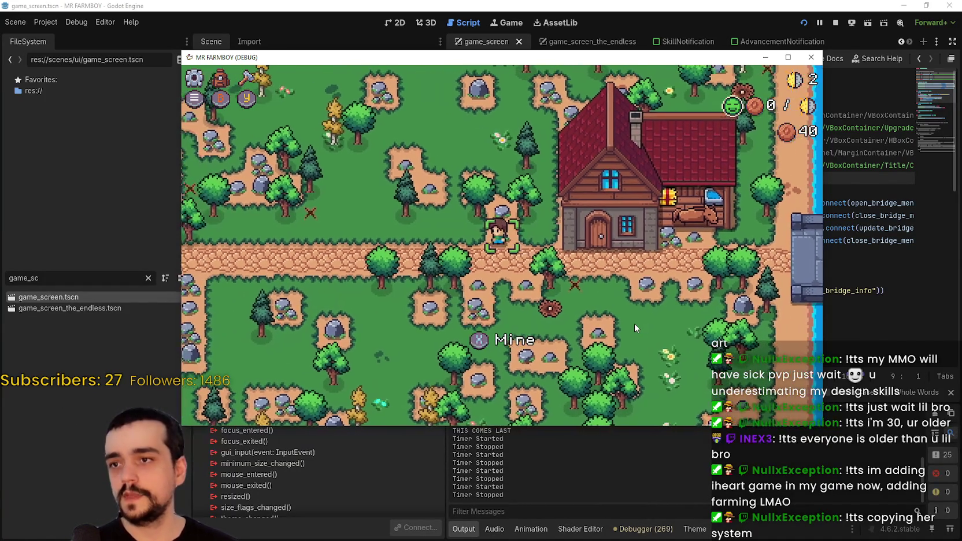
key("Up")
key("Left")
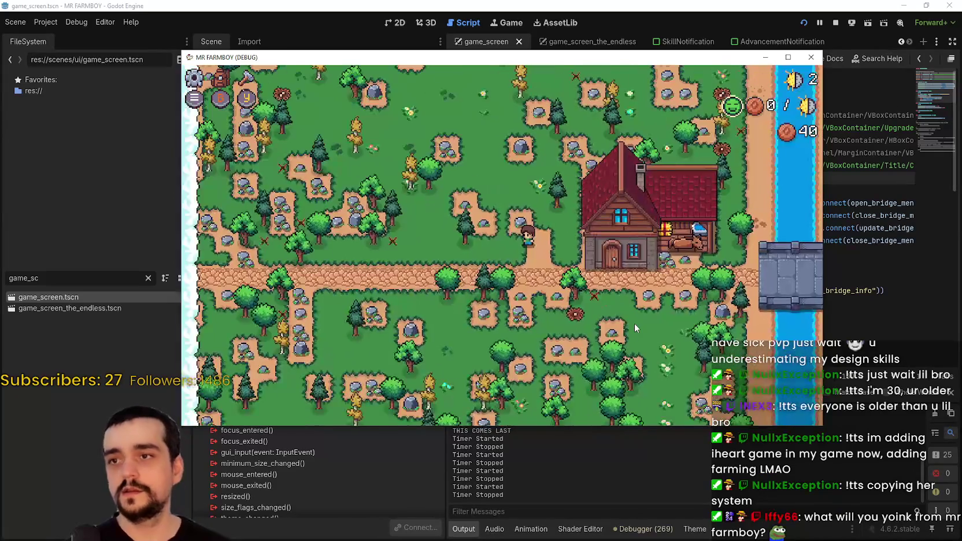
Pause the game and stop it with F8 to return to the Godot editor
scroll(635, 328, "up", 2)
scroll(634, 328, "up", 2)
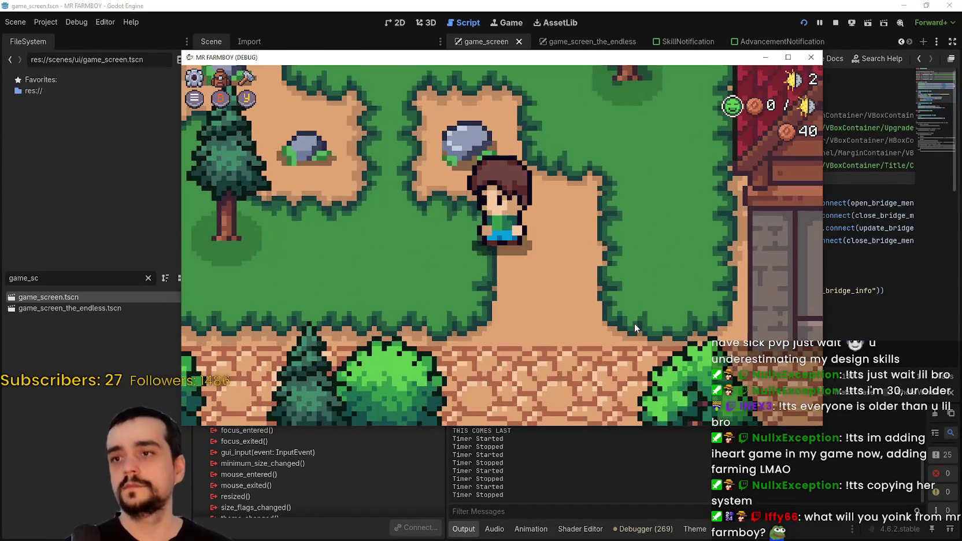
scroll(635, 328, "down", 1)
scroll(635, 326, "down", 3)
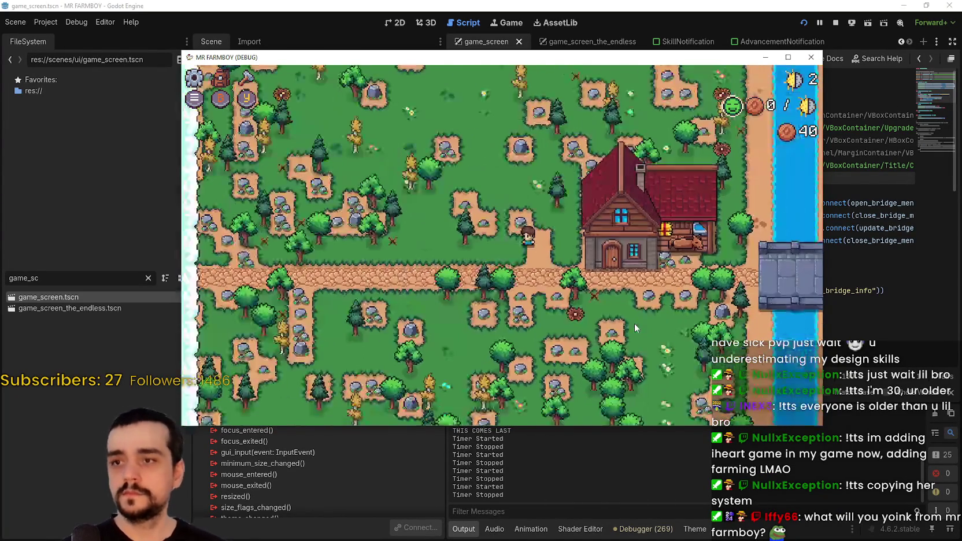
scroll(635, 328, "up", 2)
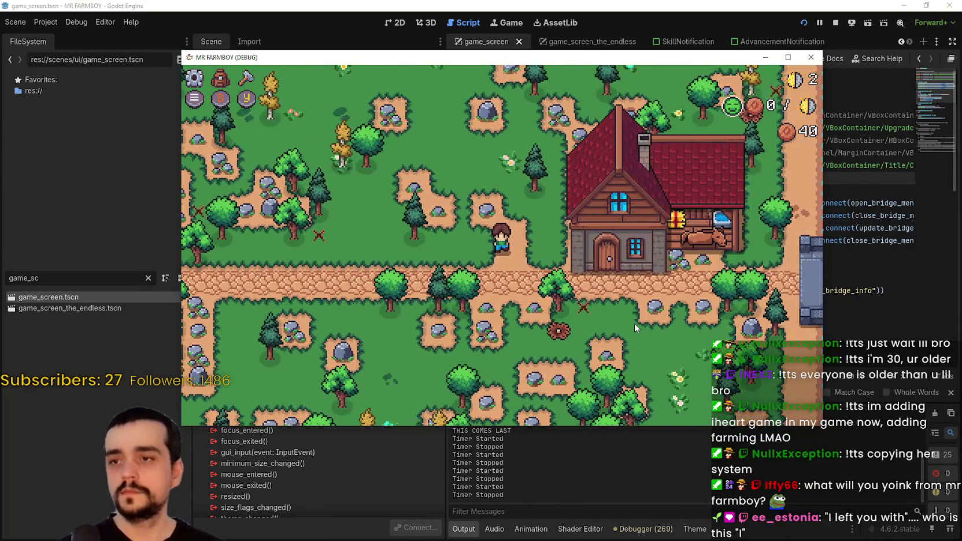
scroll(635, 328, "down", 1)
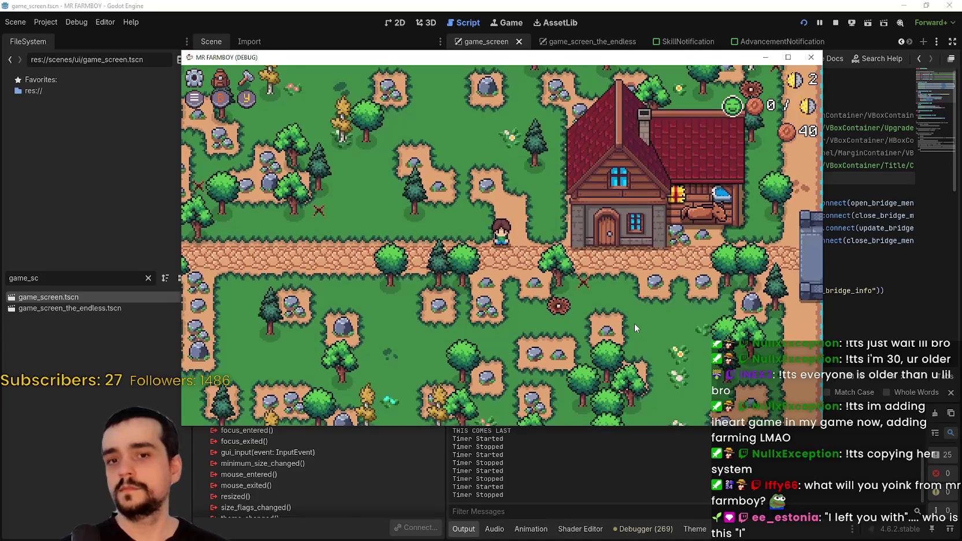
scroll(635, 328, "down", 2)
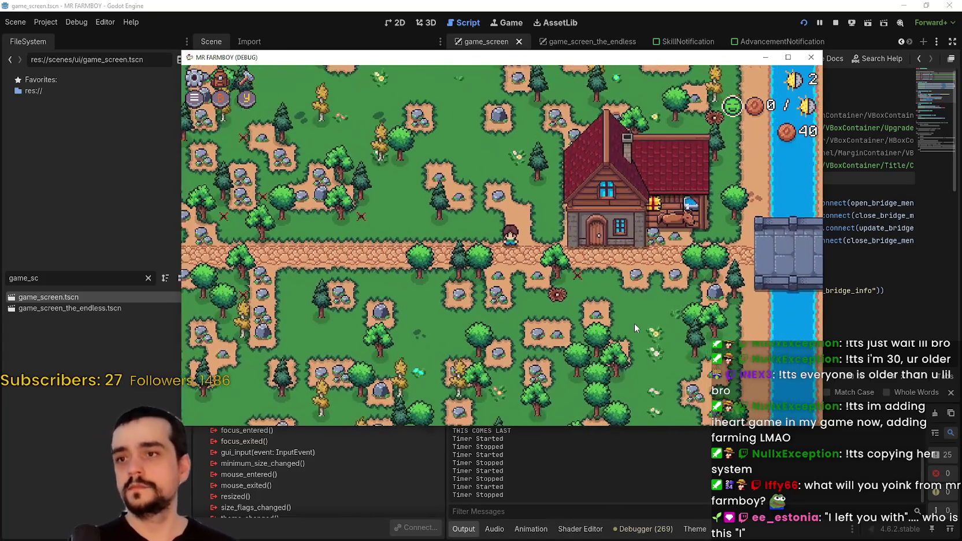
scroll(635, 324, "up", 1)
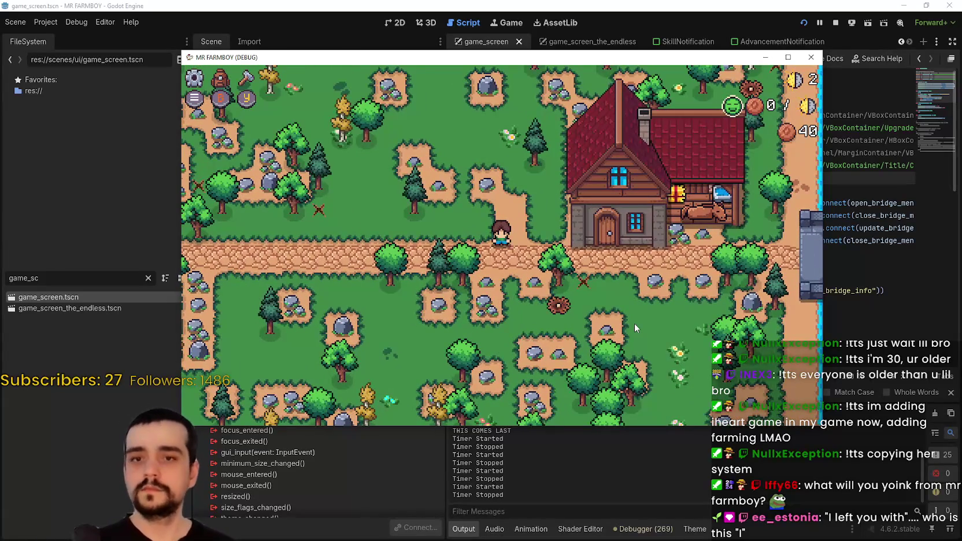
scroll(635, 324, "up", 1)
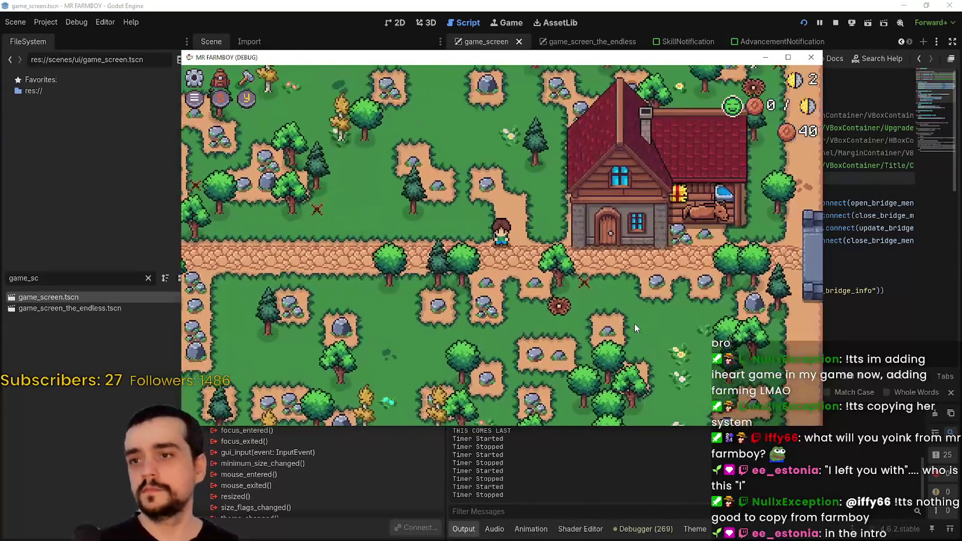
scroll(635, 324, "up", 2)
scroll(634, 324, "down", 1)
key("Escape")
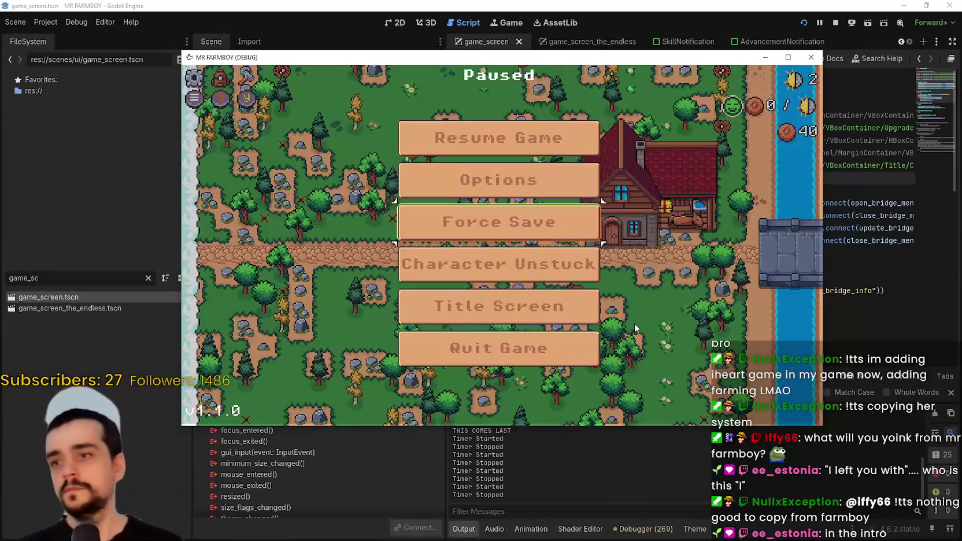
key("Escape")
key("F8")
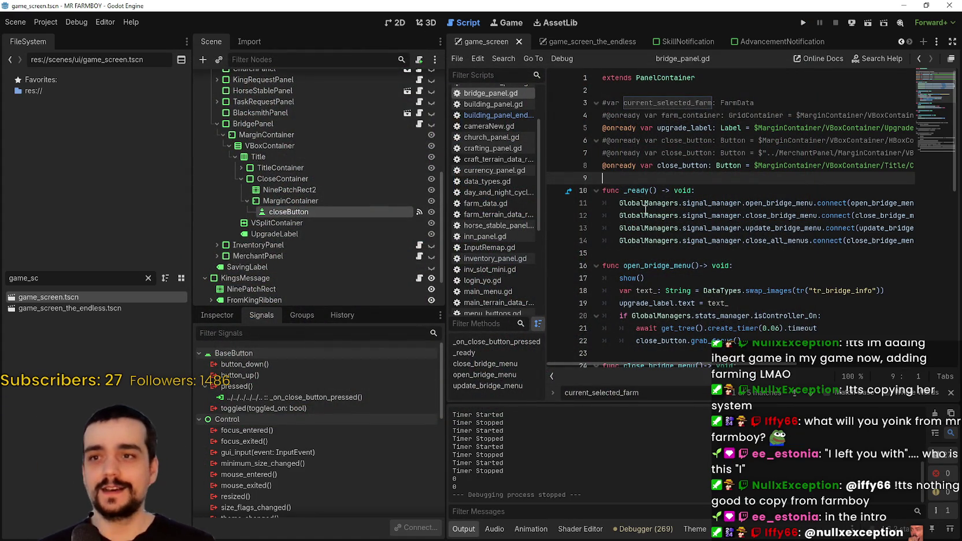
Close the find bar and select the close_button declaration on line 8
left_click(948, 392)
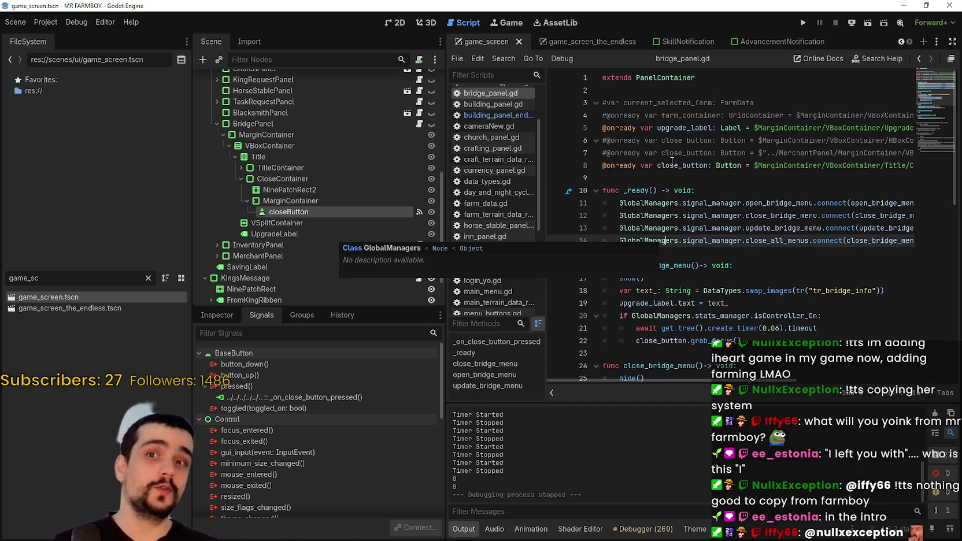
left_click(655, 167)
key("shift+End")
Open the game_screen_the_endless scene in the 2D view and run the project
left_click(396, 23)
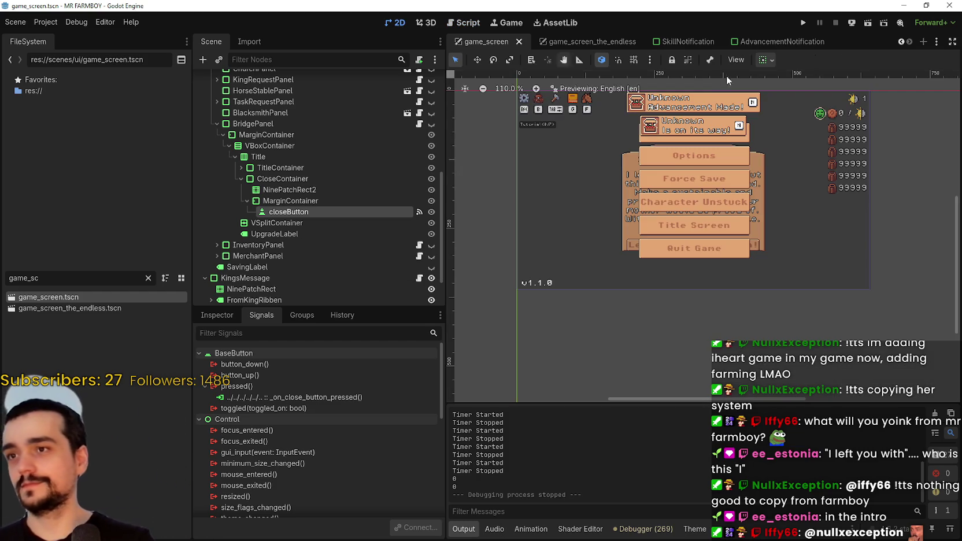
left_click(587, 42)
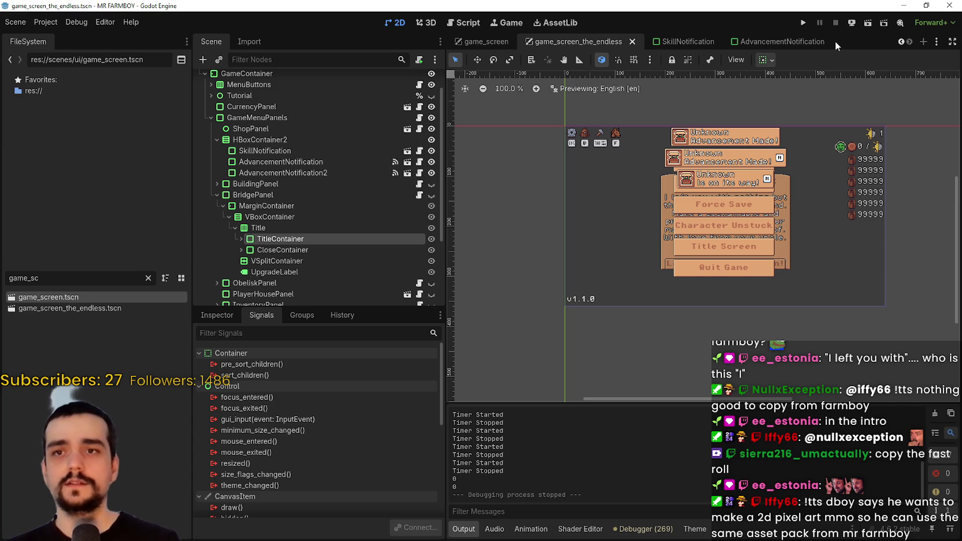
left_click(804, 23)
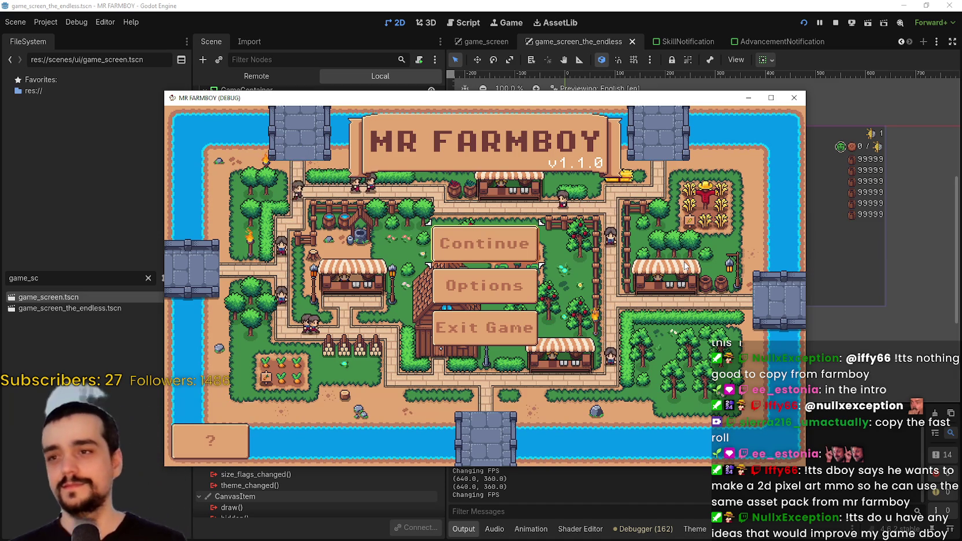
Open the save game list and delete Save 7
left_click(485, 244)
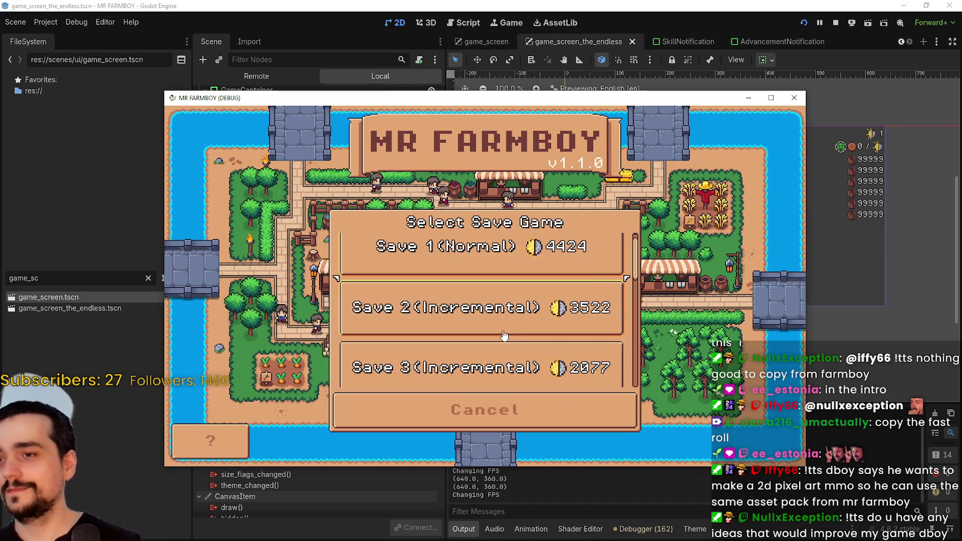
left_click_drag(636, 254, 650, 335)
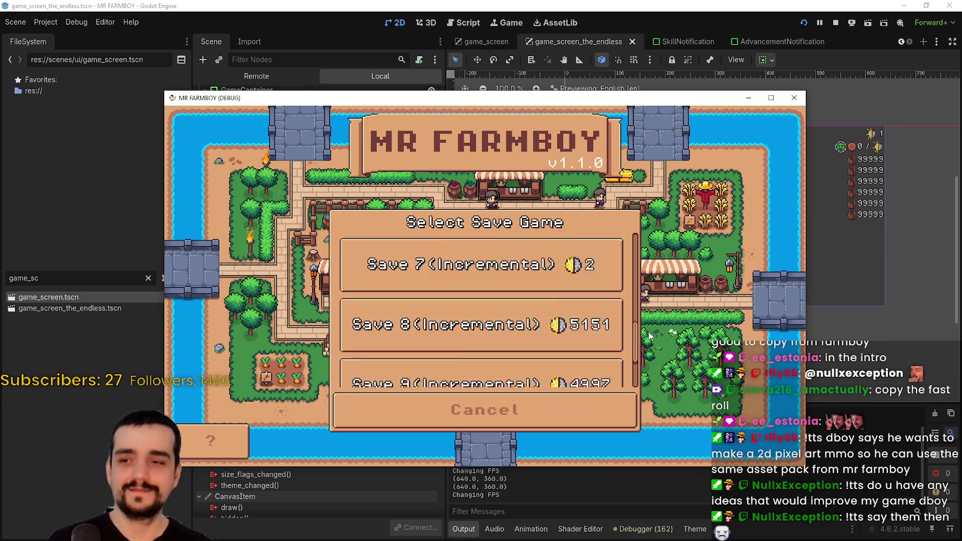
scroll(650, 336, "down", 2)
scroll(584, 365, "up", 2)
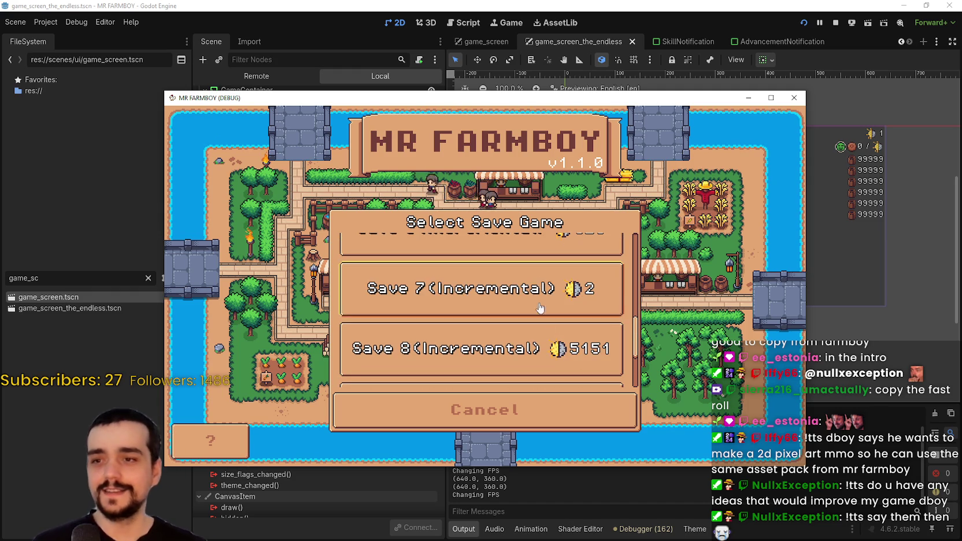
left_click(540, 308)
left_click(518, 299)
left_click(441, 351)
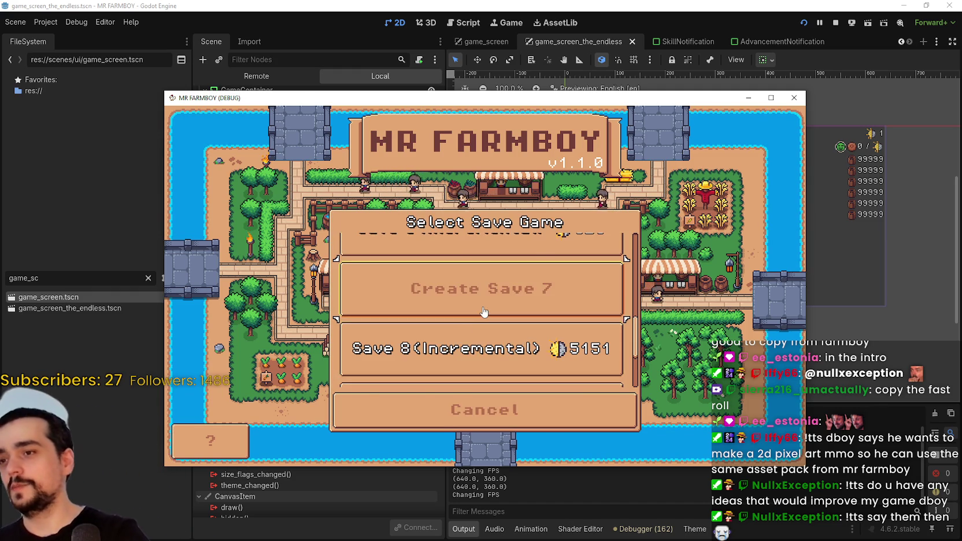
Start a new Incremental Mode game in slot 7 on the Balanced economy
left_click(484, 312)
left_click(520, 269)
left_click(440, 415)
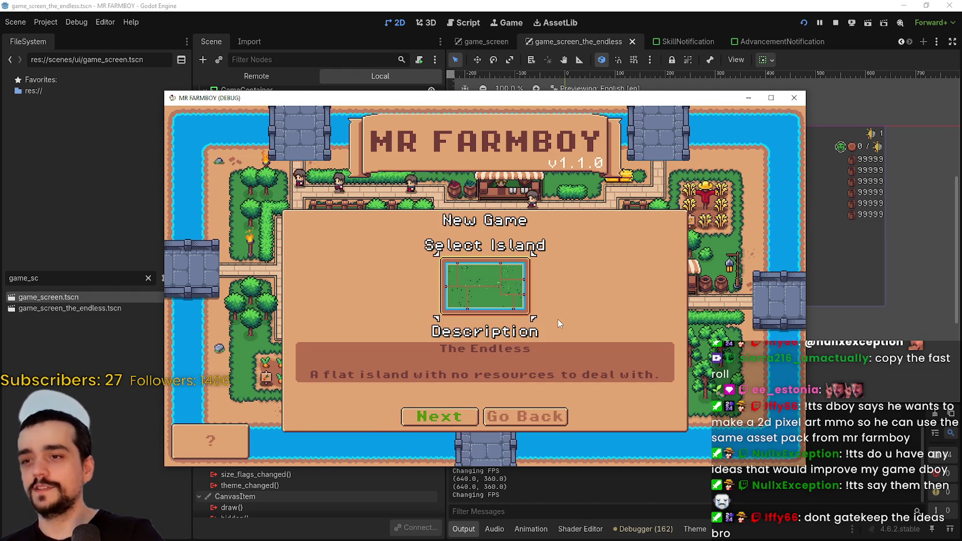
left_click(441, 417)
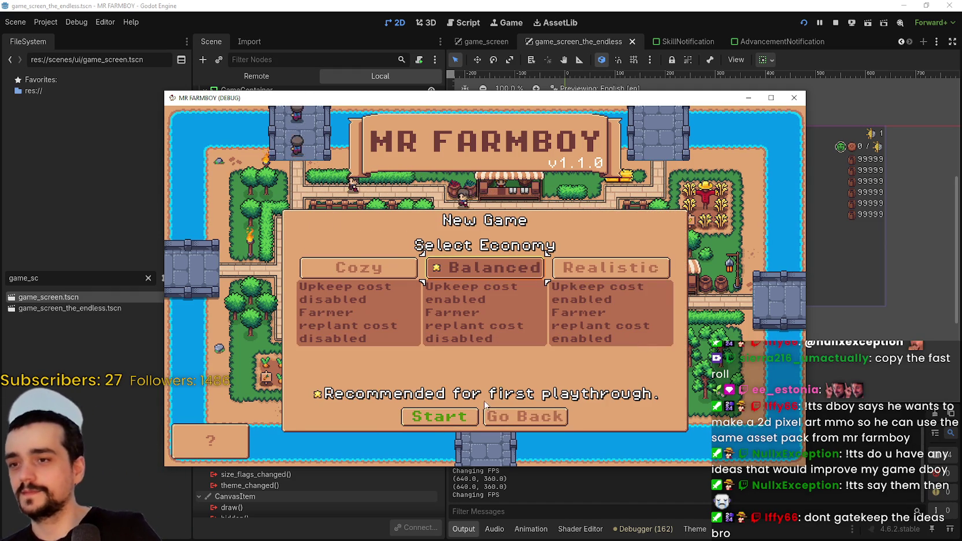
left_click(441, 416)
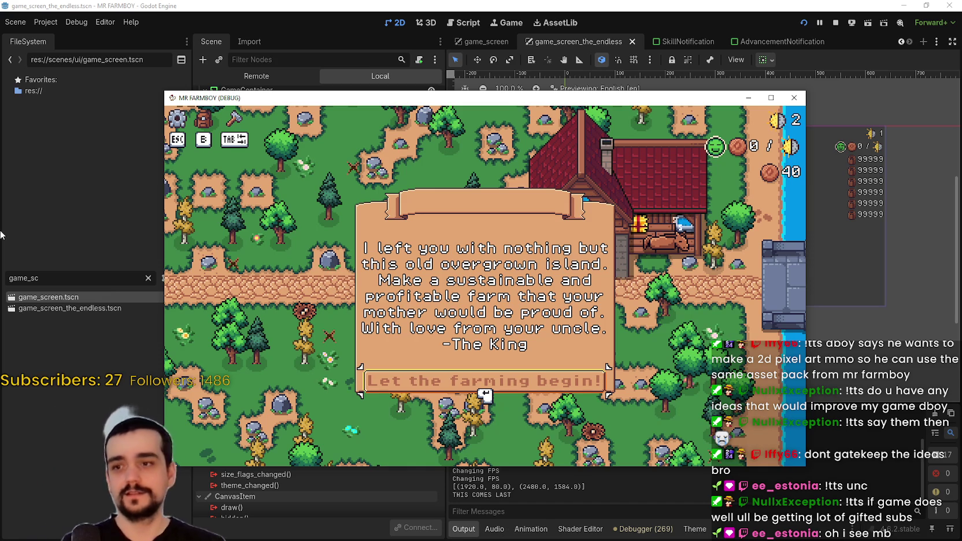
Close the letter, view the stats in the Stats & Inventory panel, then close it
key("b")
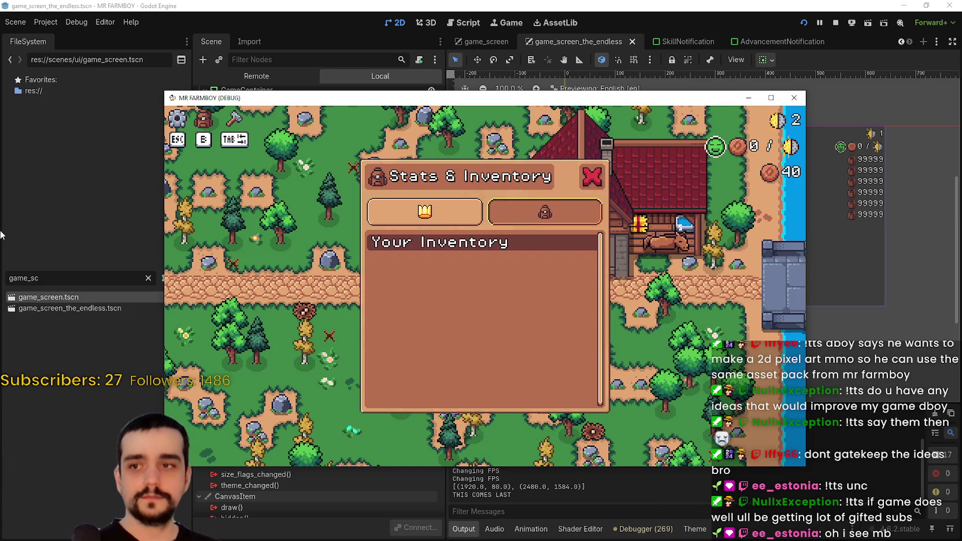
left_click(402, 230)
key("b")
scroll(483, 283, "up", 3)
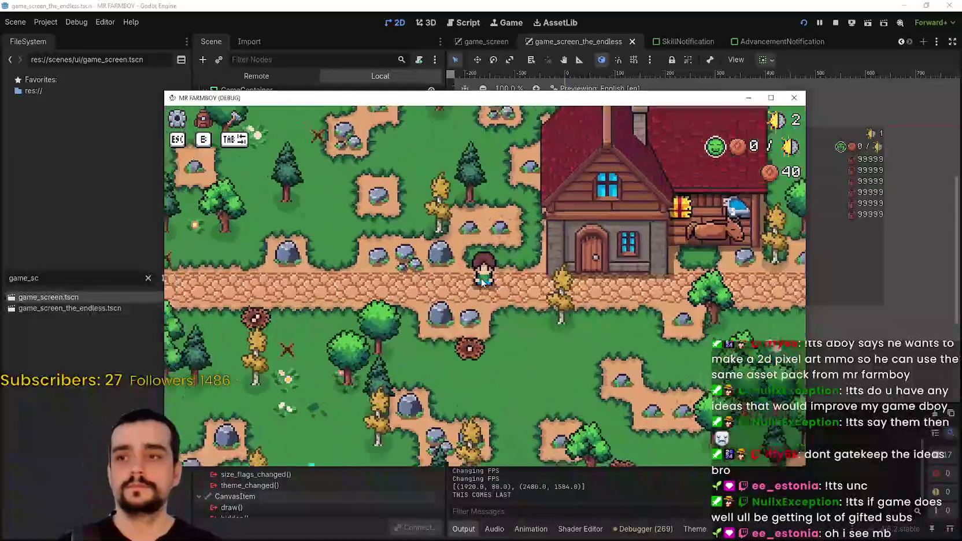
scroll(483, 282, "down", 2)
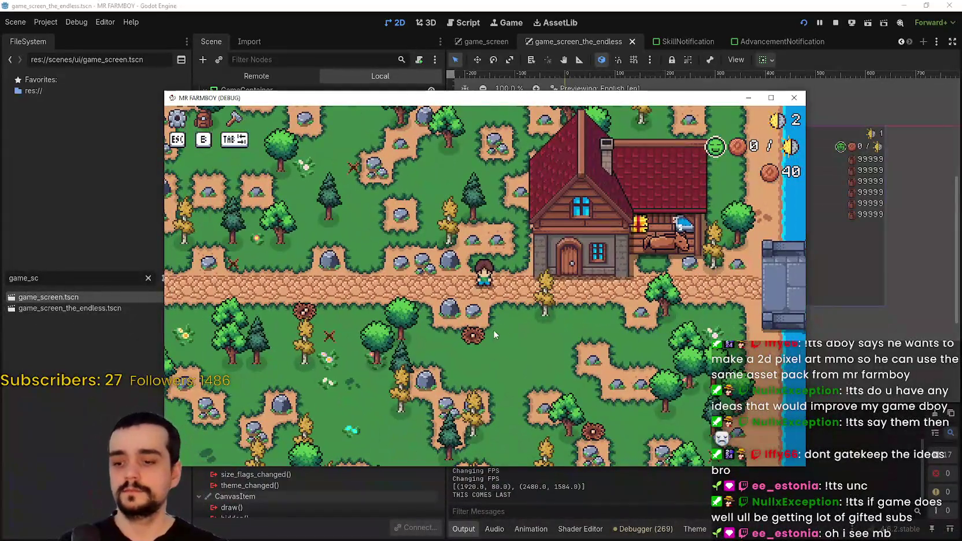
Walk the farmer around the island collecting wood, ending back near the house
key("w+a")
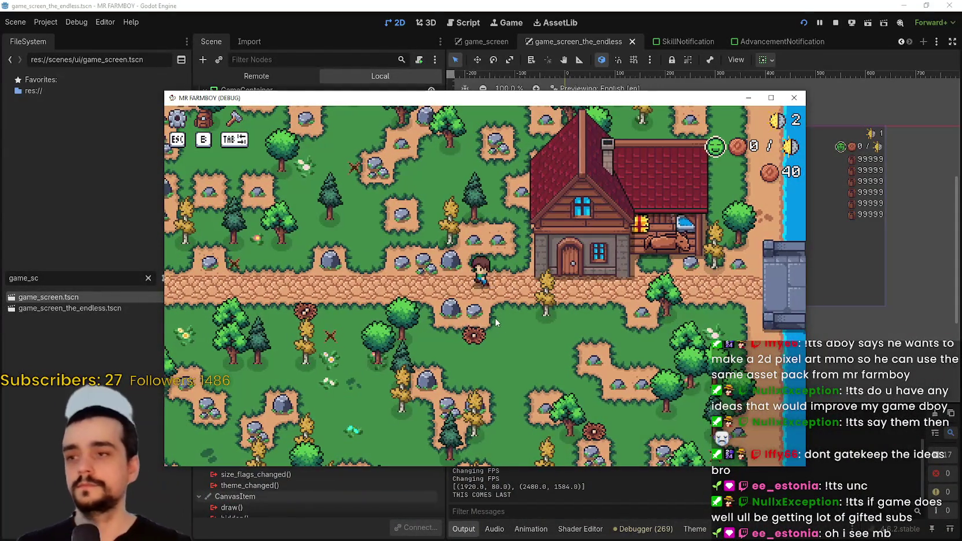
key("s+d")
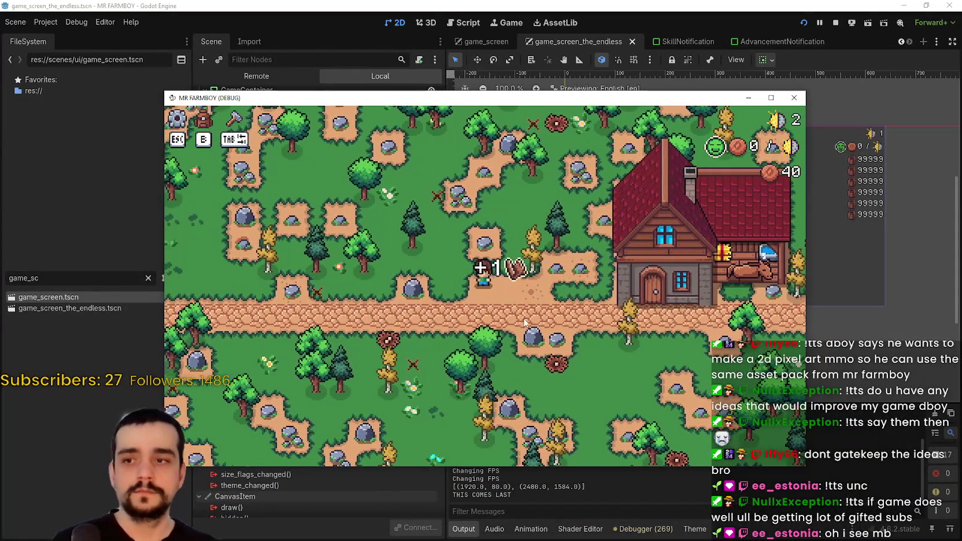
key("s")
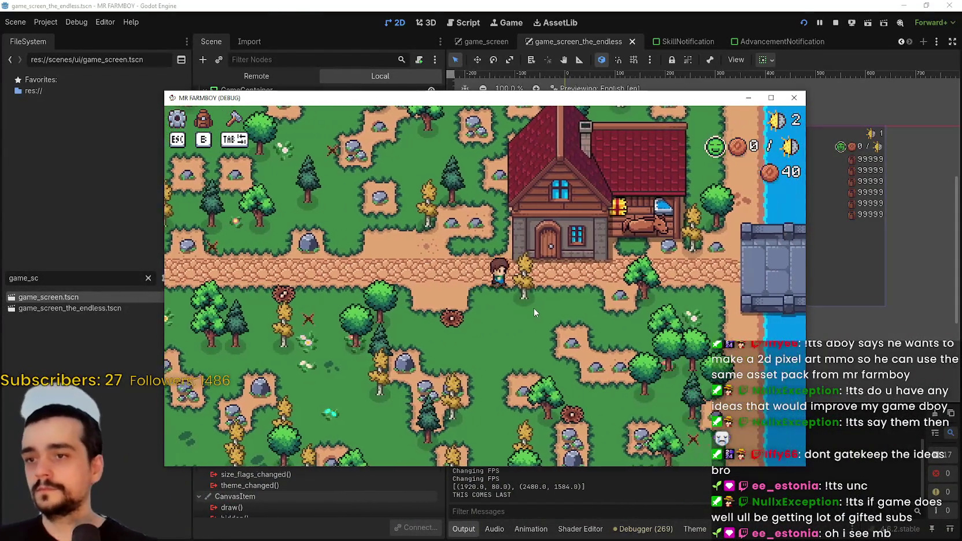
key("s+a")
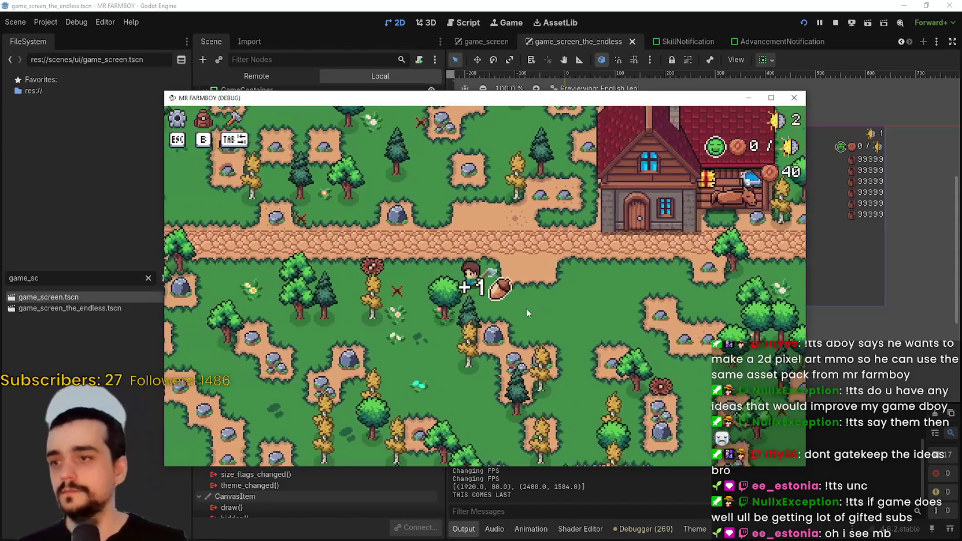
key("s+d")
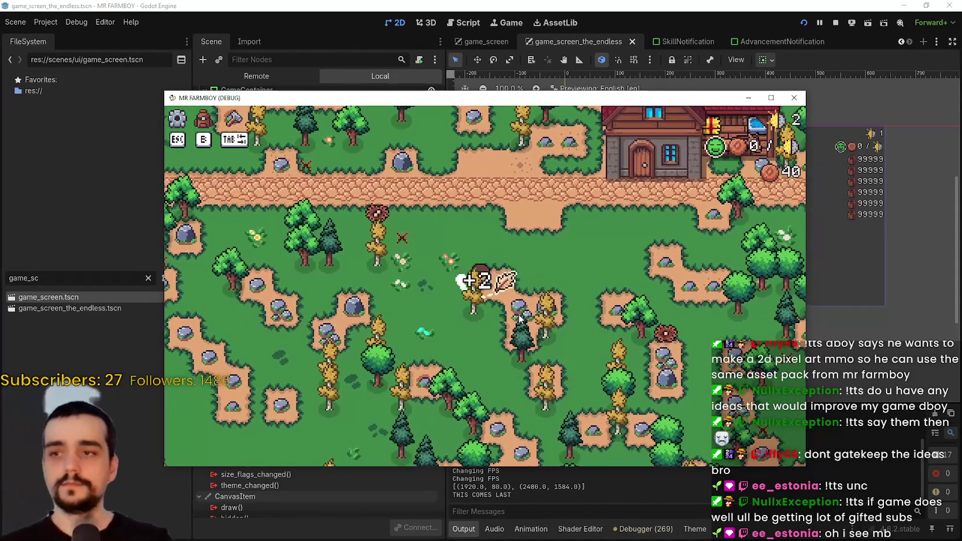
key("w+d")
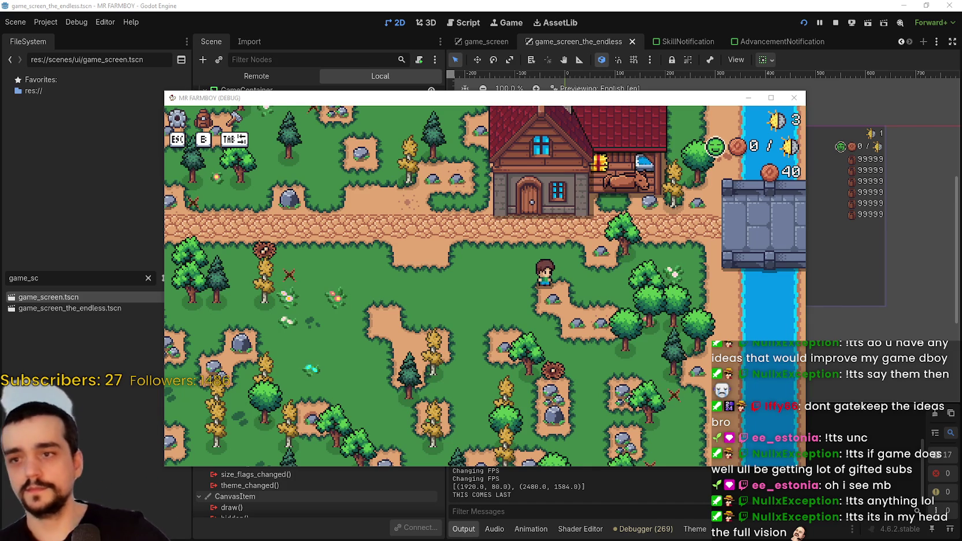
Nudge the game window up and walk the farmer around, chopping trees and gathering wood
left_click_drag(335, 104, 352, 66)
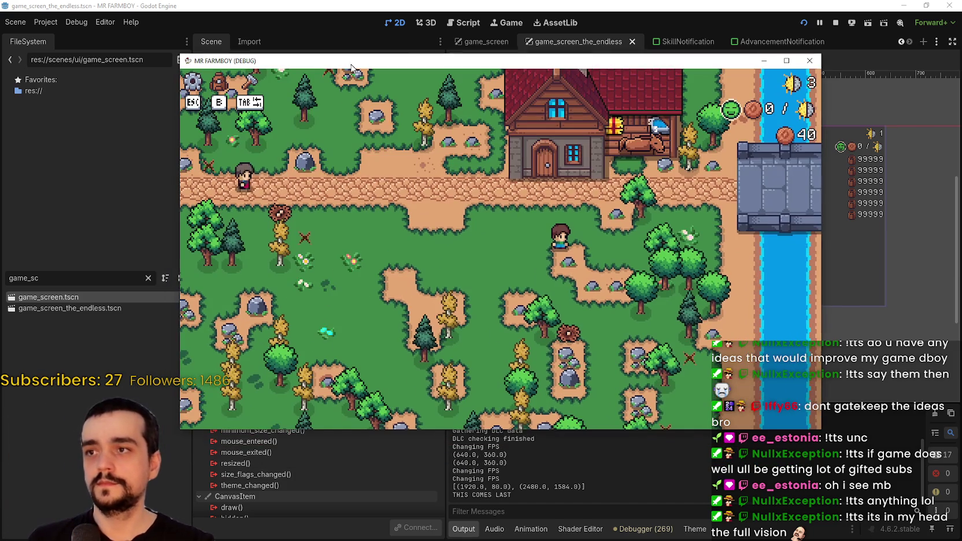
scroll(493, 231, "up", 2)
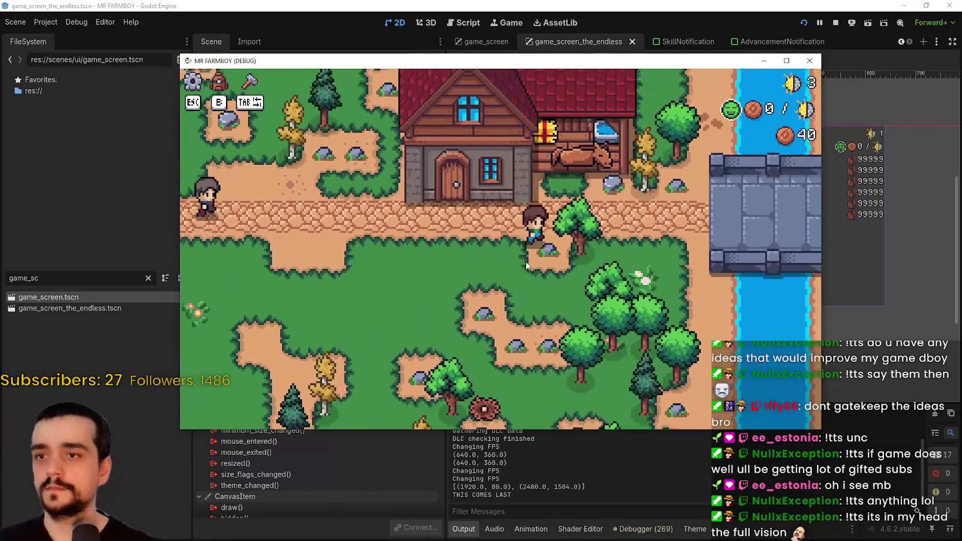
key("d")
key("w")
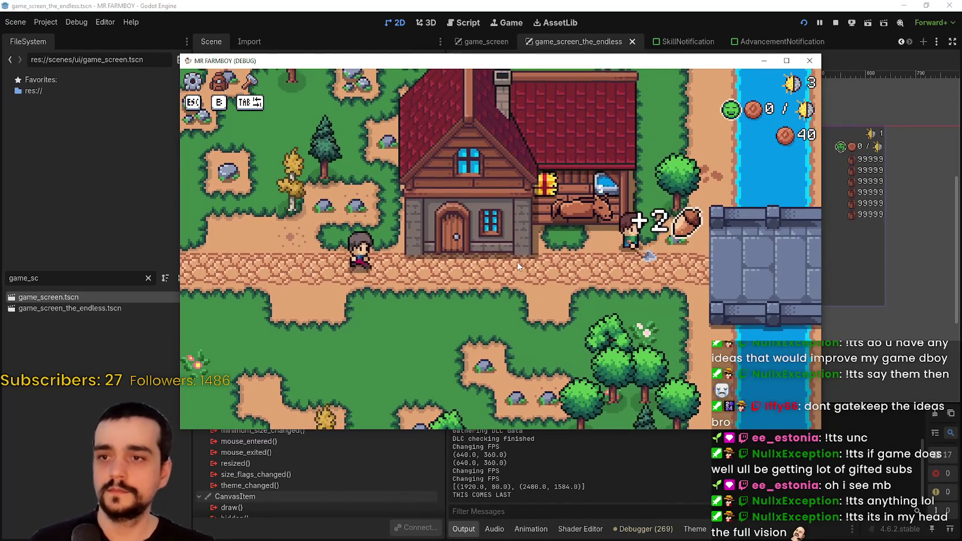
key("a")
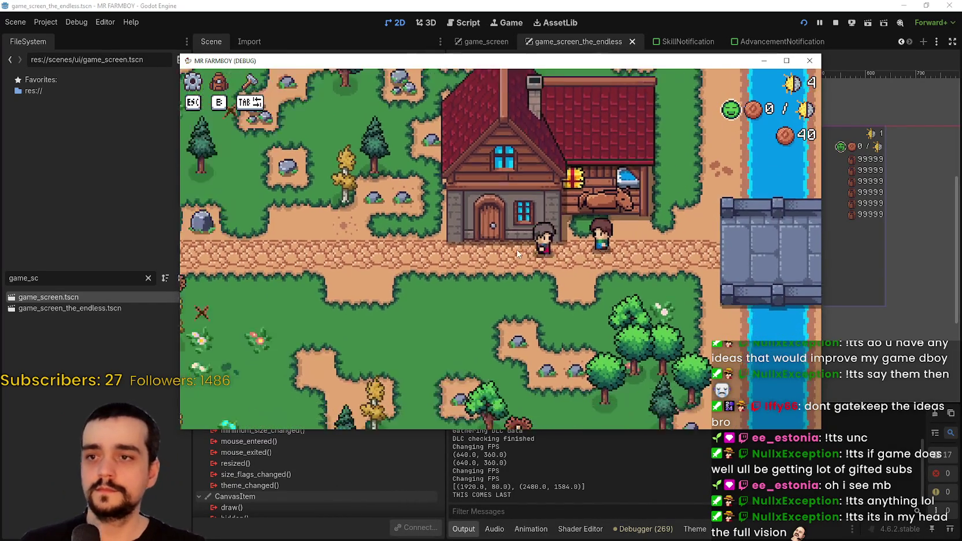
key("a")
key("w")
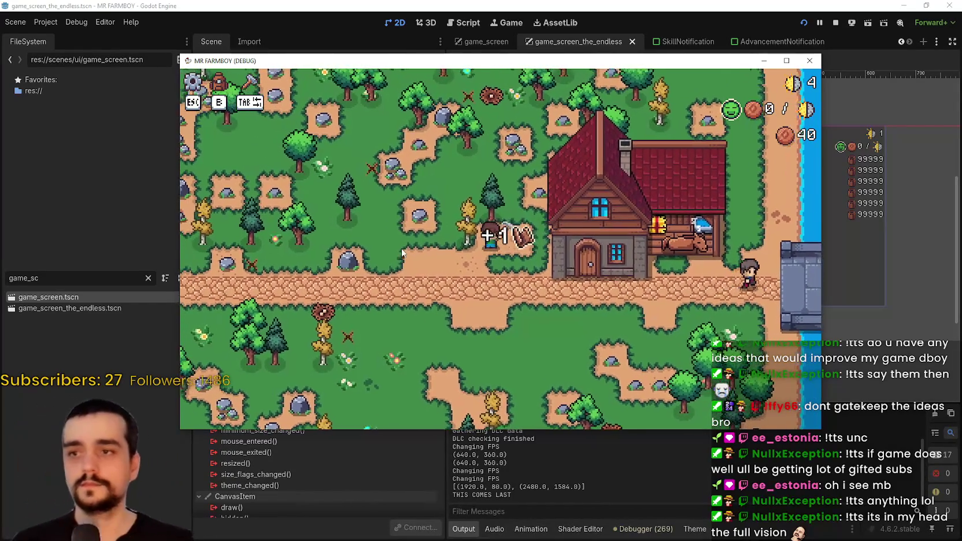
key("w")
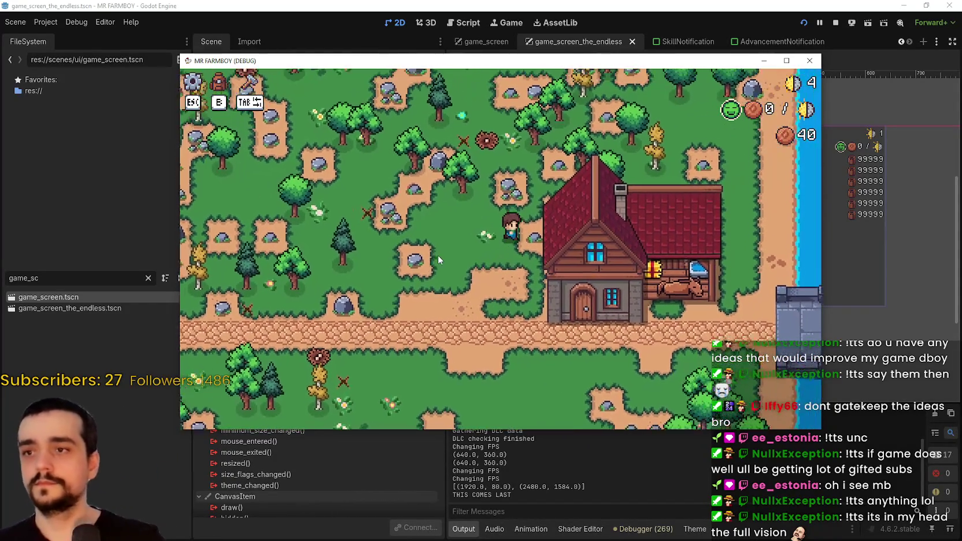
key("w")
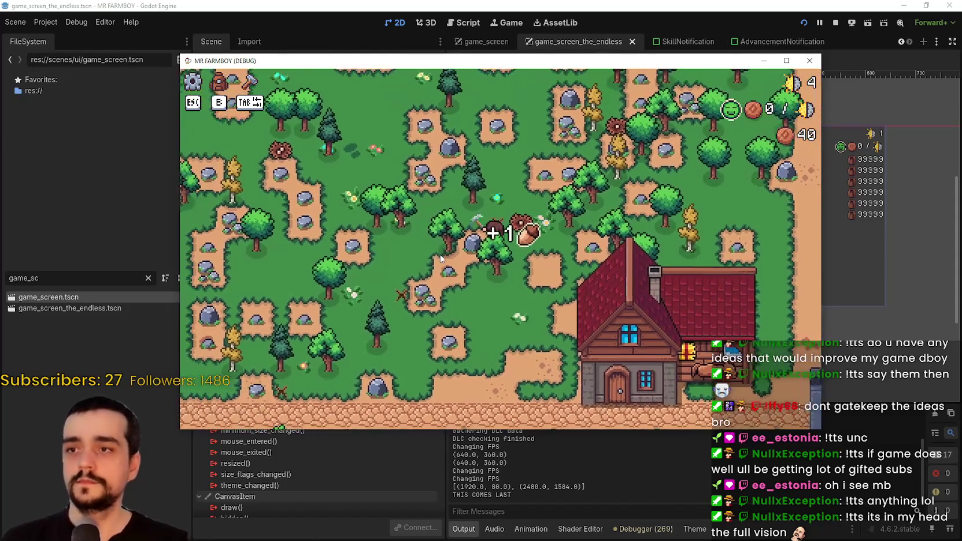
key("s")
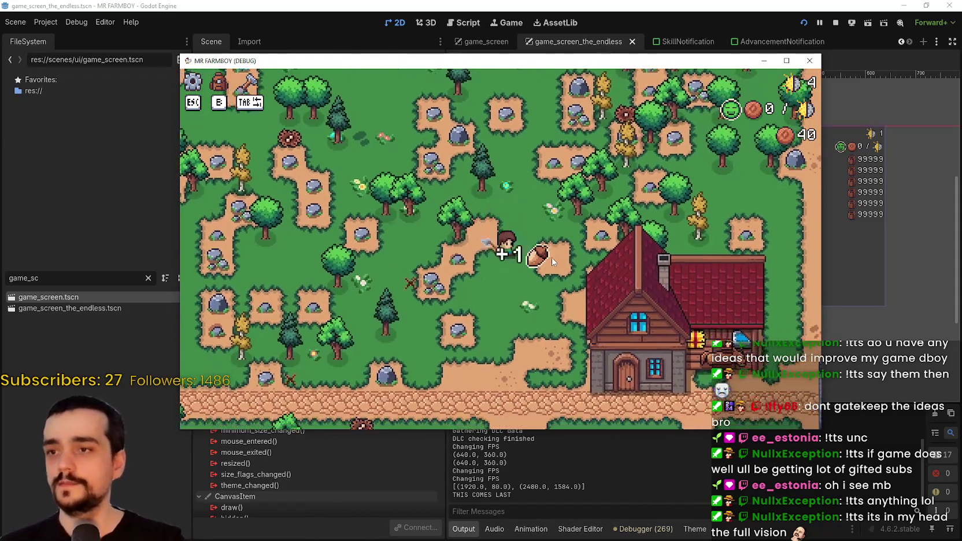
key("s")
key("a")
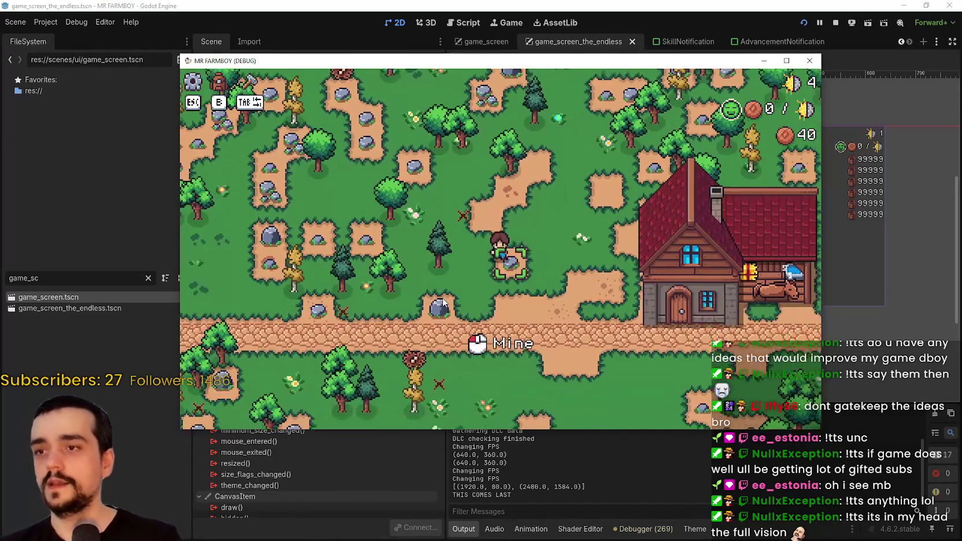
key("a")
key("s")
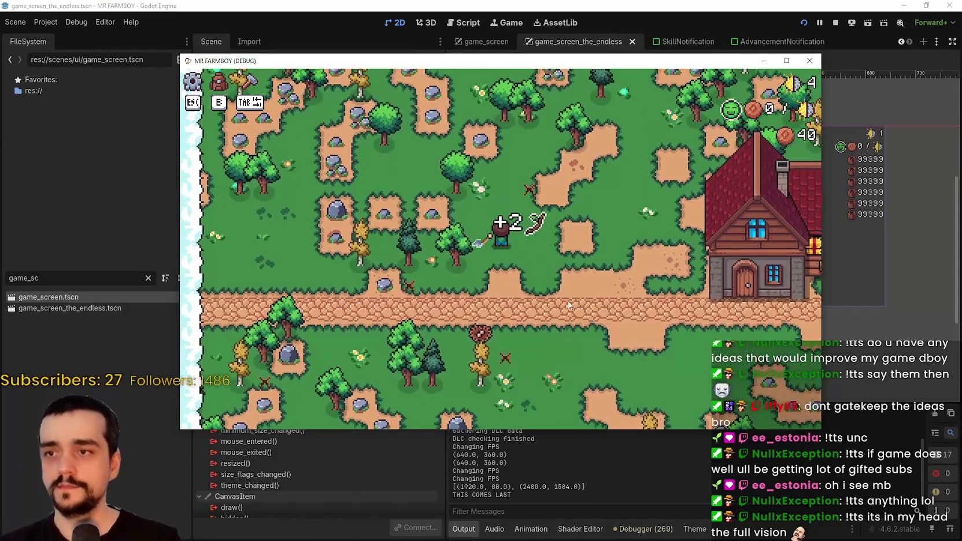
key("w")
key("d")
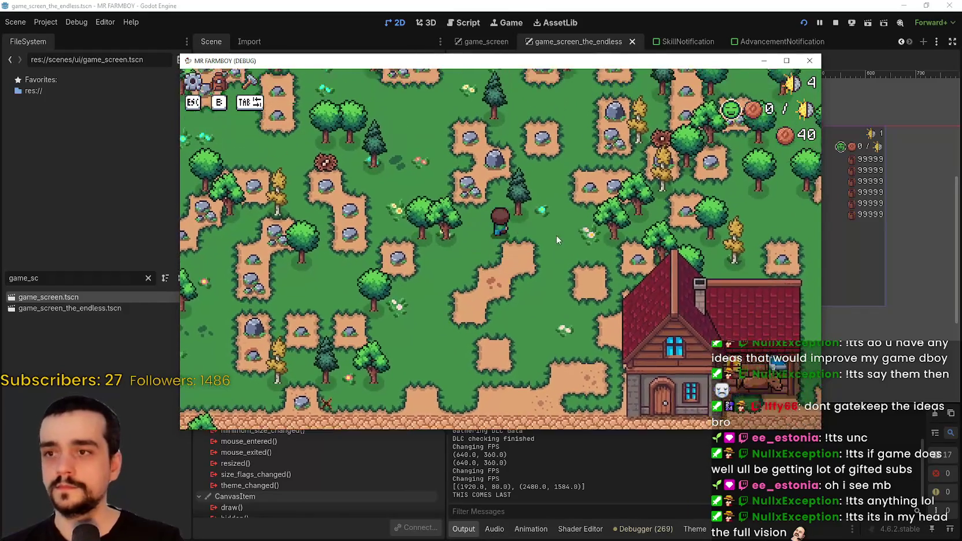
key("s")
key("d")
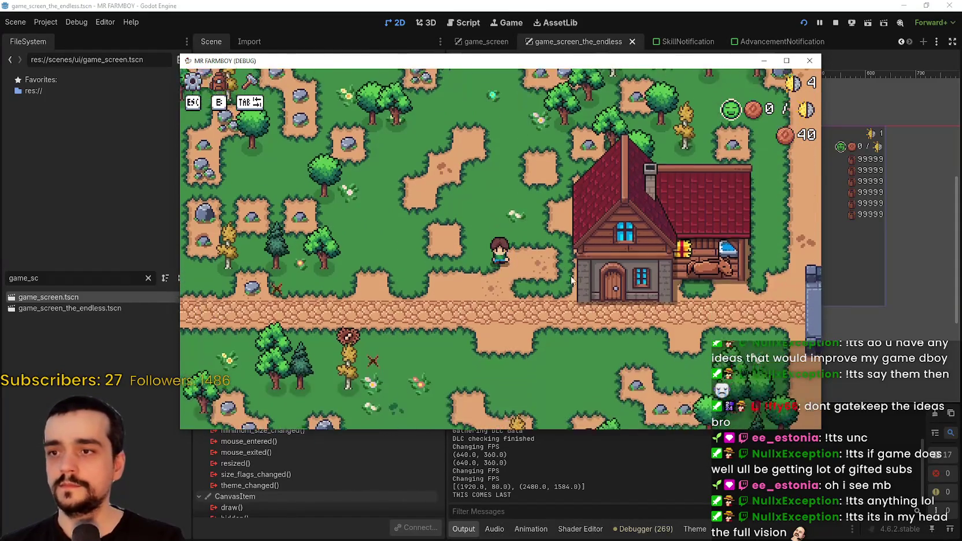
key("s")
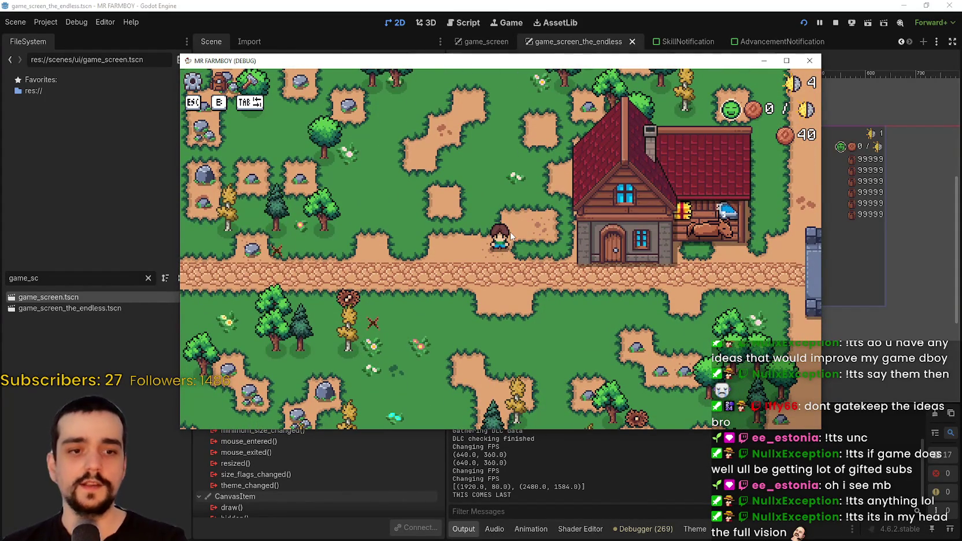
Browse and close the crafting panel, then walk to the house and open Player House
key("b")
key("b")
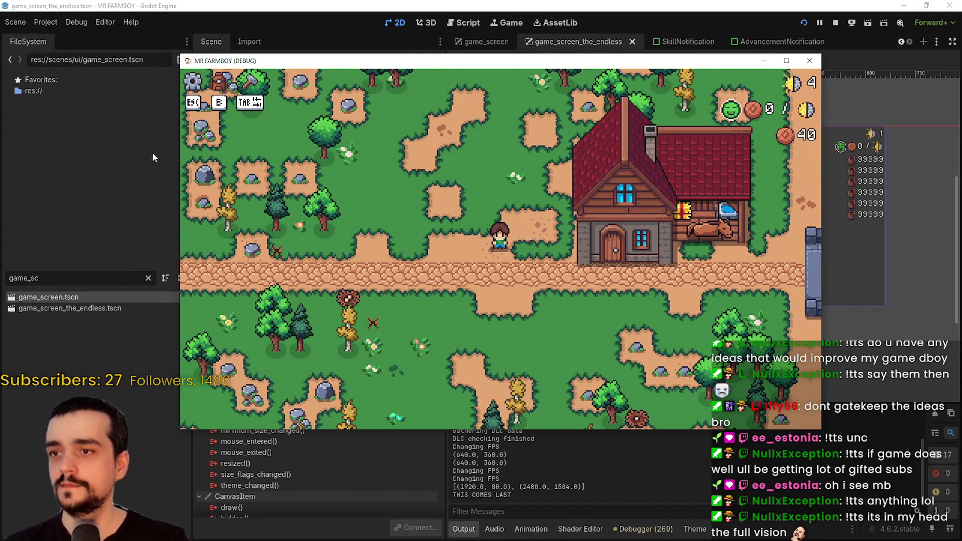
key("b")
left_click(253, 168)
left_click(293, 168)
left_click(254, 168)
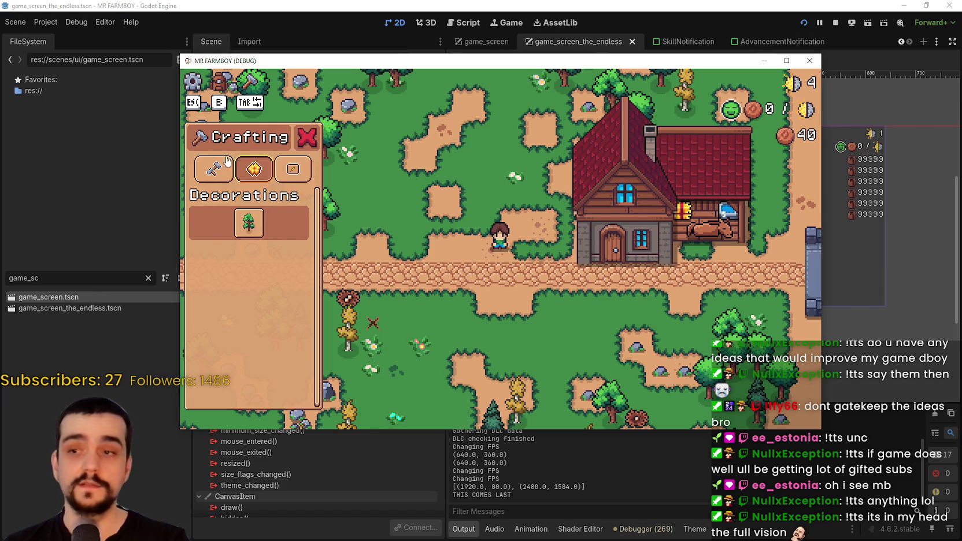
left_click(213, 168)
key("b")
key("d")
left_click(634, 353)
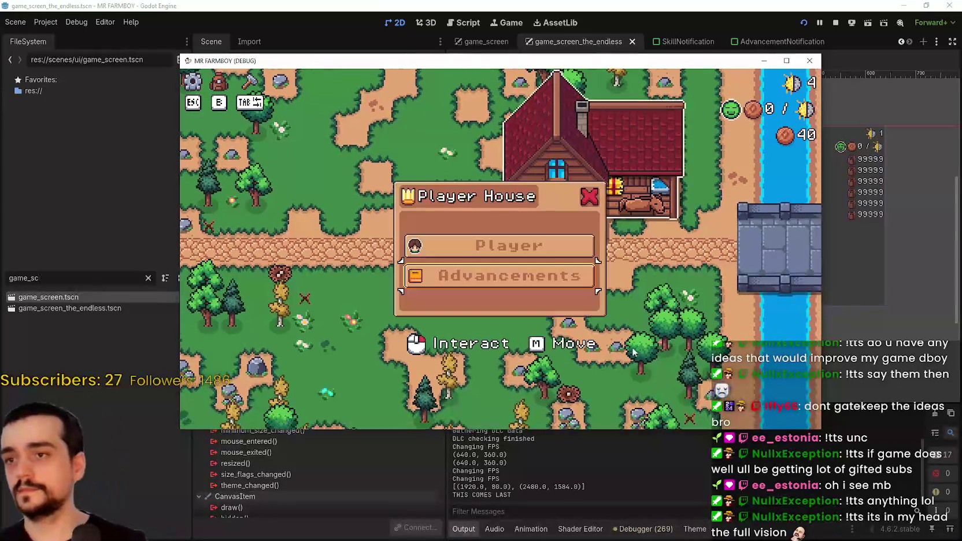
Stop the running game with F8 and browse the panel nodes in the Scene dock
key("F8")
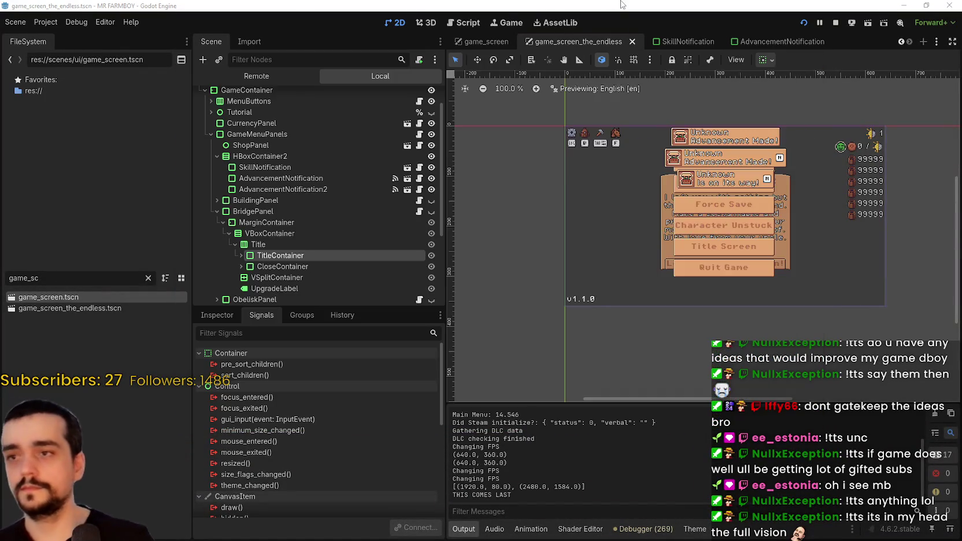
scroll(357, 208, "down", 3)
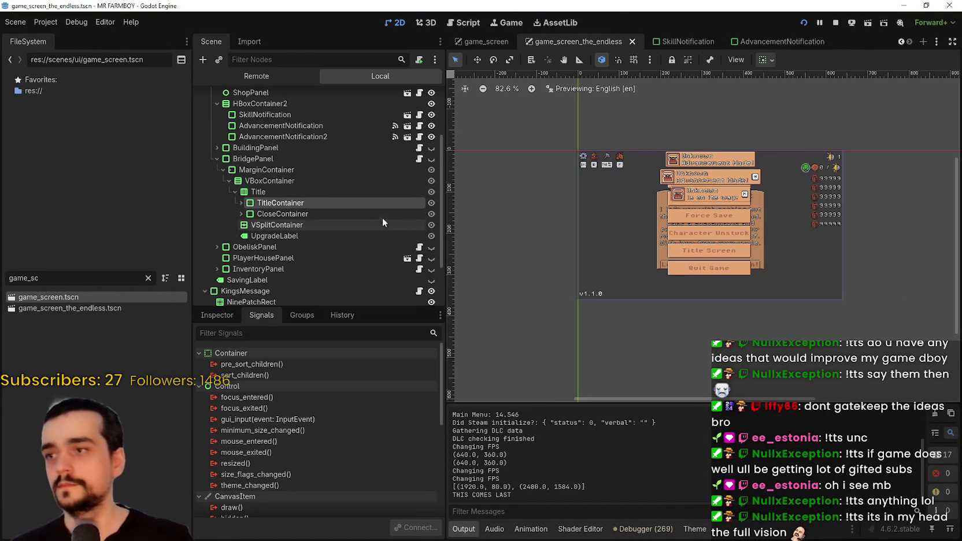
left_click(287, 159)
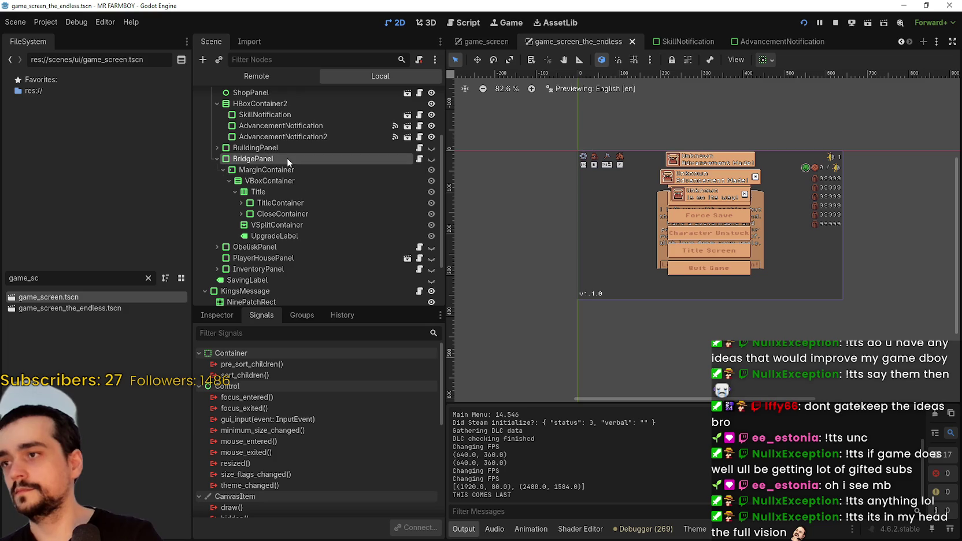
left_click(216, 159)
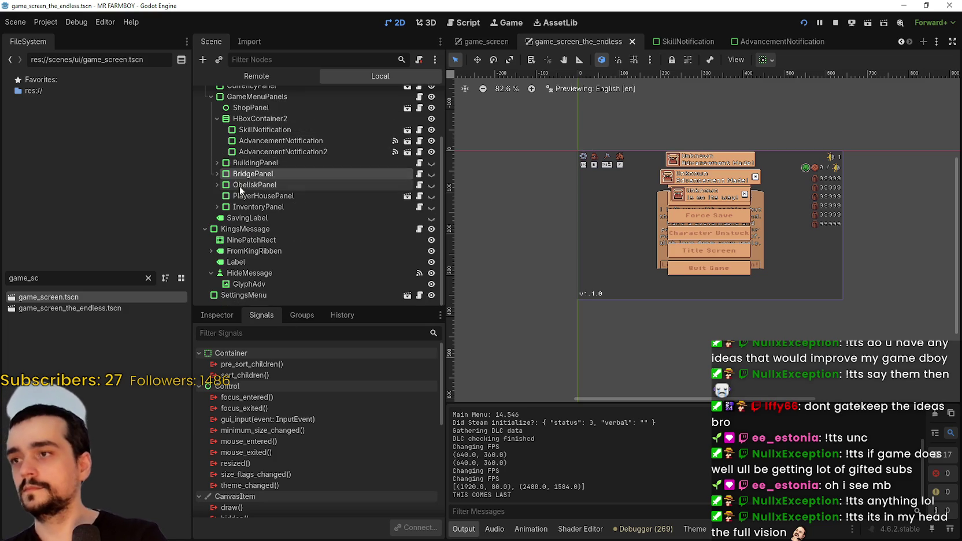
left_click(295, 163)
scroll(246, 174, "up", 5)
scroll(231, 173, "down", 3)
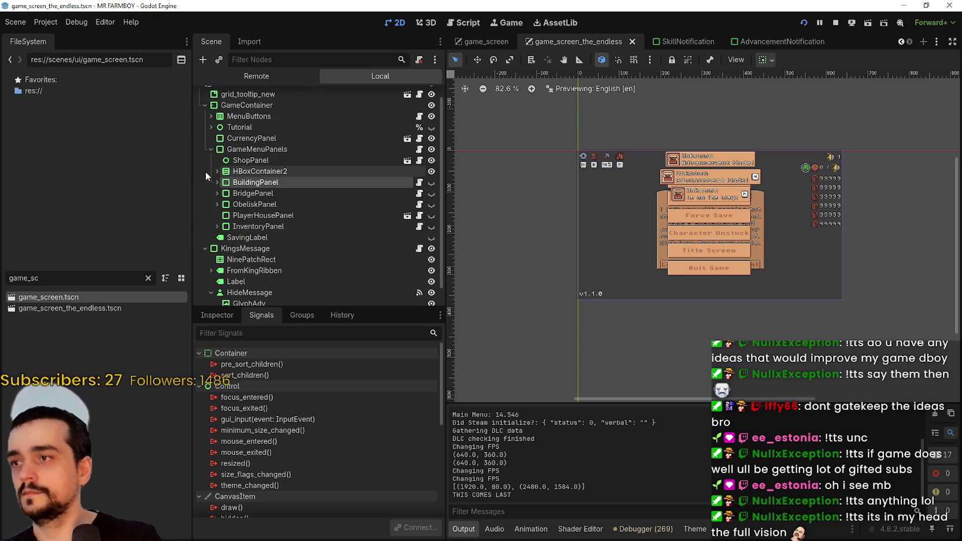
Select PlayerHousePanel and switch its visibility on with the eye icon
left_click(257, 208)
left_click(310, 215)
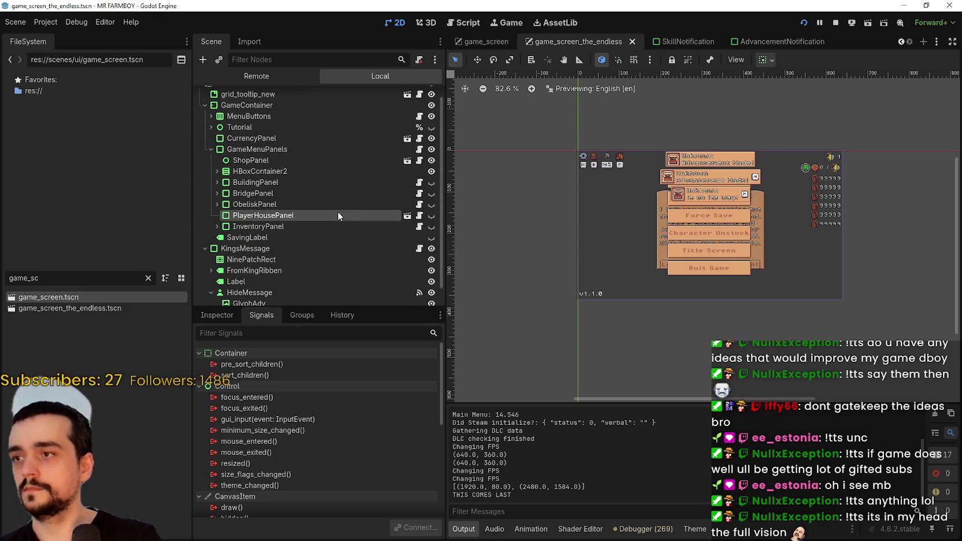
left_click(431, 215)
scroll(937, 199, "up", 1)
scroll(630, 267, "up", 11)
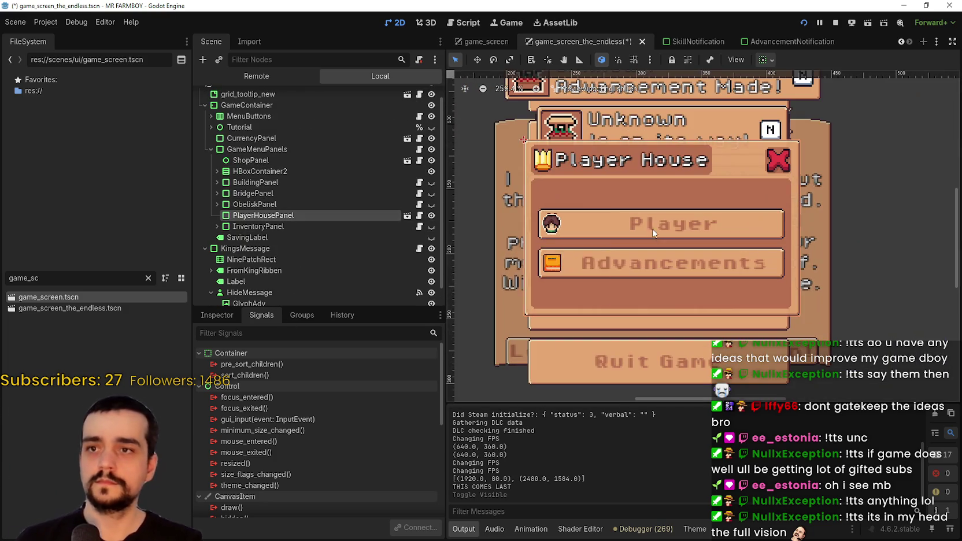
Save the game_screen_the_endless scene with Ctrl+S
key("ctrl+s")
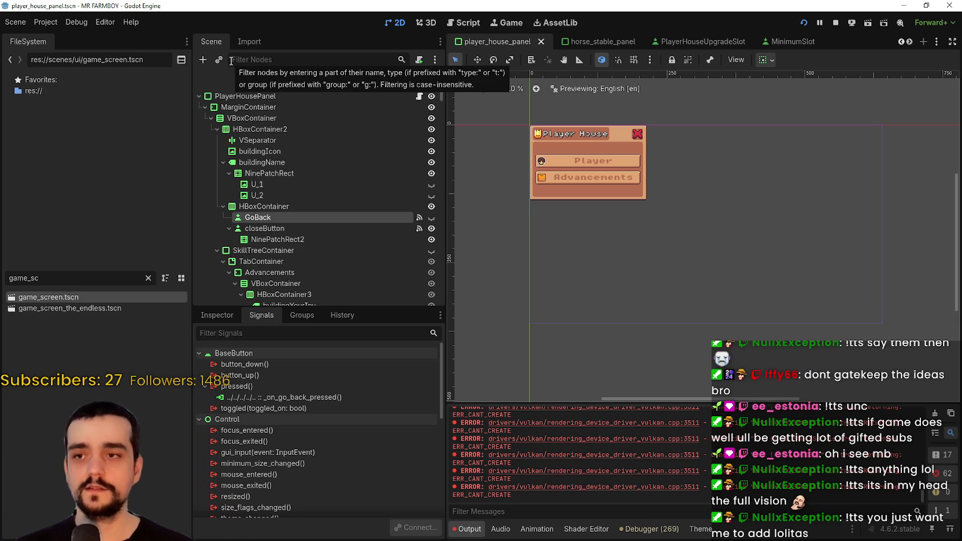
scroll(523, 168, "up", 2)
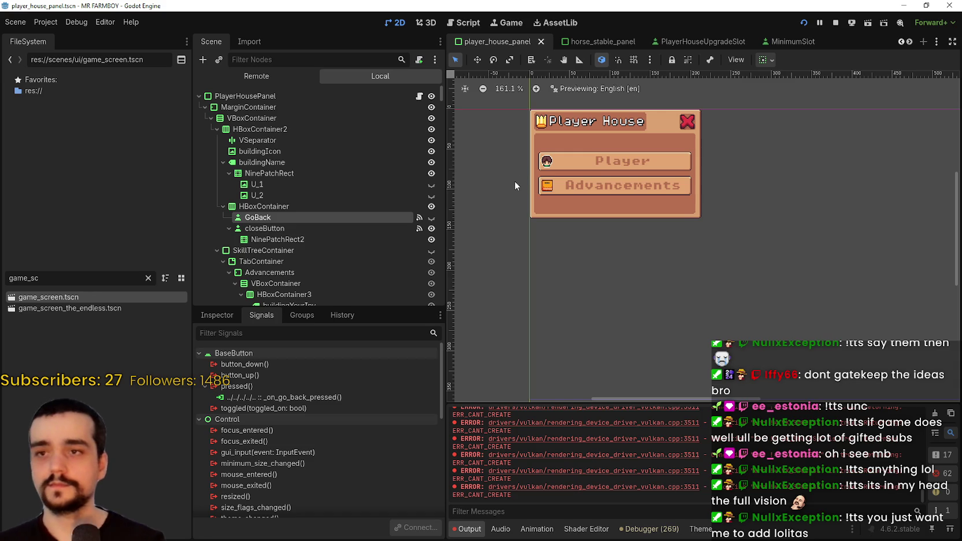
scroll(515, 181, "up", 1)
scroll(552, 232, "up", 1)
scroll(597, 199, "down", 1)
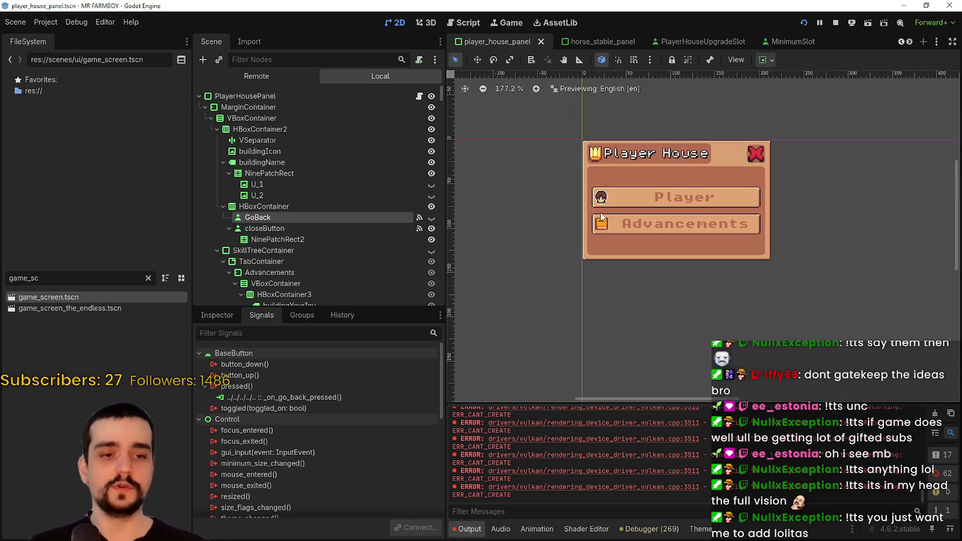
scroll(614, 201, "up", 1)
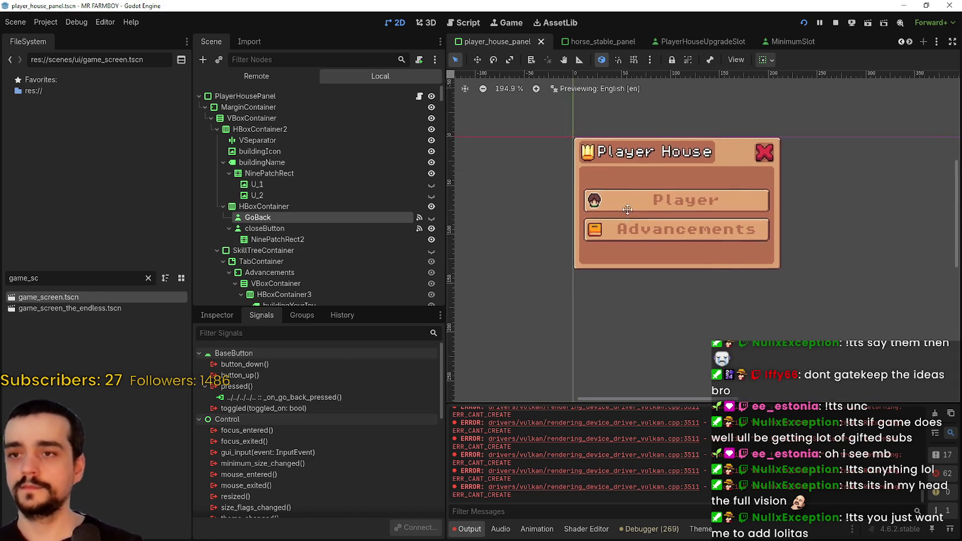
scroll(658, 225, "up", 1)
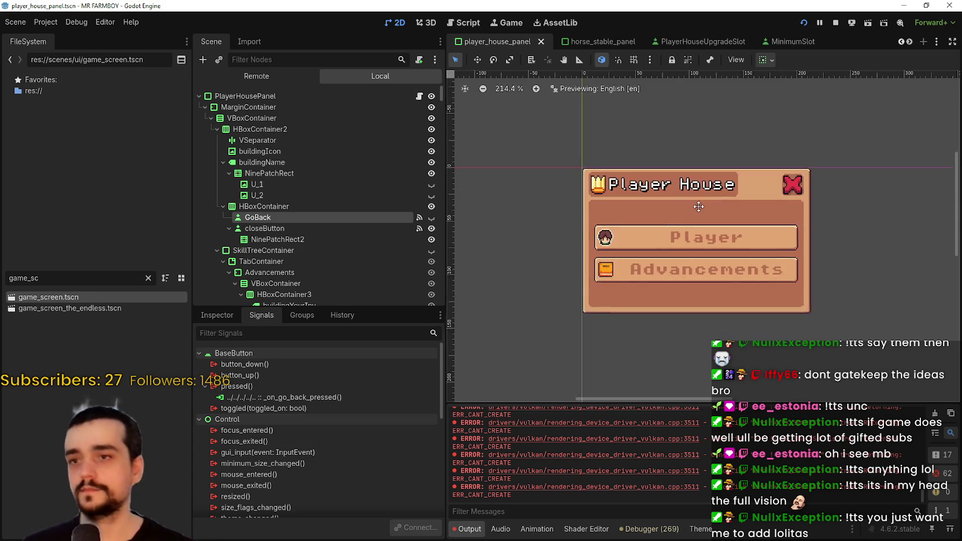
scroll(710, 195, "up", 3)
scroll(710, 195, "down", 4)
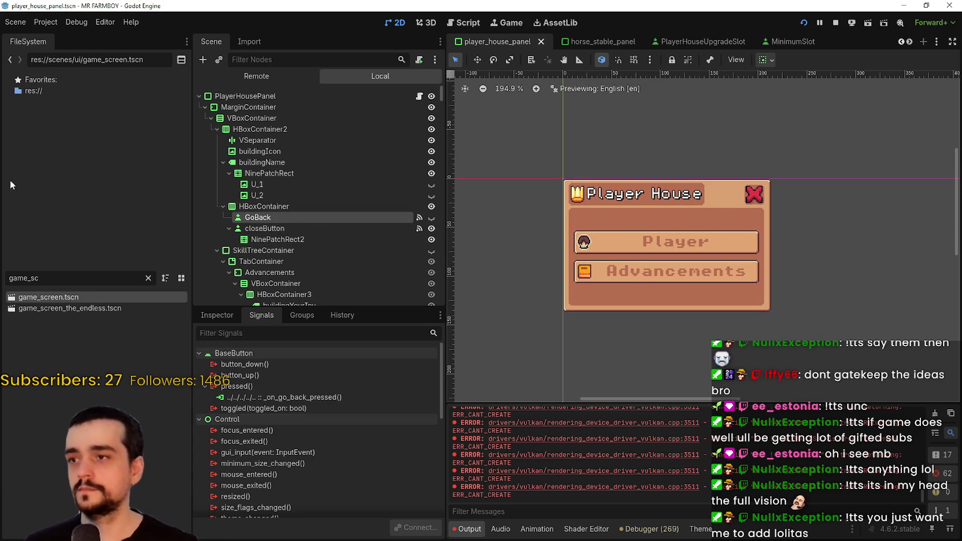
left_click(263, 207)
left_click(272, 227)
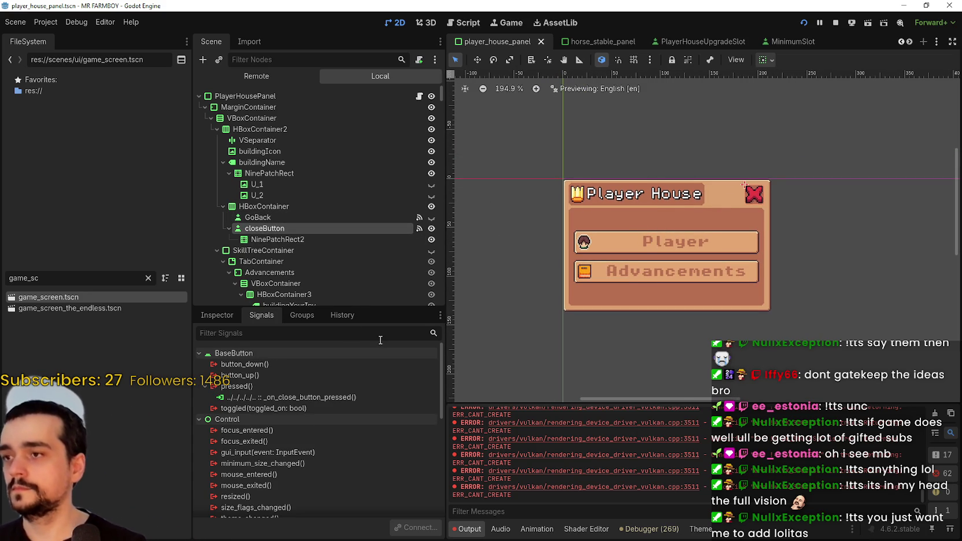
scroll(603, 323, "up", 2)
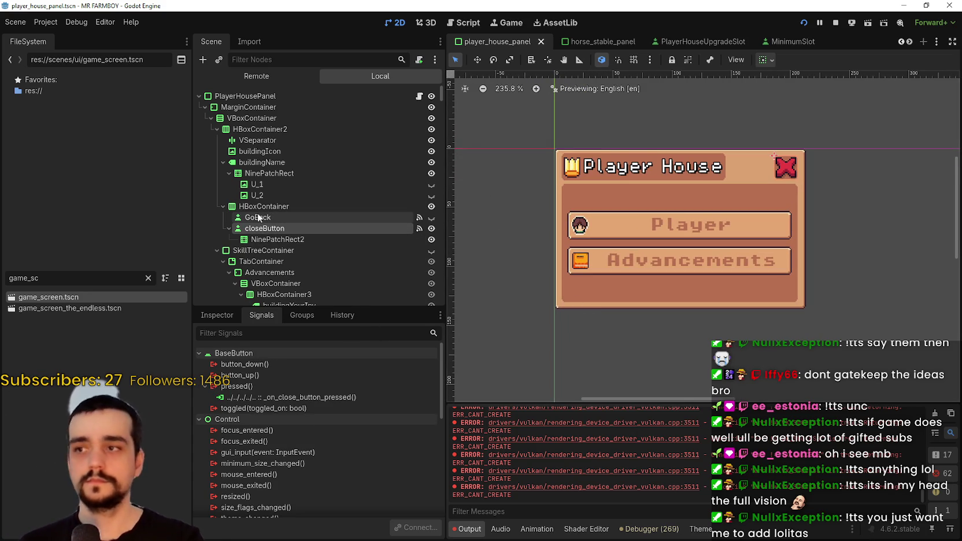
left_click(254, 173)
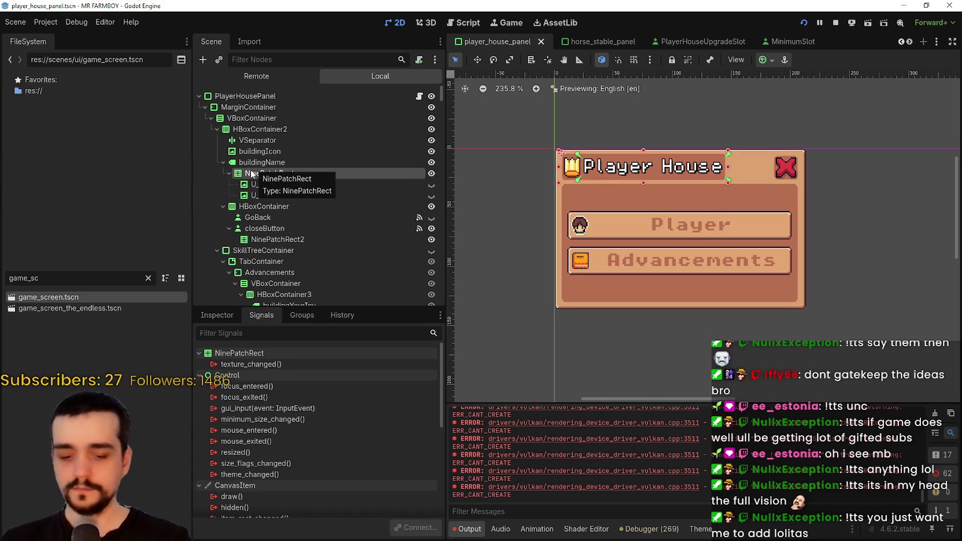
key("Up")
left_click(270, 174)
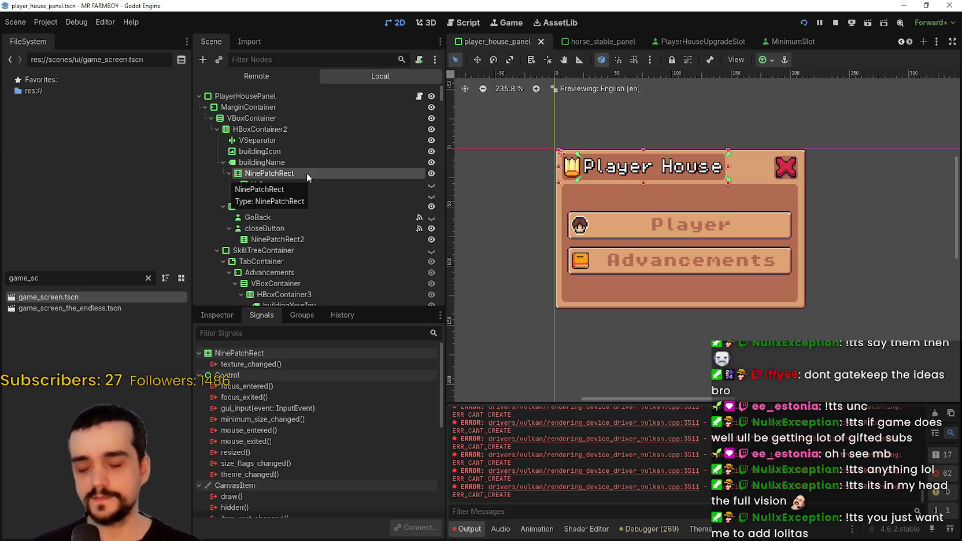
scroll(613, 218, "up", 1)
scroll(651, 215, "down", 2)
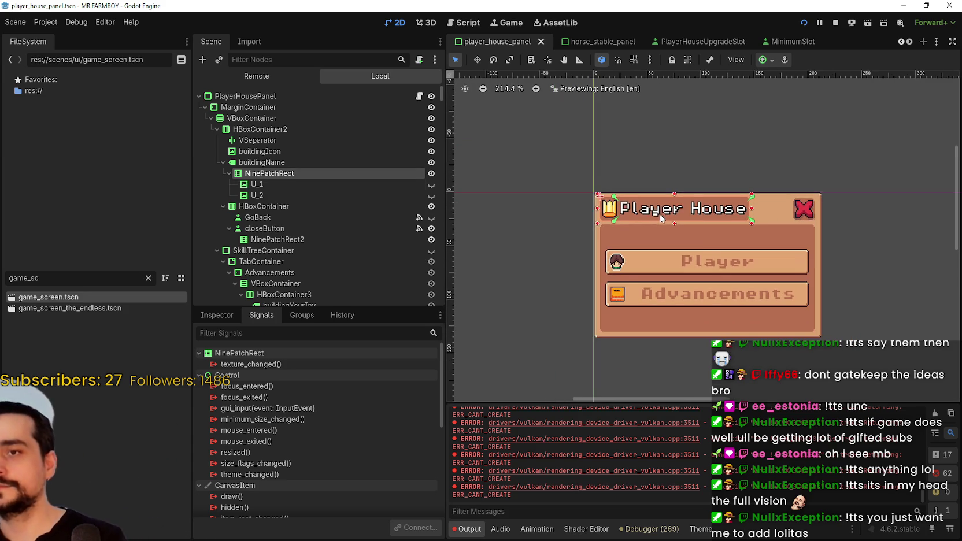
scroll(661, 217, "up", 7)
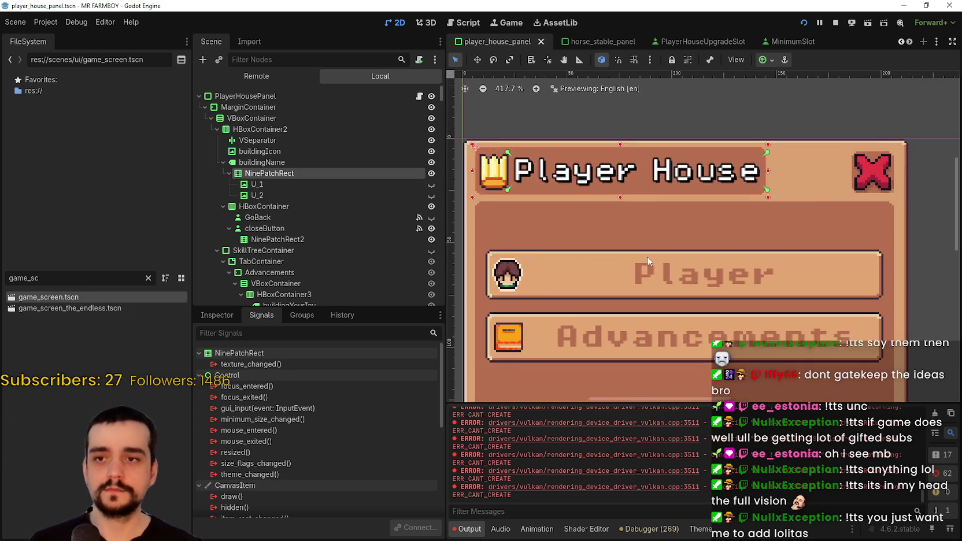
scroll(648, 261, "down", 3)
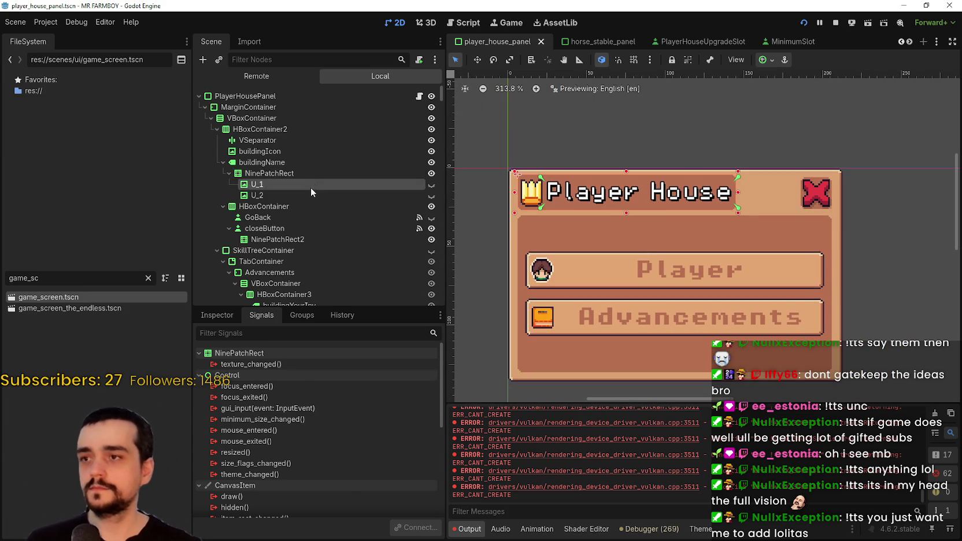
left_click(341, 174)
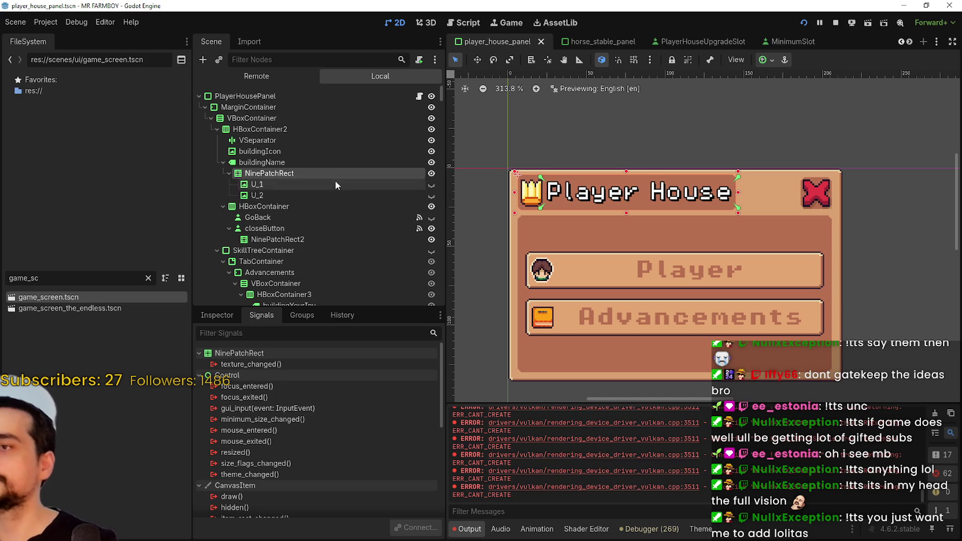
left_click(215, 131)
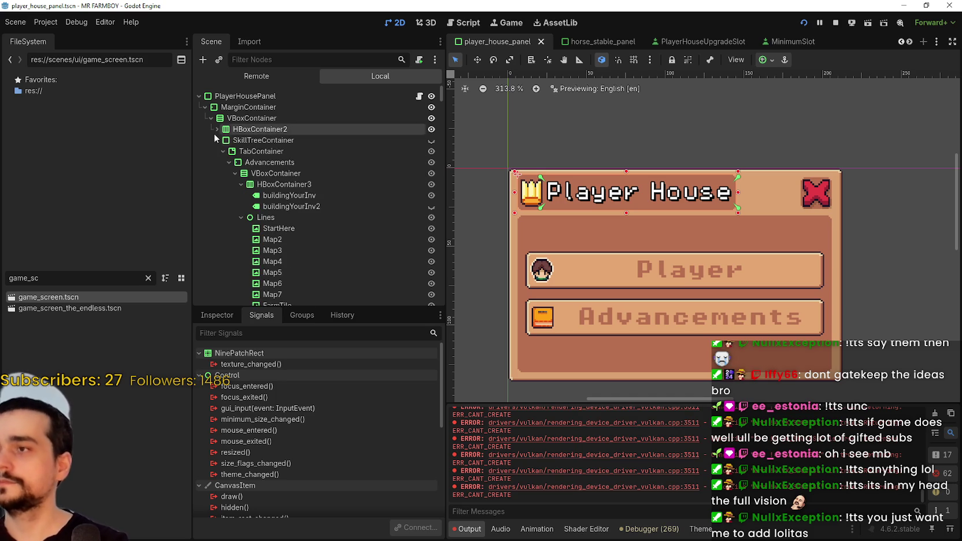
left_click(217, 140)
left_click(217, 129)
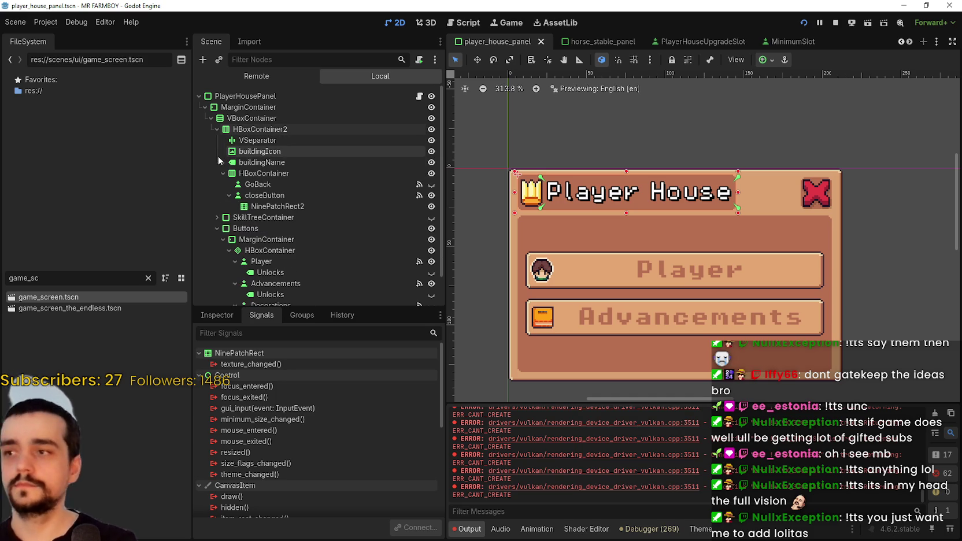
left_click(216, 173)
left_click(223, 173)
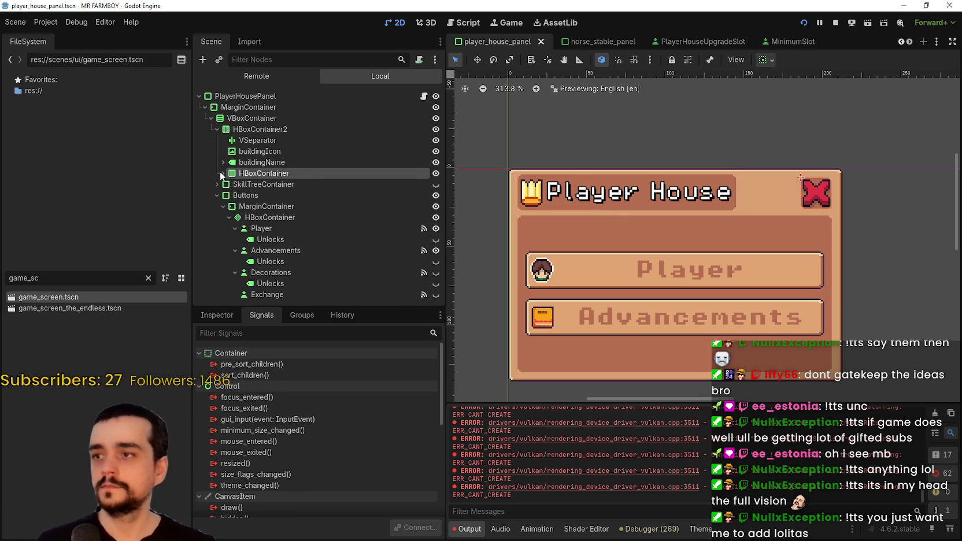
left_click(223, 173)
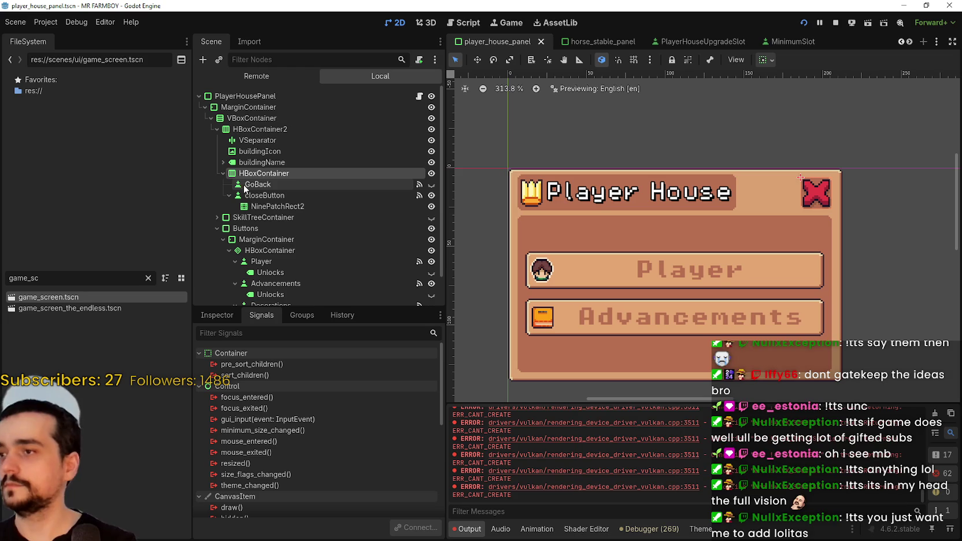
left_click(216, 129)
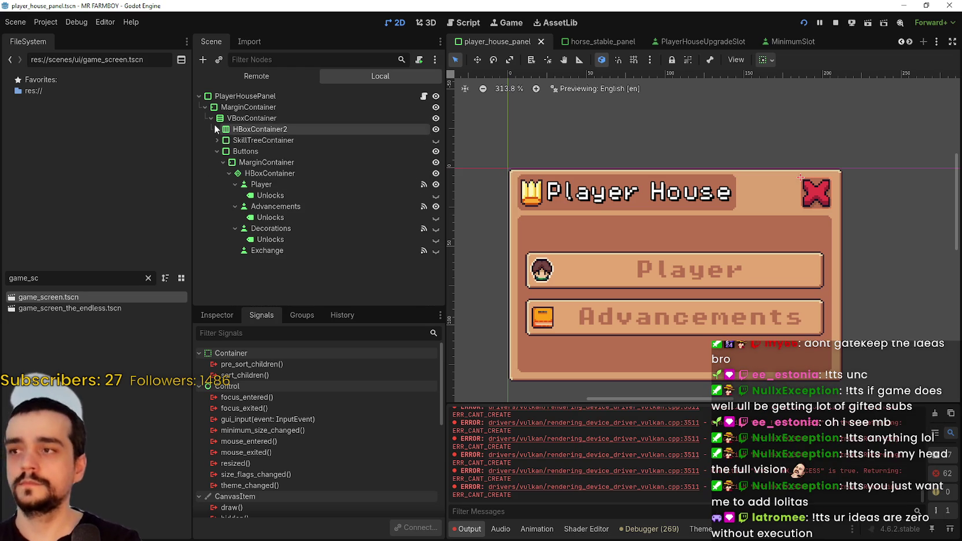
left_click(251, 129)
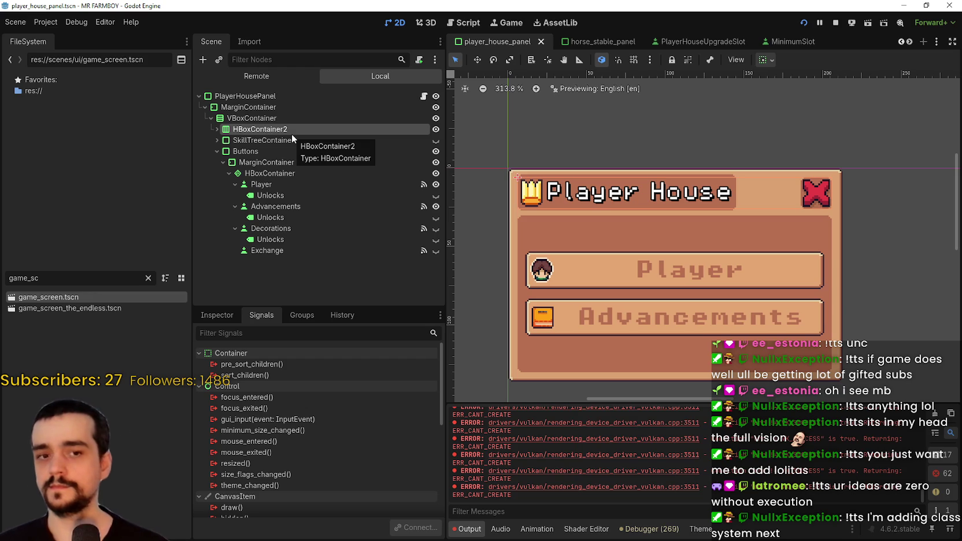
scroll(535, 244, "down", 3)
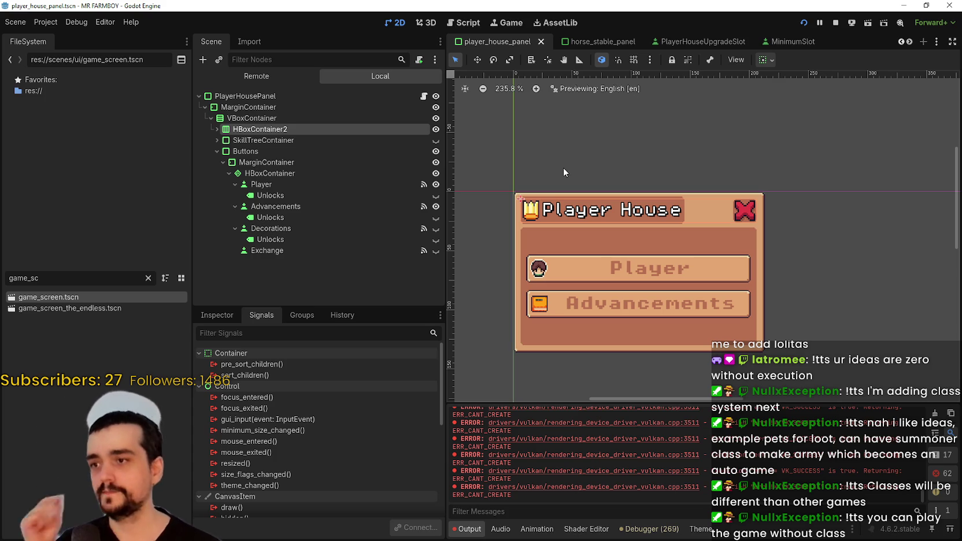
Expand HBoxContainer2 > HBoxContainer, inspect closeButton and the tr_go_back GoBack button, then save
left_click(215, 315)
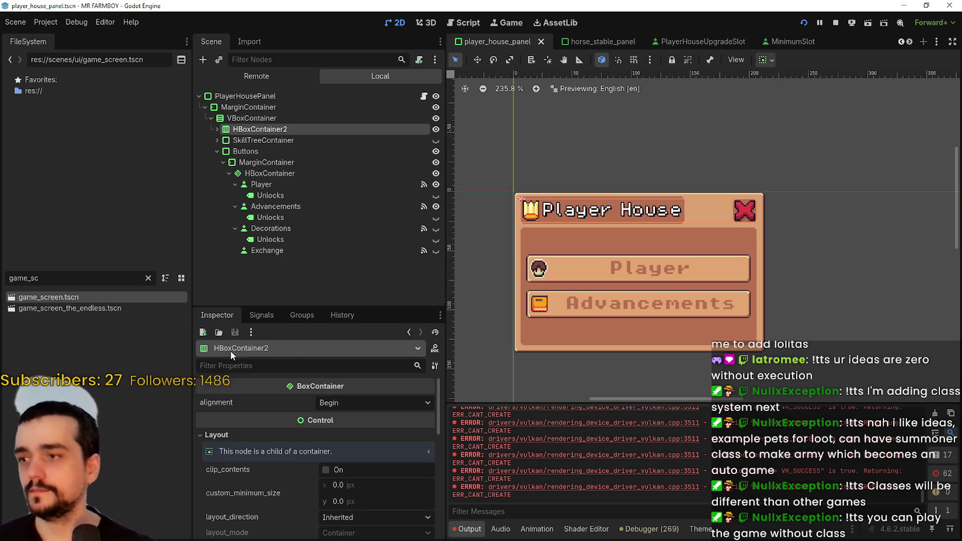
scroll(252, 393, "down", 2)
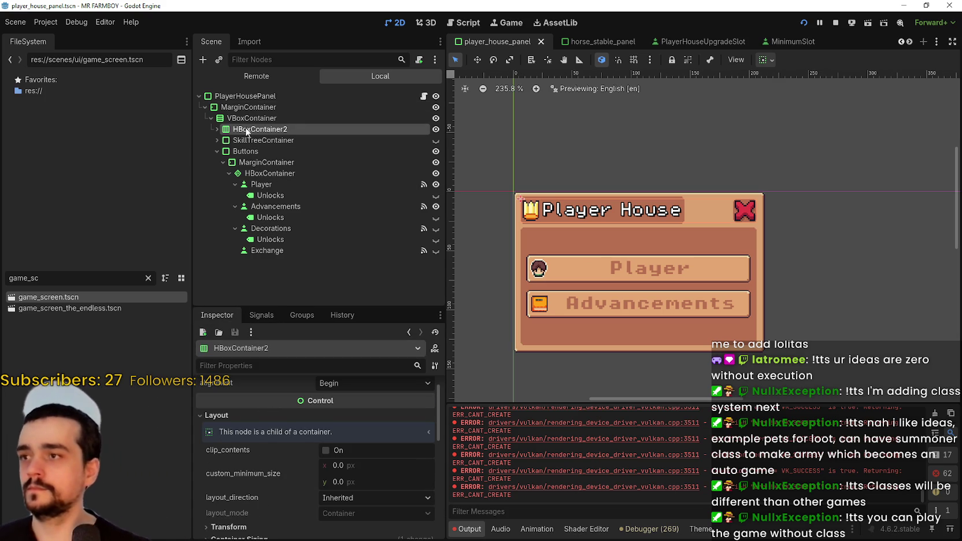
left_click(243, 138)
left_click(249, 129)
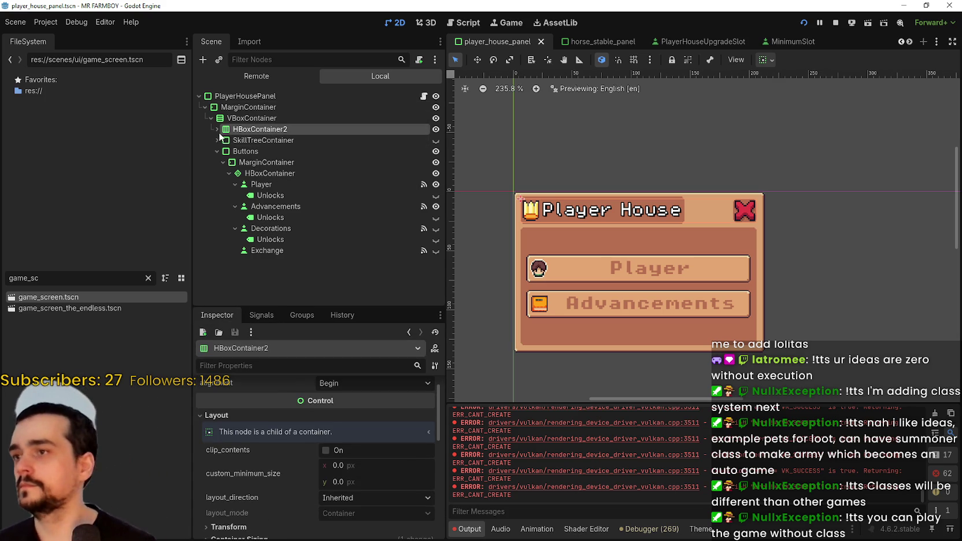
left_click(217, 129)
left_click(223, 173)
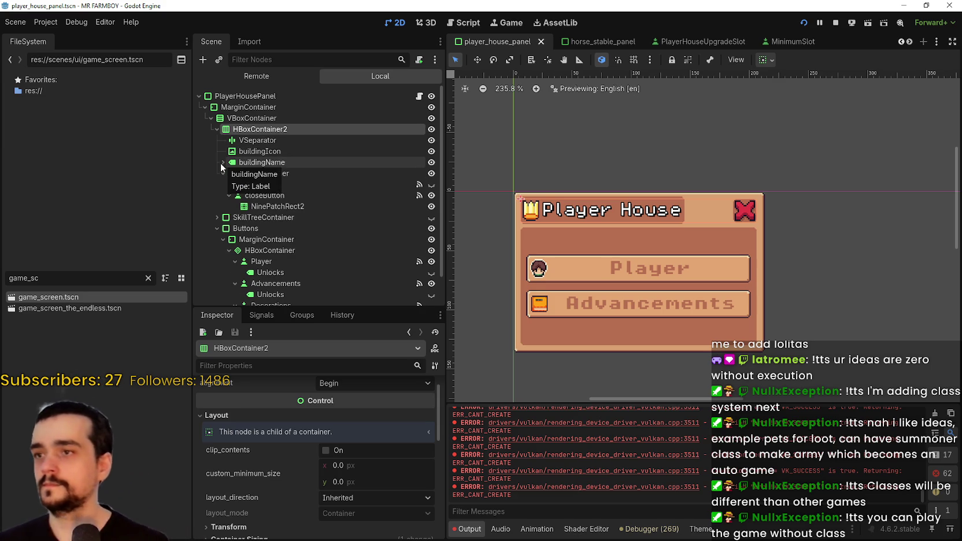
left_click(283, 194)
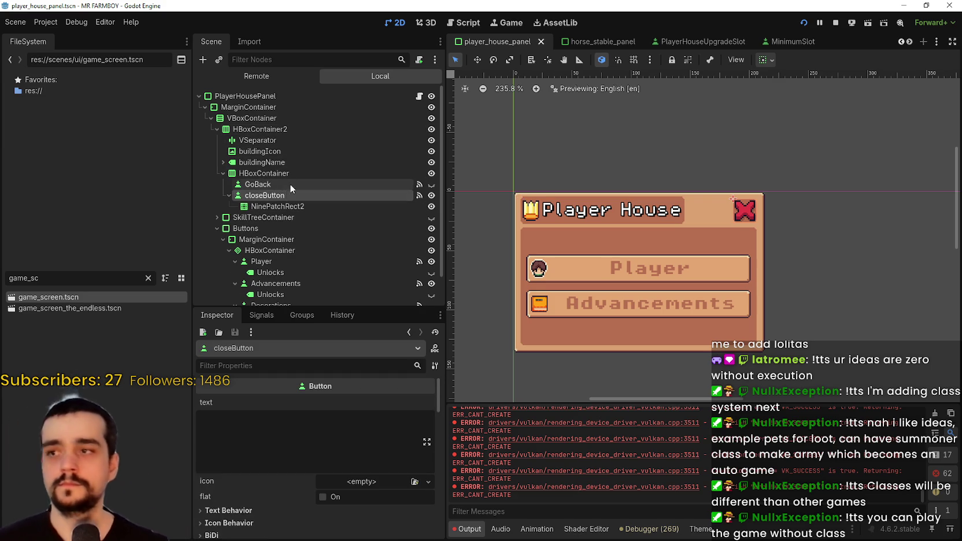
left_click(290, 184)
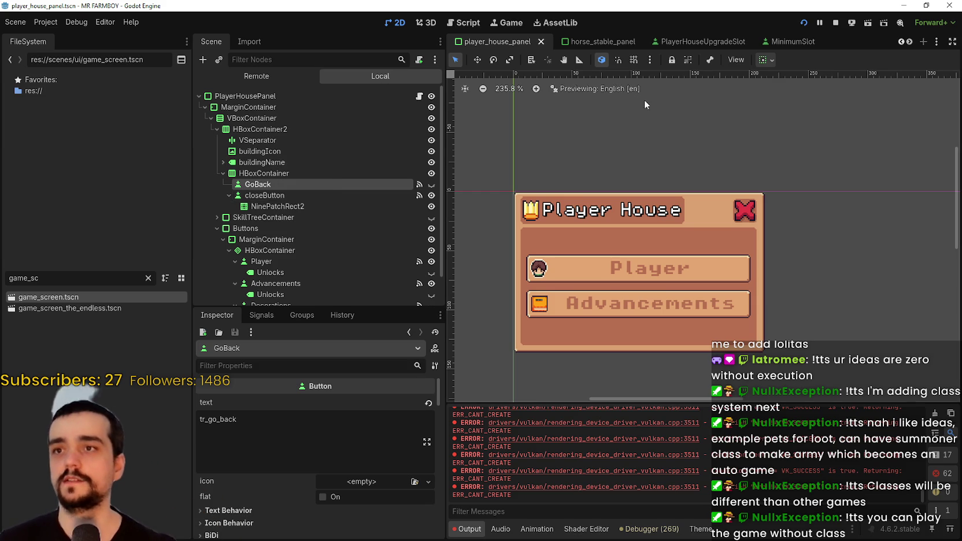
scroll(650, 143, "down", 1)
key("ctrl+s")
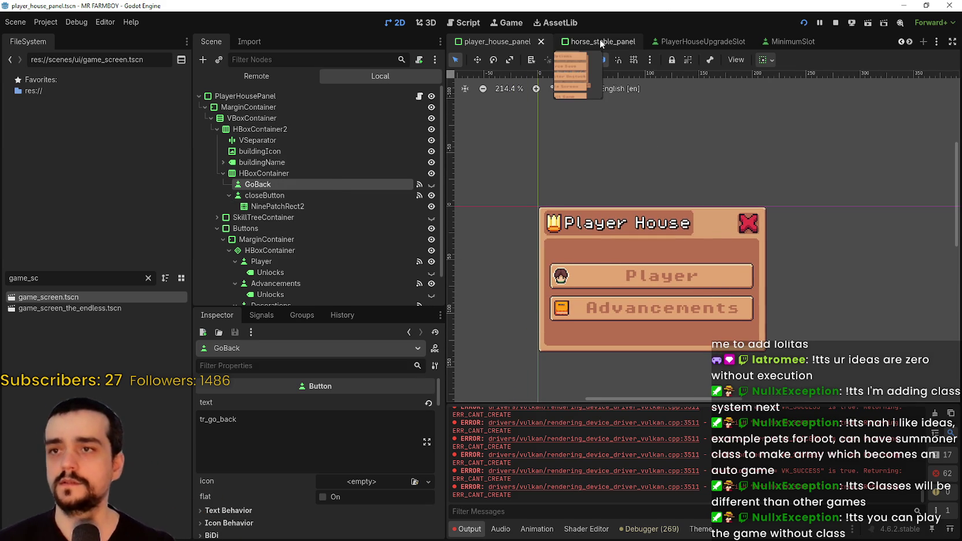
Copy the Title header node from the horse_stable_panel scene
left_click(599, 45)
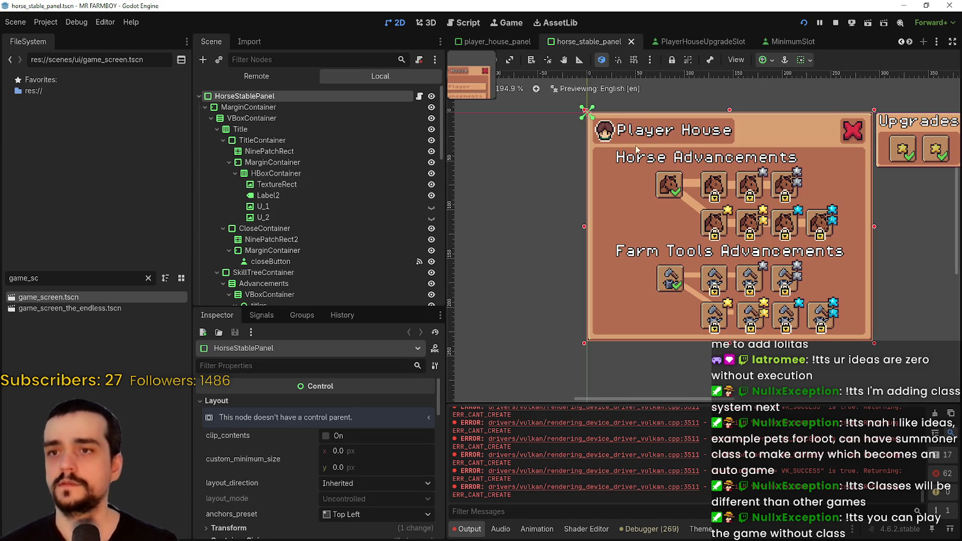
left_click(238, 129)
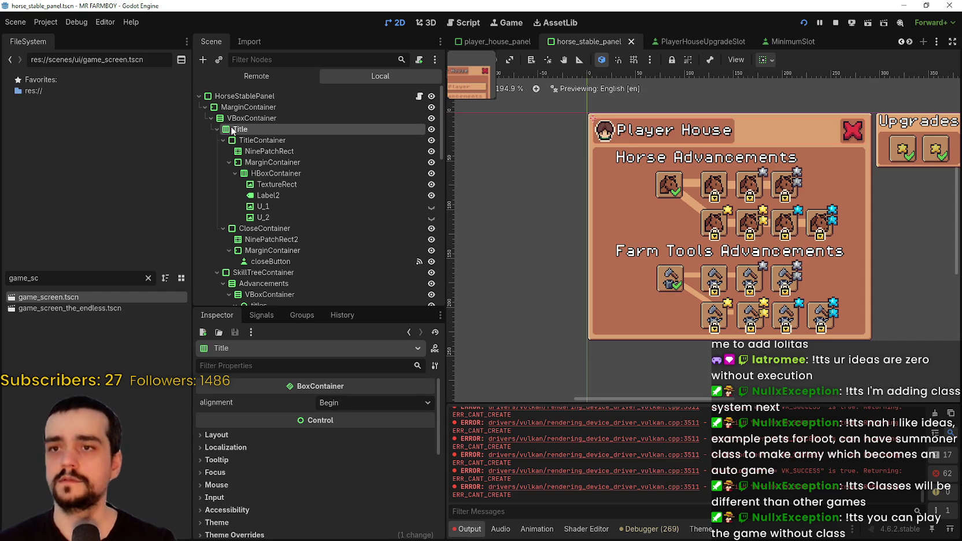
right_click(237, 130)
left_click(297, 184)
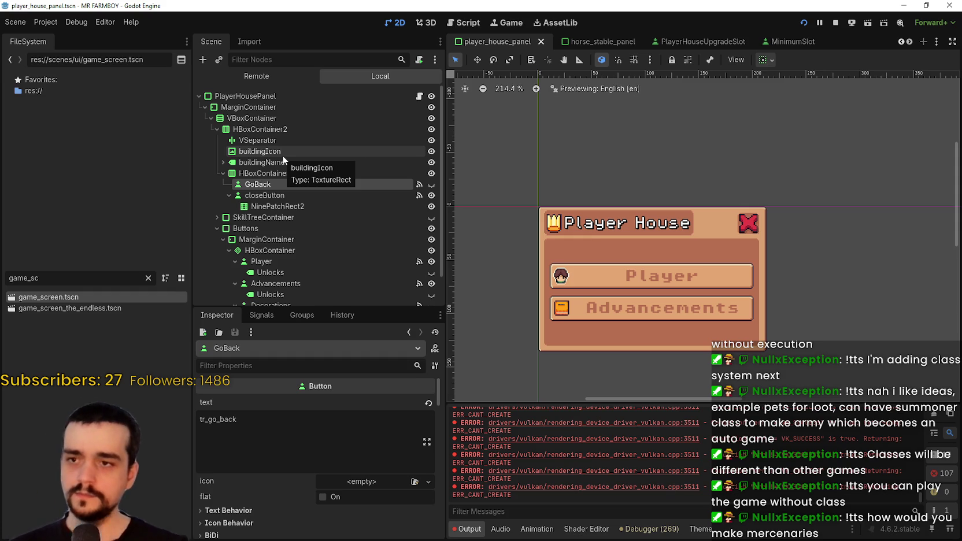
scroll(661, 307, "down", 2)
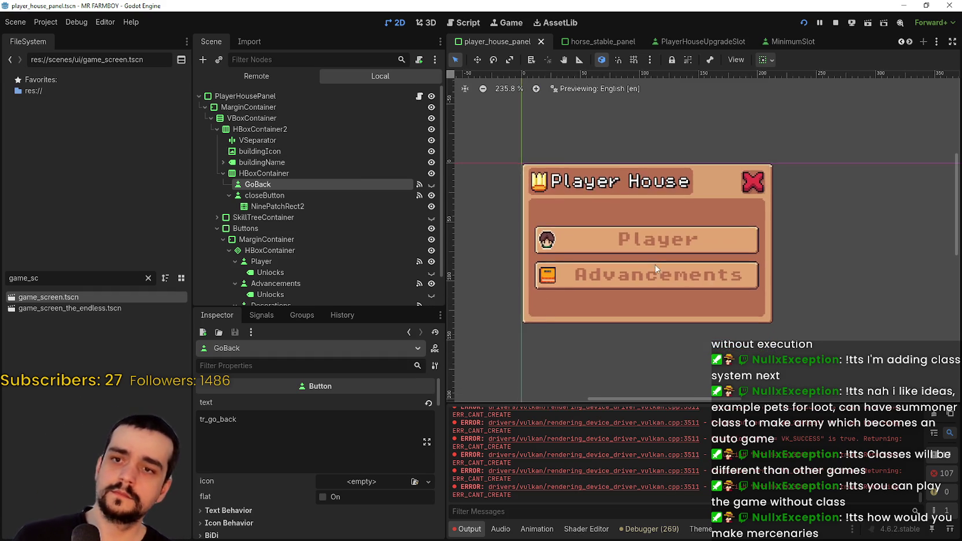
scroll(619, 267, "up", 2)
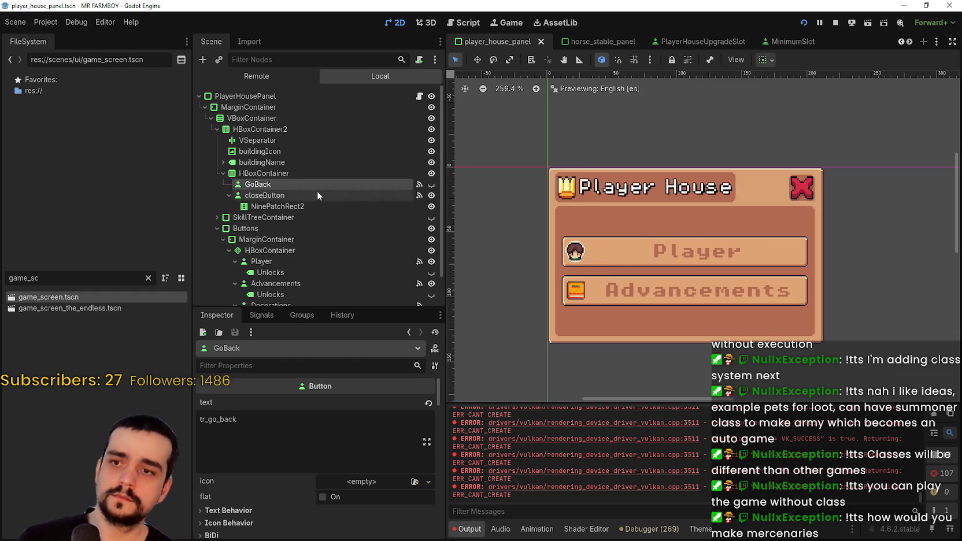
left_click(224, 173)
left_click(223, 173)
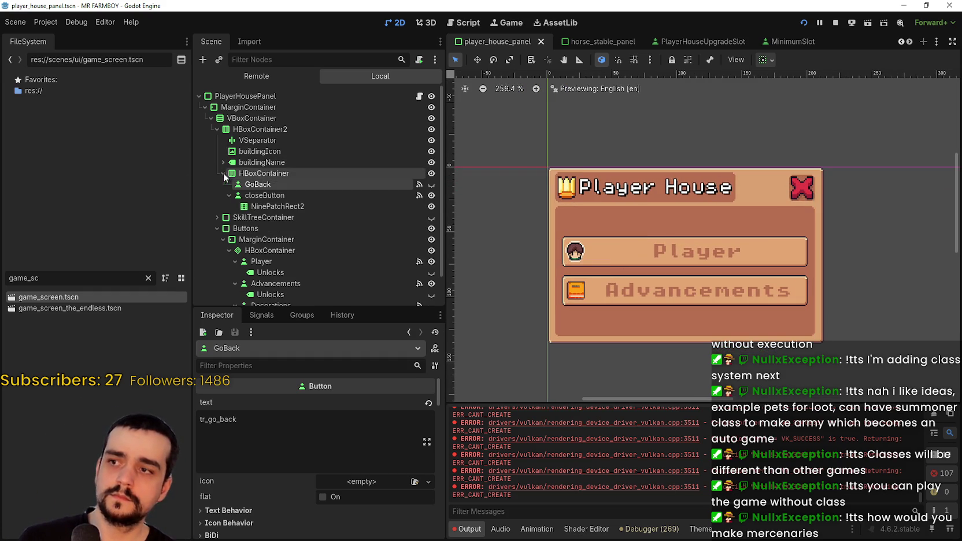
left_click(272, 198)
left_click(316, 203)
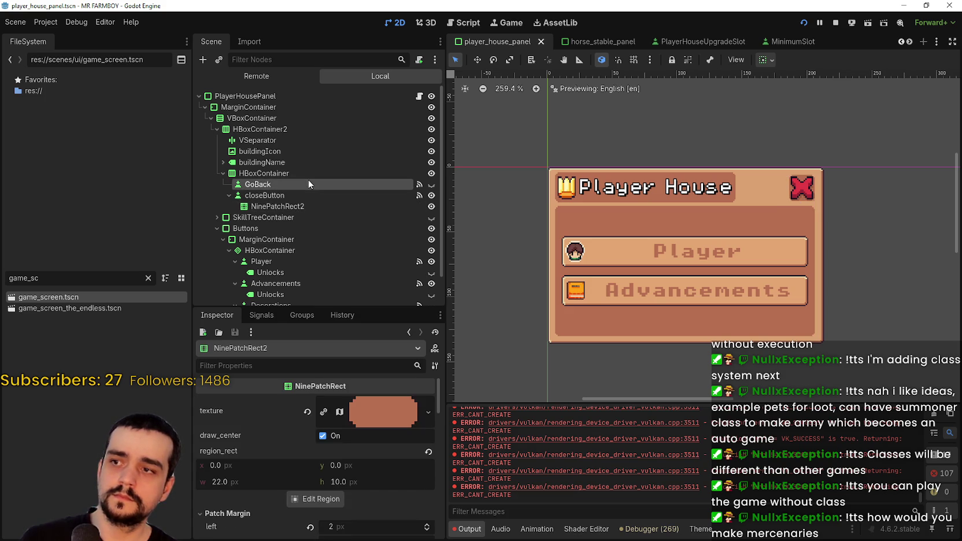
left_click(309, 183)
scroll(684, 249, "down", 2)
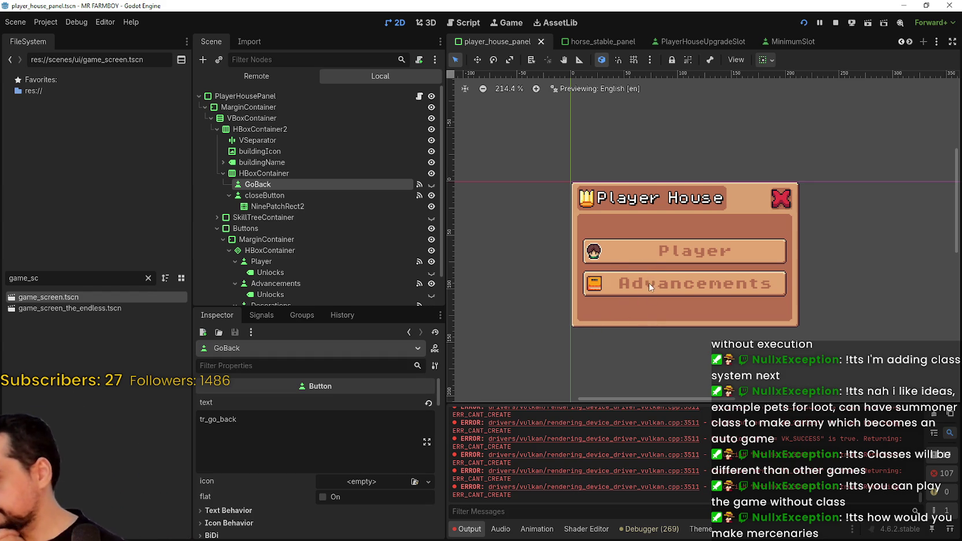
scroll(639, 281, "down", 1)
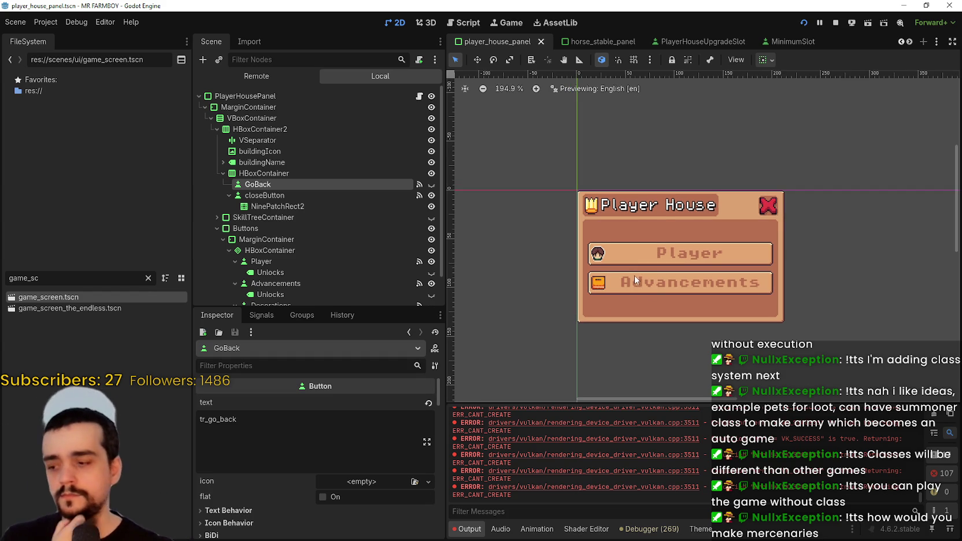
left_click(227, 173)
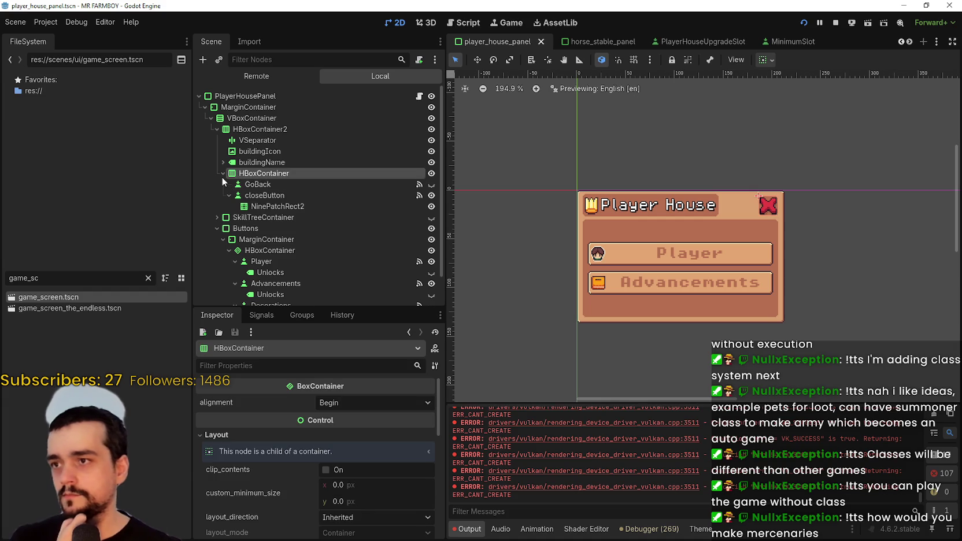
left_click(292, 161)
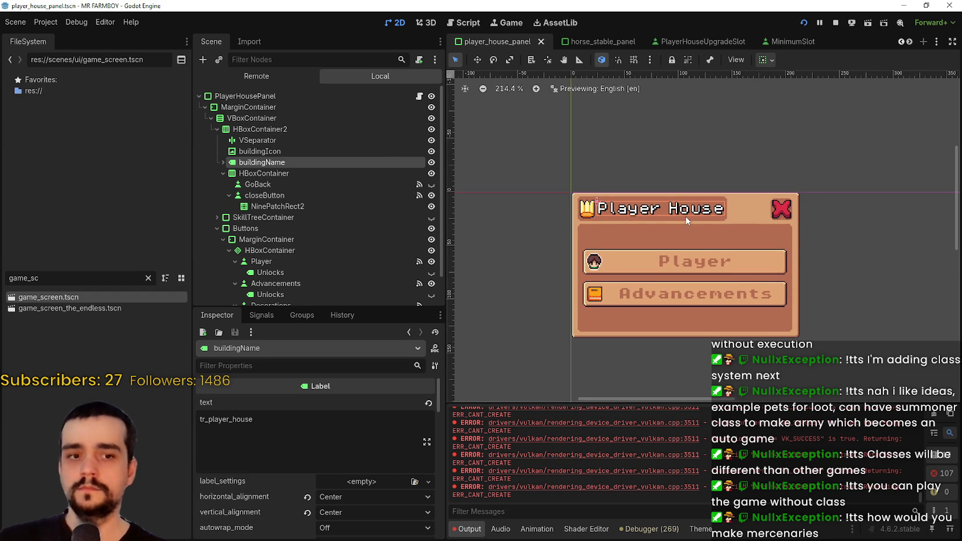
Paste the copied Title under VBoxContainer and move it to the top above HBoxContainer2
scroll(687, 158, "up", 1)
scroll(687, 157, "up", 2)
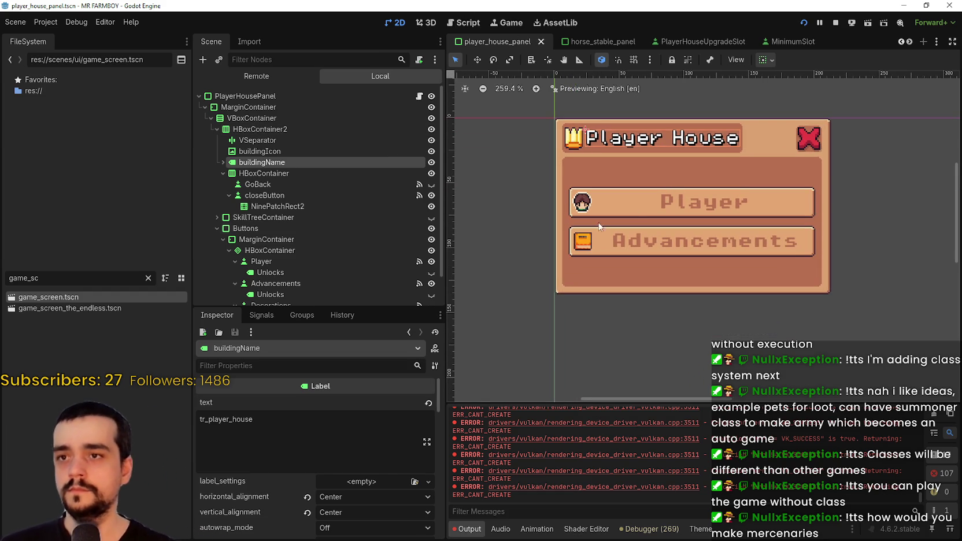
left_click(217, 129)
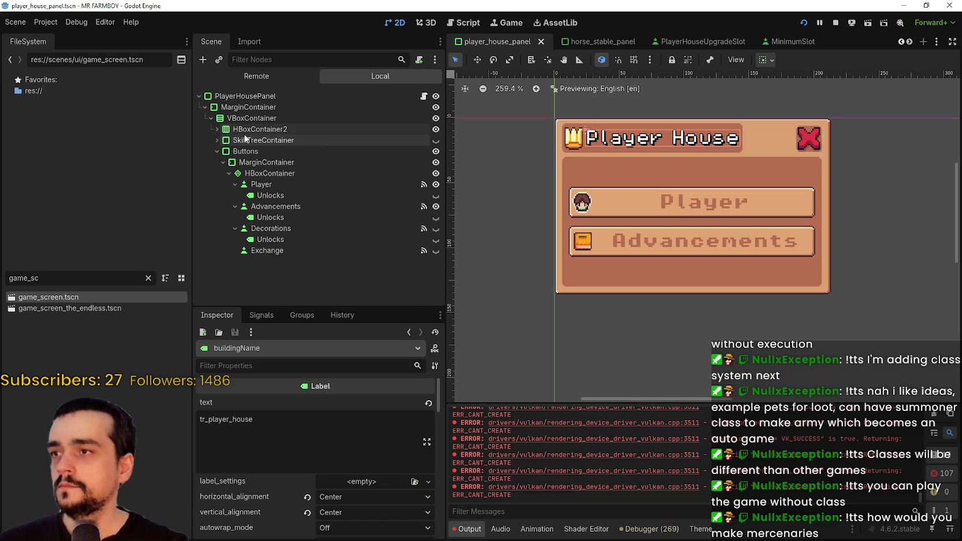
left_click(226, 130)
left_click(218, 151)
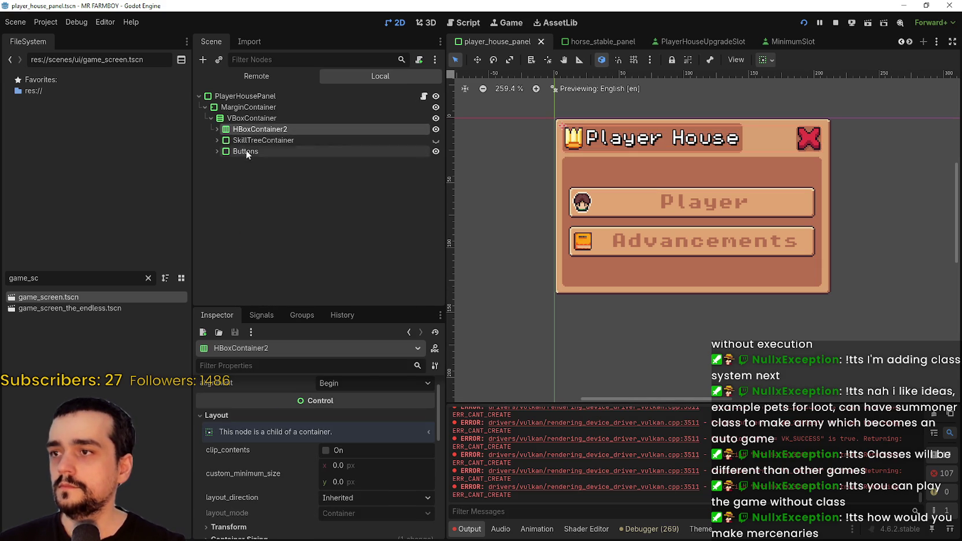
right_click(250, 118)
left_click(289, 189)
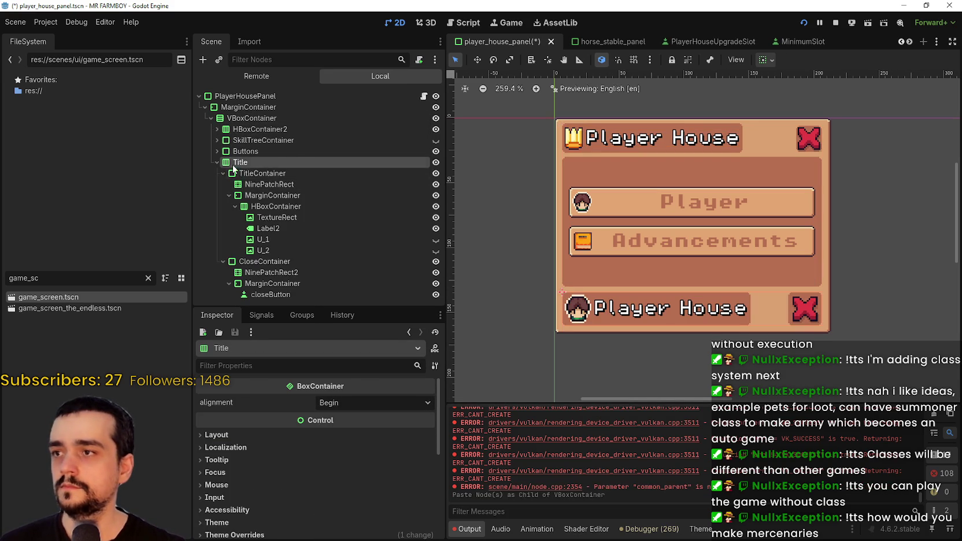
left_click(217, 163)
left_click_drag(229, 167, 241, 128)
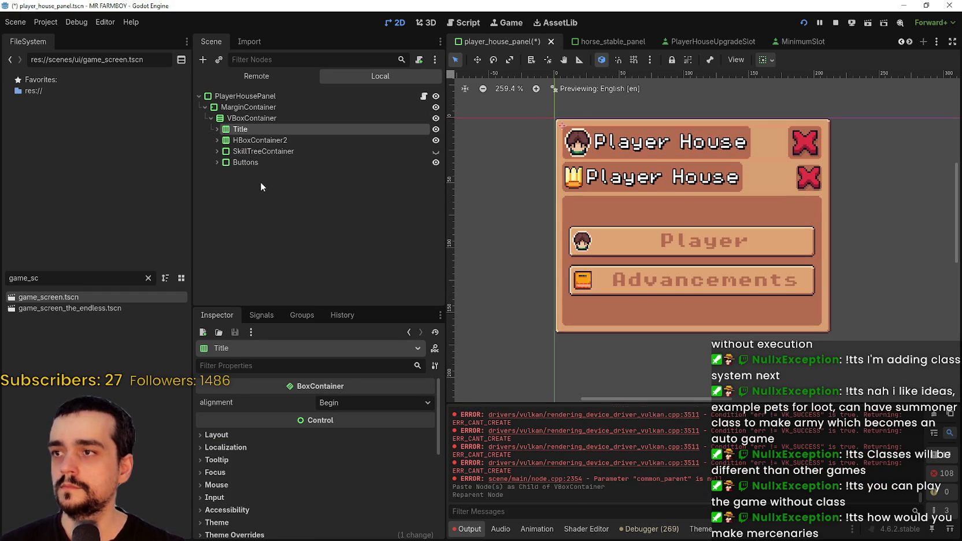
Copy the crown texture from HBoxContainer2's buildingIcon
scroll(654, 153, "up", 1)
left_click(217, 140)
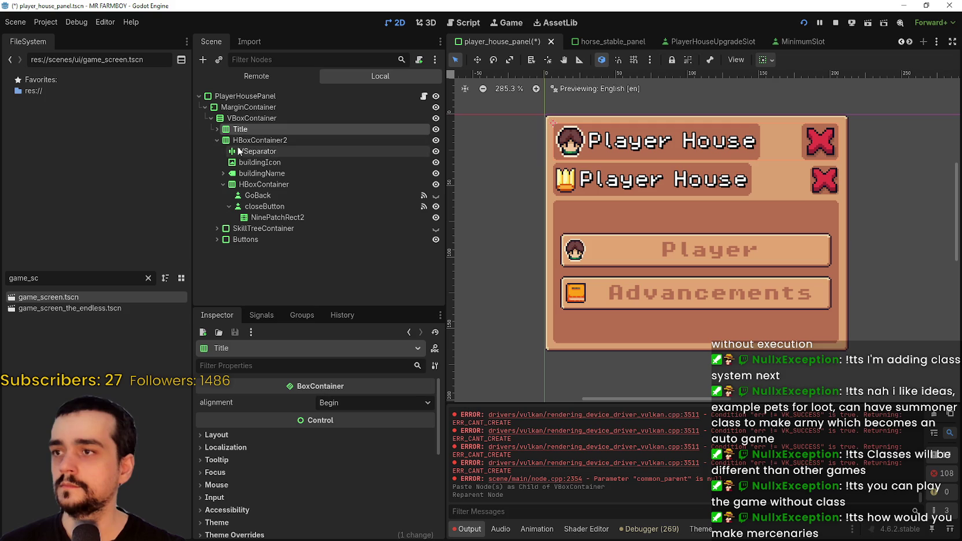
left_click(250, 165)
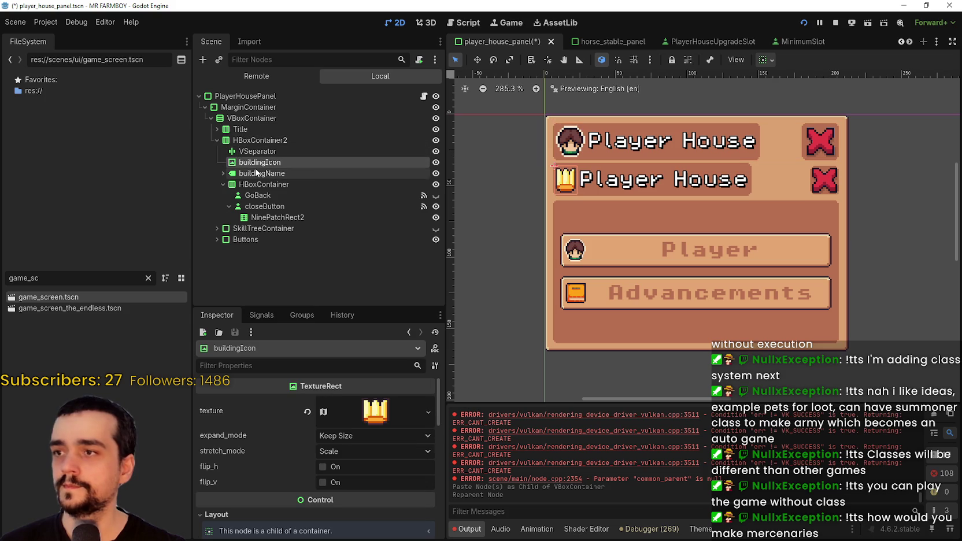
right_click(236, 415)
key("Escape")
Inspect the new Title's children: NinePatchRect, MarginContainer, Label2, TextureRect and CloseContainer
left_click(217, 129)
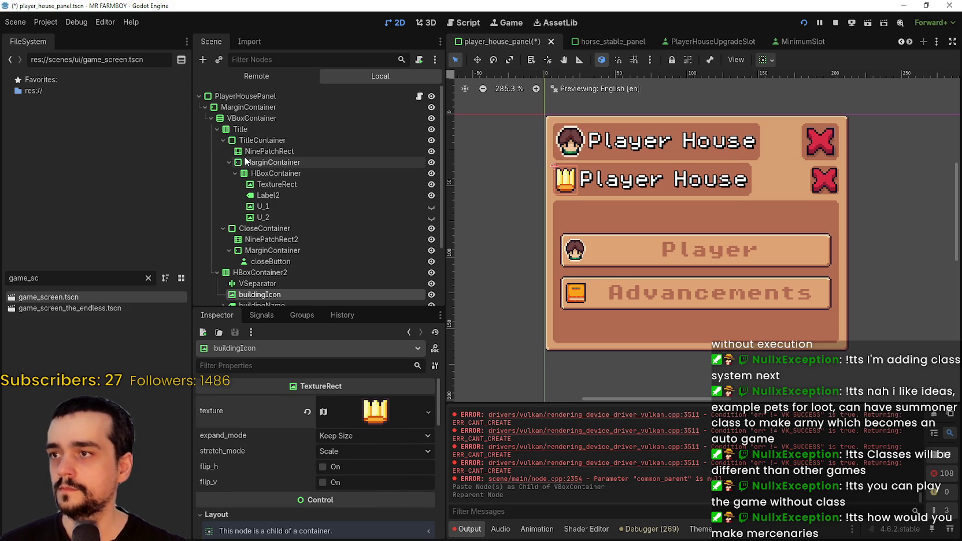
left_click(249, 153)
left_click(251, 164)
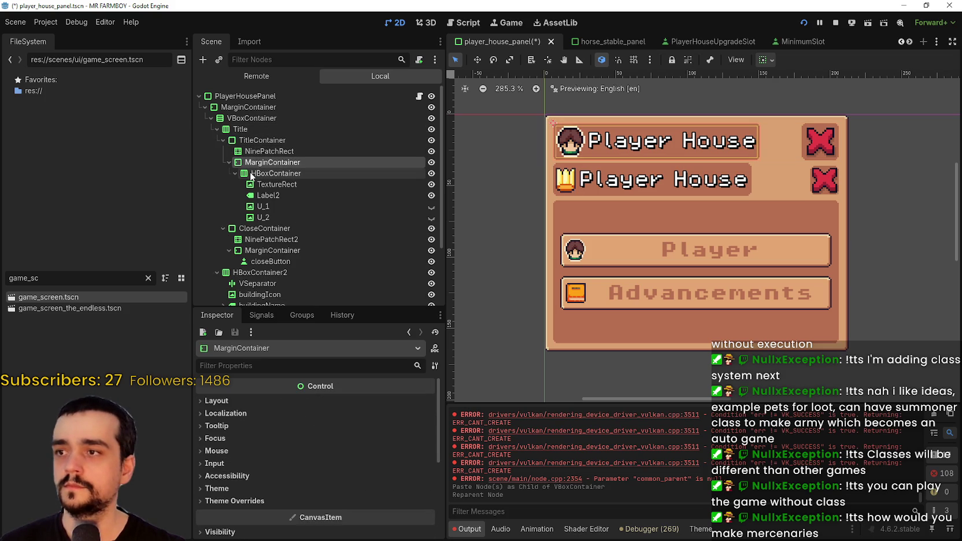
left_click(252, 174)
left_click(281, 195)
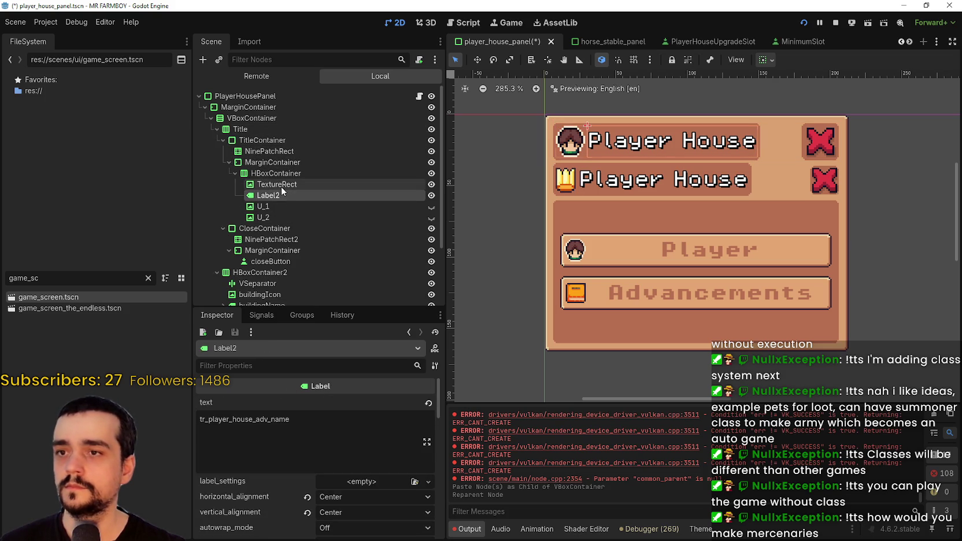
left_click(281, 185)
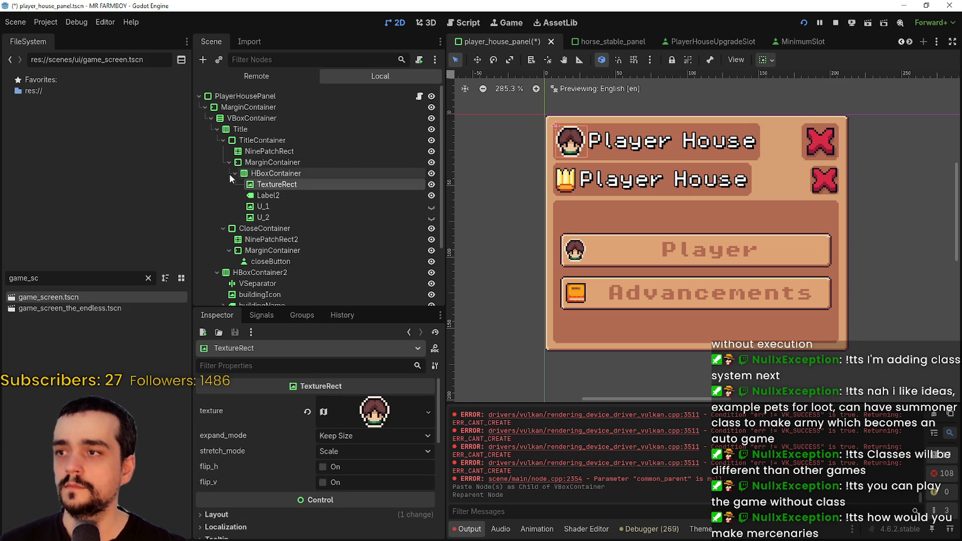
left_click(254, 227)
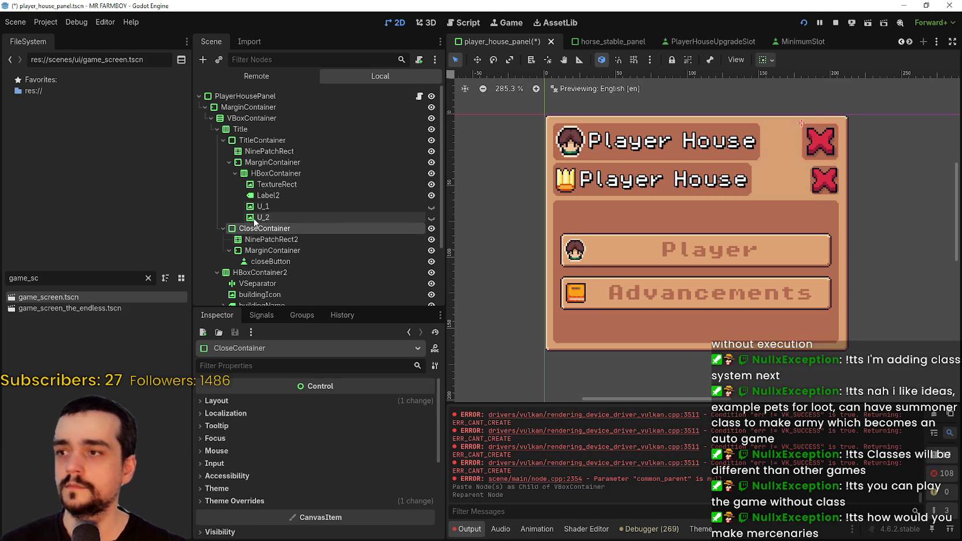
left_click(265, 206)
left_click(269, 190)
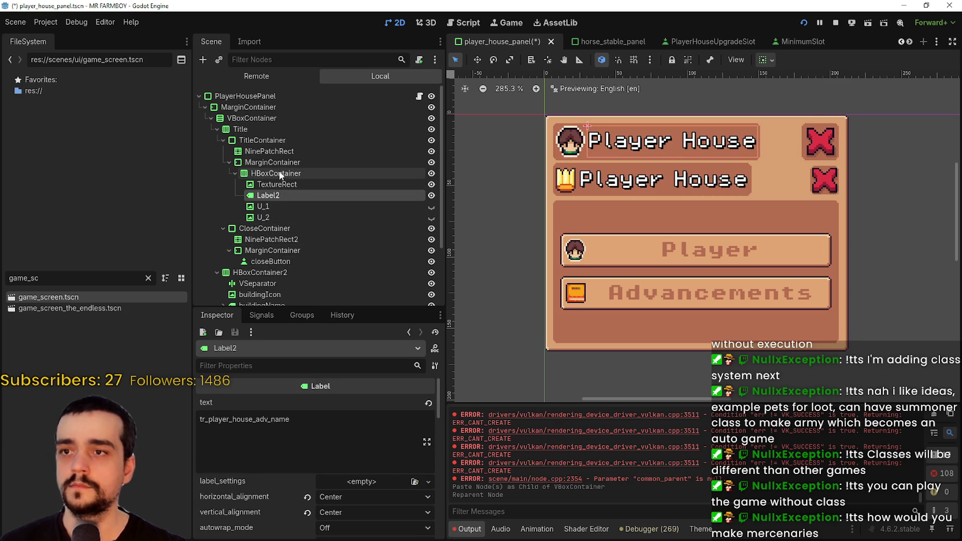
left_click(272, 173)
left_click(229, 162)
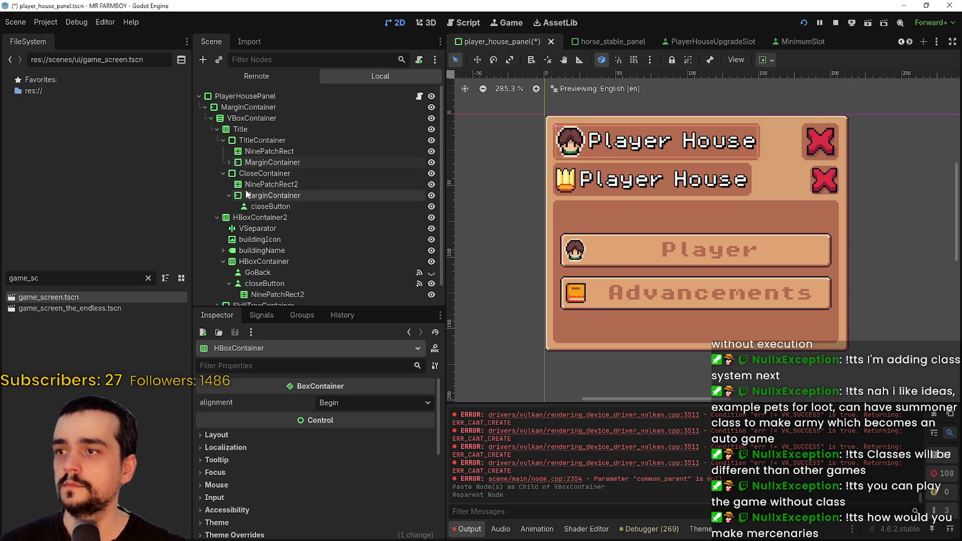
left_click(229, 162)
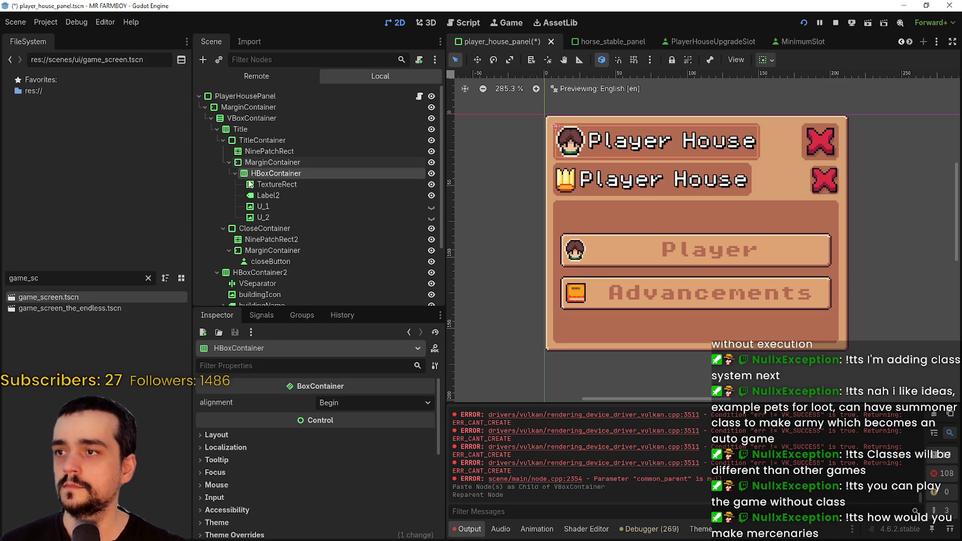
Replace the Title's TextureRect portrait with the crown texture and save the scene
left_click(258, 183)
right_click(271, 413)
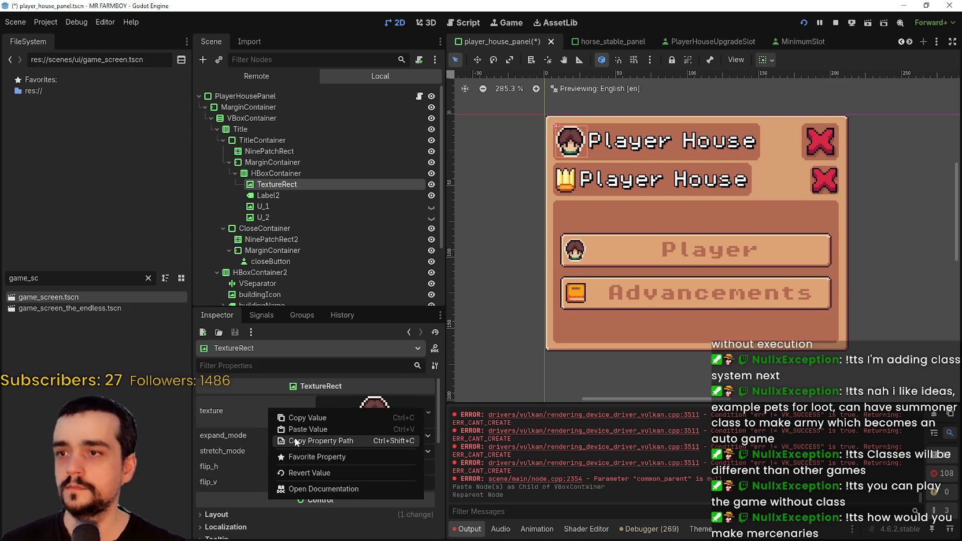
left_click(306, 430)
scroll(555, 176, "up", 1)
key("ctrl+s")
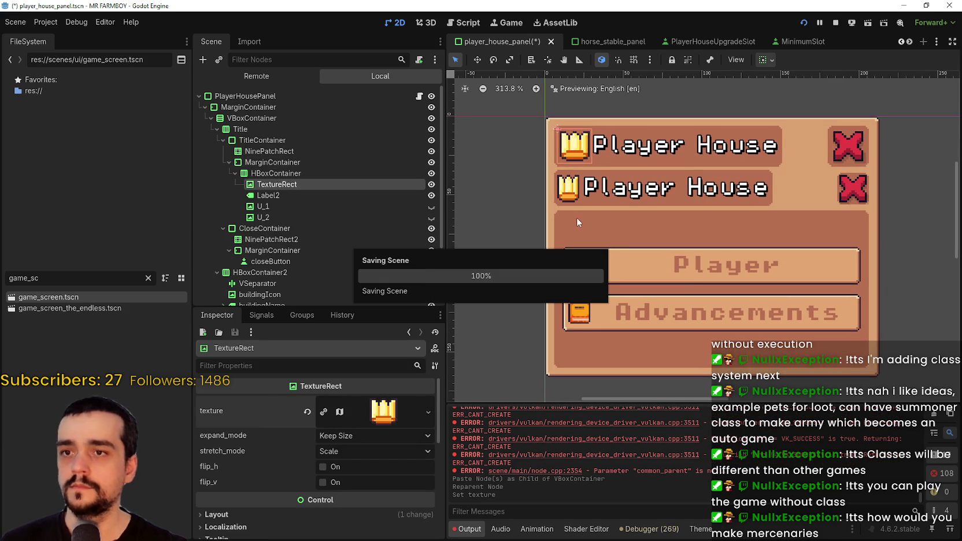
Connect the title closeButton's pressed signal to PlayerHousePanel's _on_close_button_pressed handler
scroll(236, 214, "down", 3)
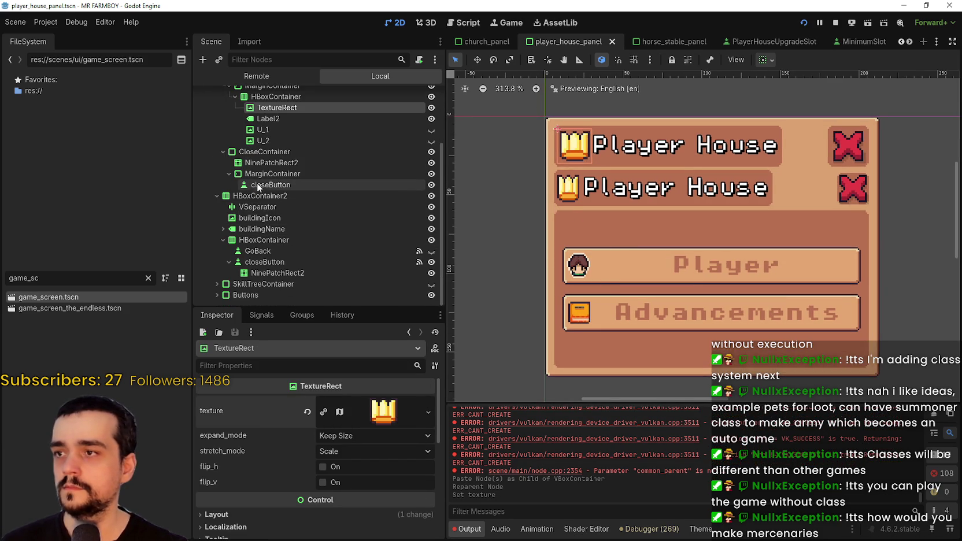
left_click(258, 184)
left_click(262, 315)
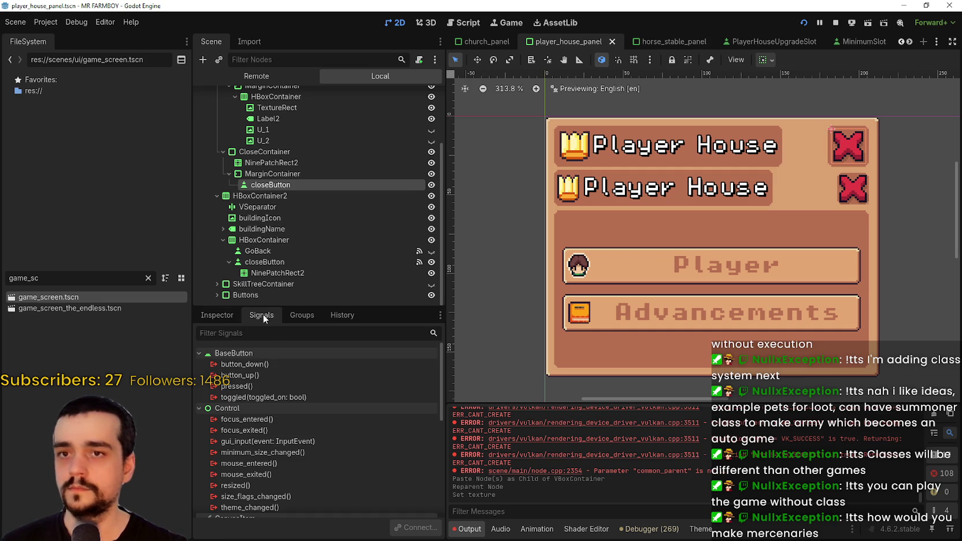
double_click(264, 387)
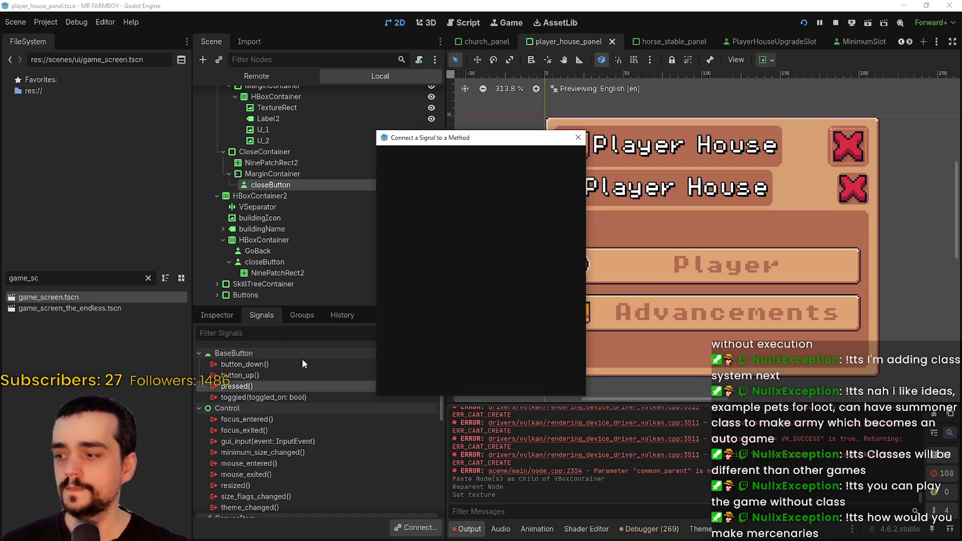
left_click(556, 207)
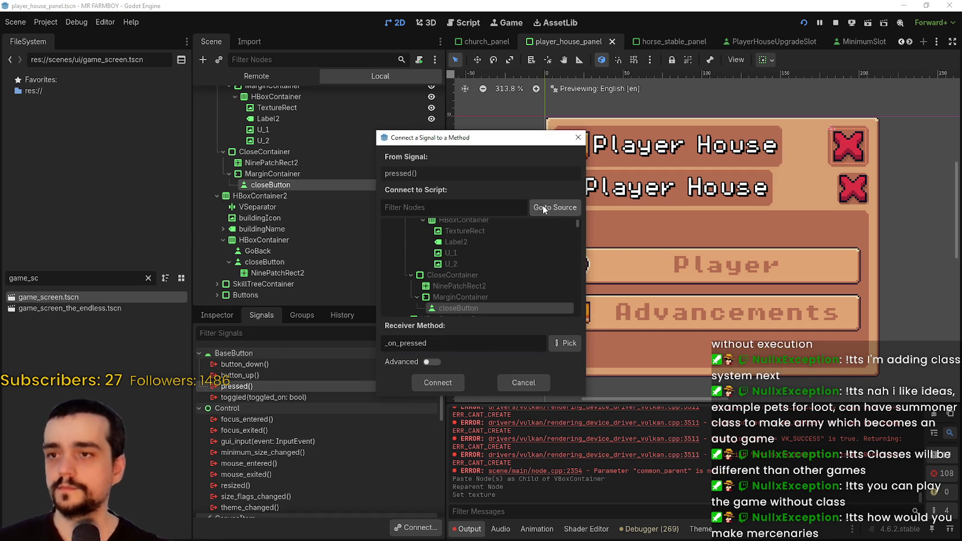
scroll(513, 289, "up", 5)
scroll(501, 281, "up", 1)
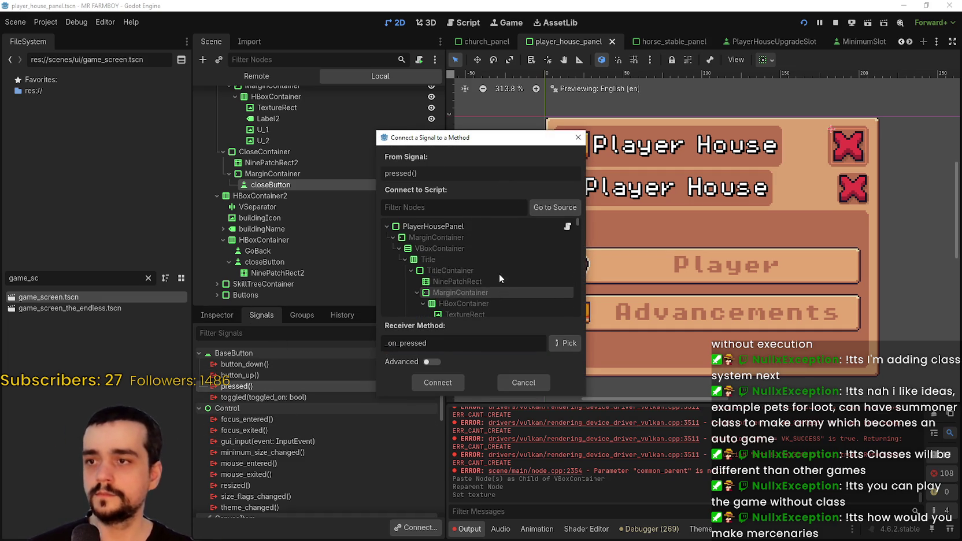
left_click(442, 226)
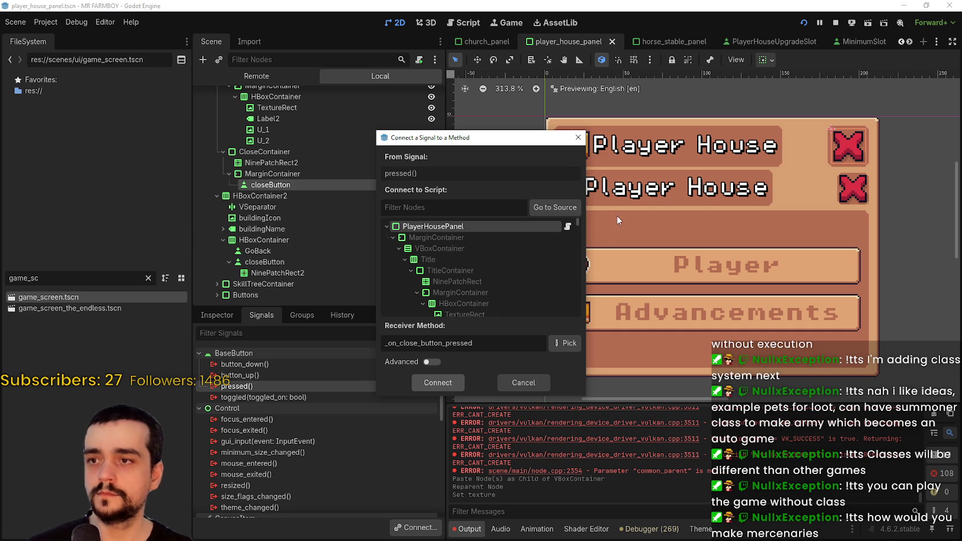
key("Return")
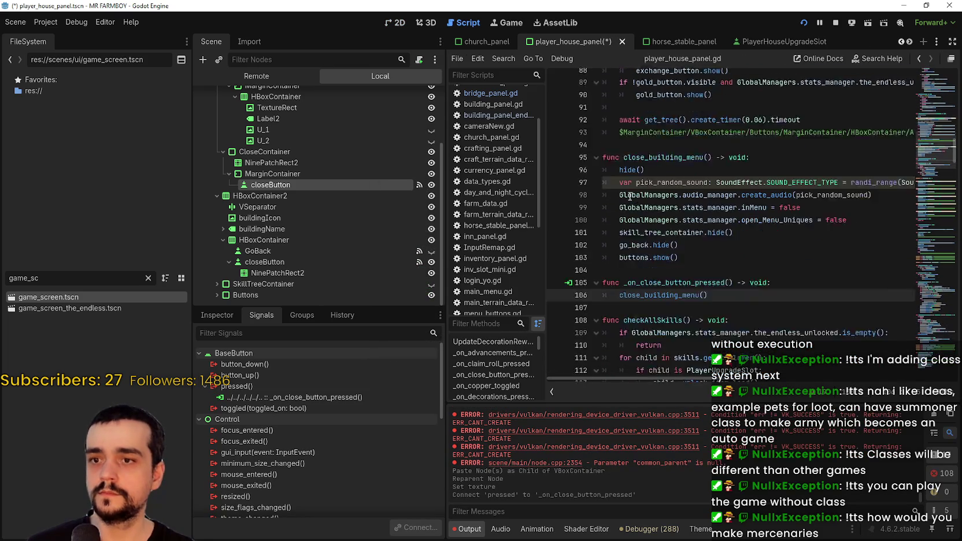
left_click(399, 23)
Save the scene, then copy the old header's GoBack button node
scroll(675, 212, "down", 2)
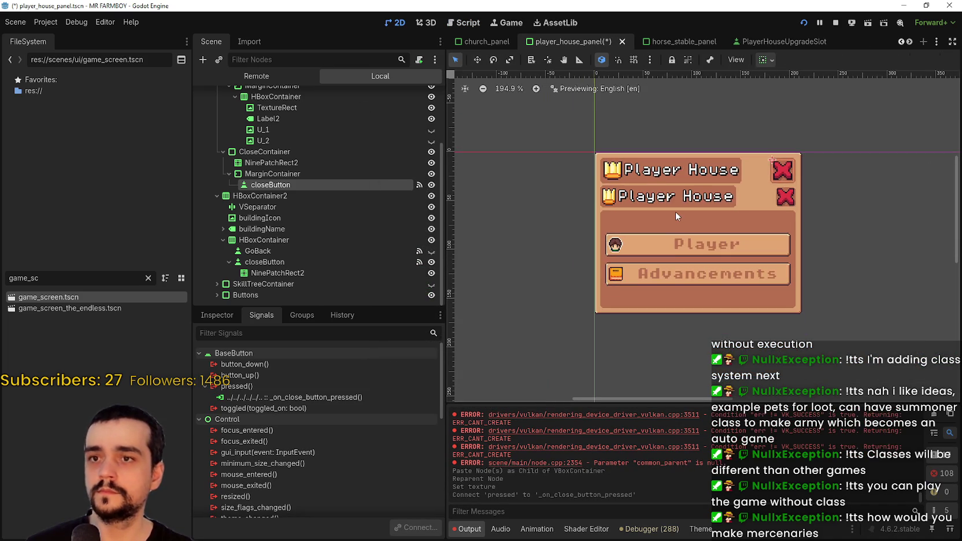
key("ctrl+s")
scroll(289, 188, "up", 3)
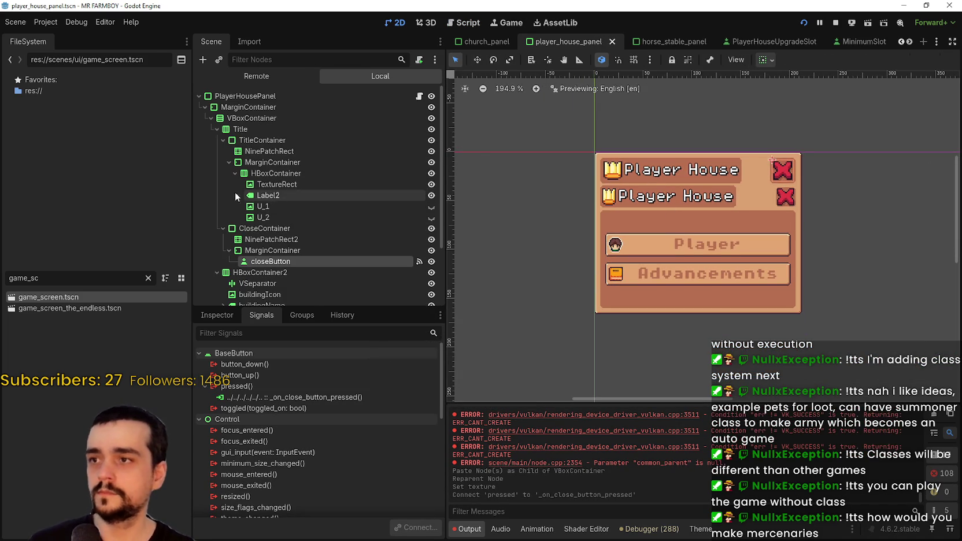
scroll(255, 243, "down", 3)
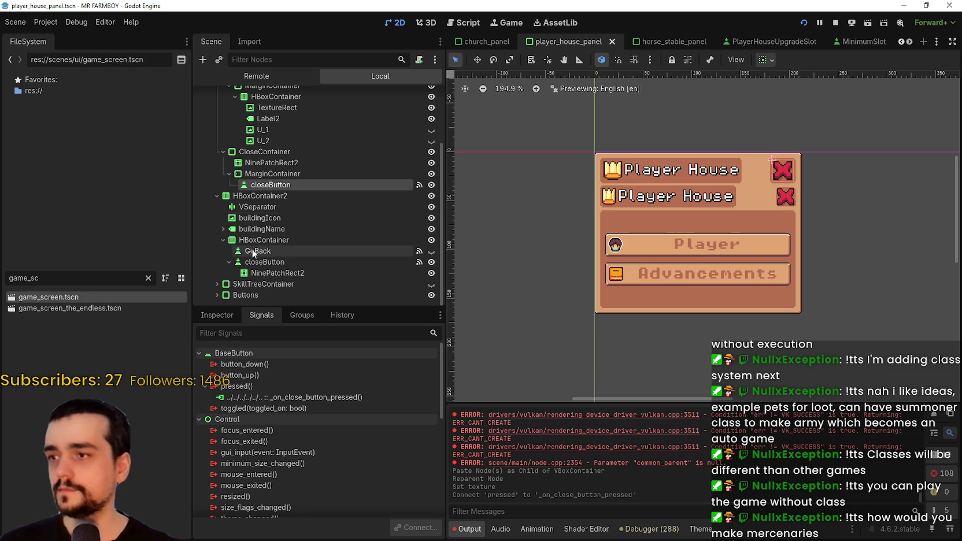
left_click(261, 262)
left_click(276, 273)
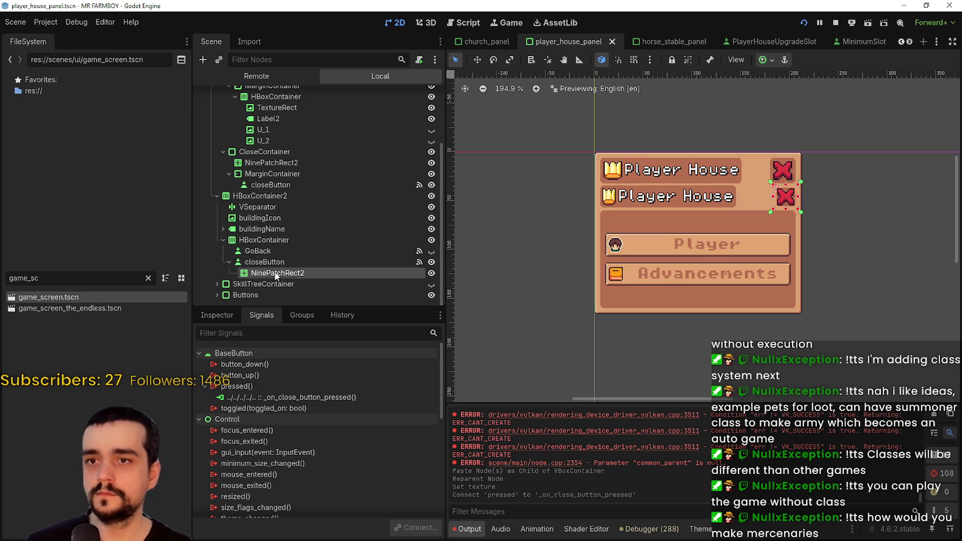
left_click(256, 231)
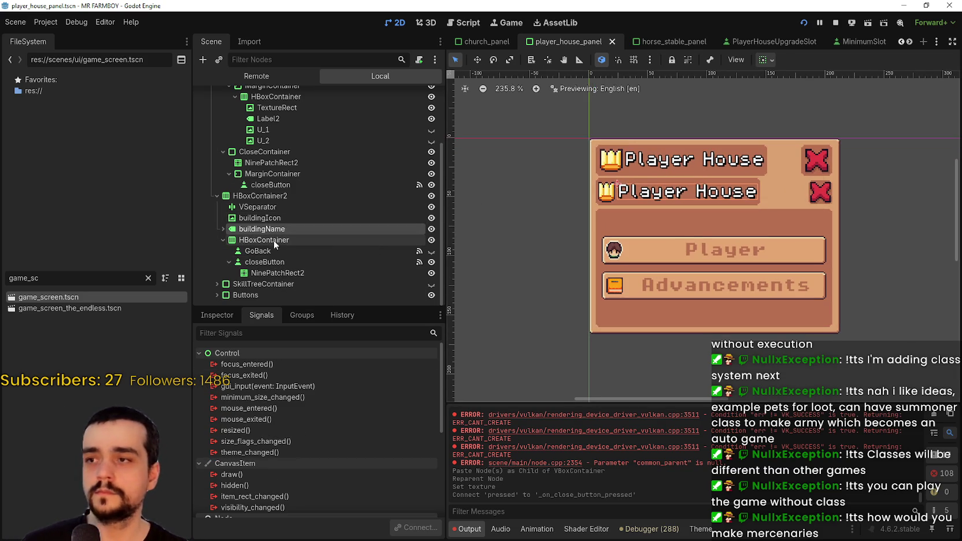
left_click(271, 251)
right_click(272, 250)
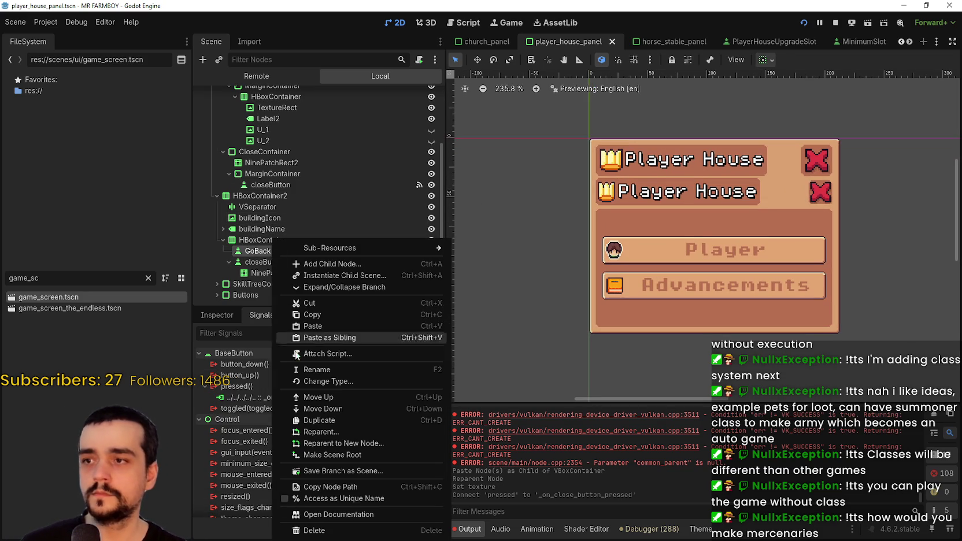
left_click(319, 315)
Paste the GoBack copy under the Title's close MarginContainer
scroll(268, 186, "up", 1)
scroll(269, 191, "down", 1)
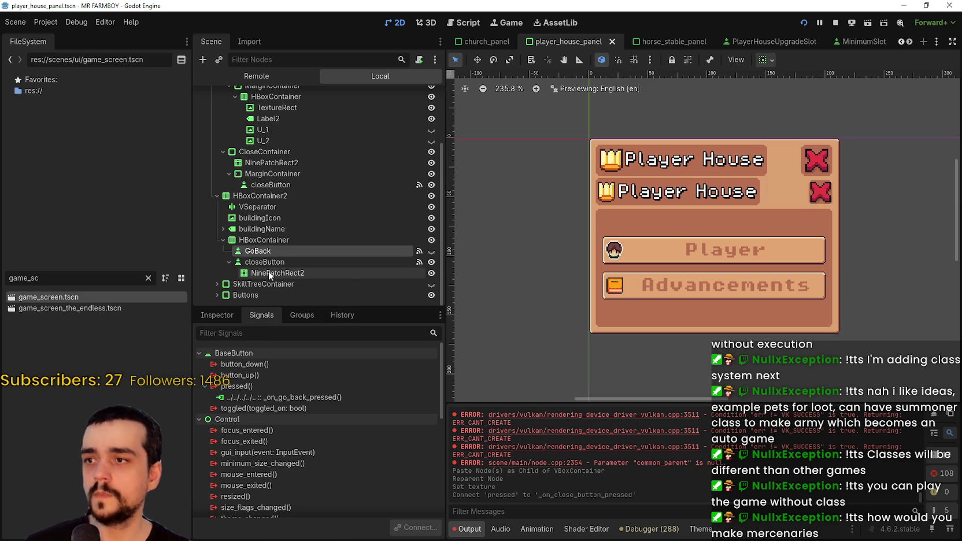
left_click(257, 176)
scroll(255, 176, "up", 3)
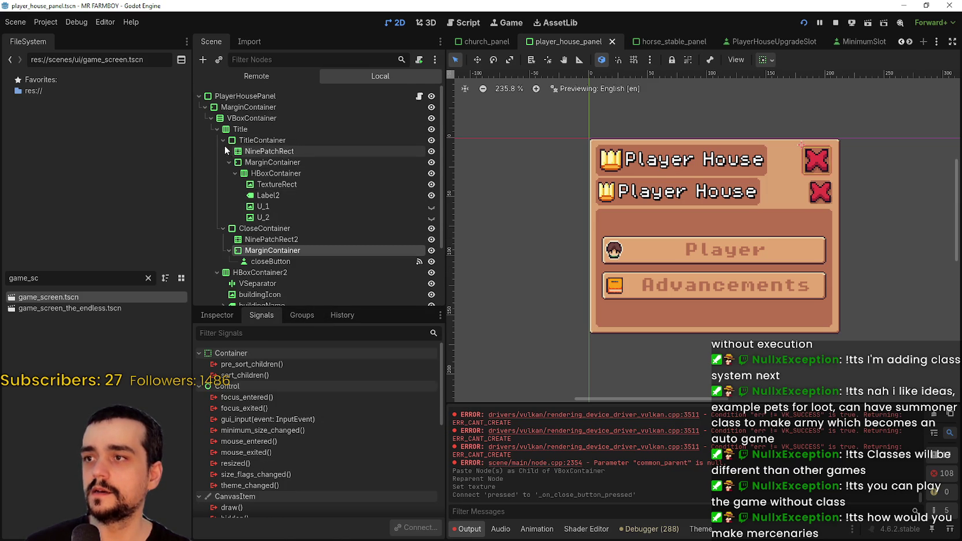
left_click(223, 140)
left_click(224, 151)
left_click(223, 152)
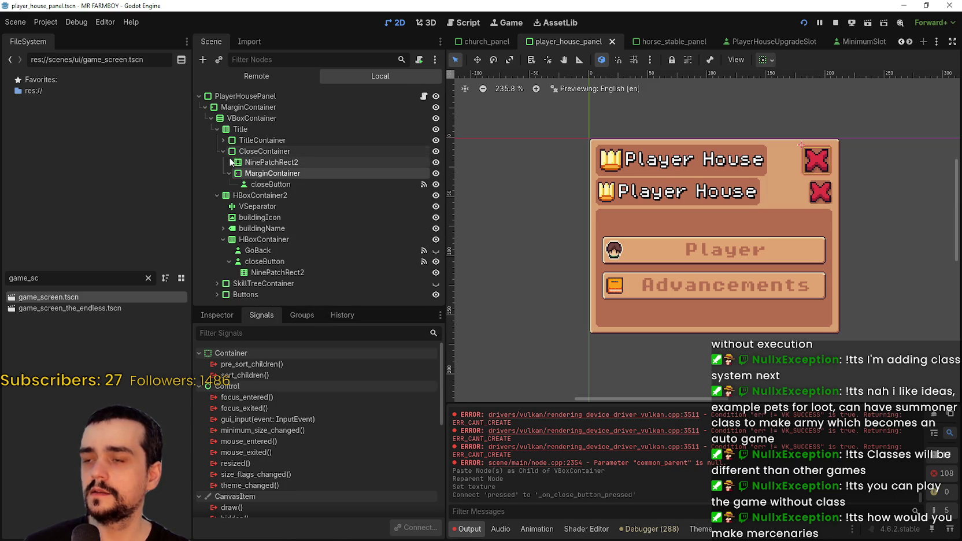
scroll(758, 167, "up", 2)
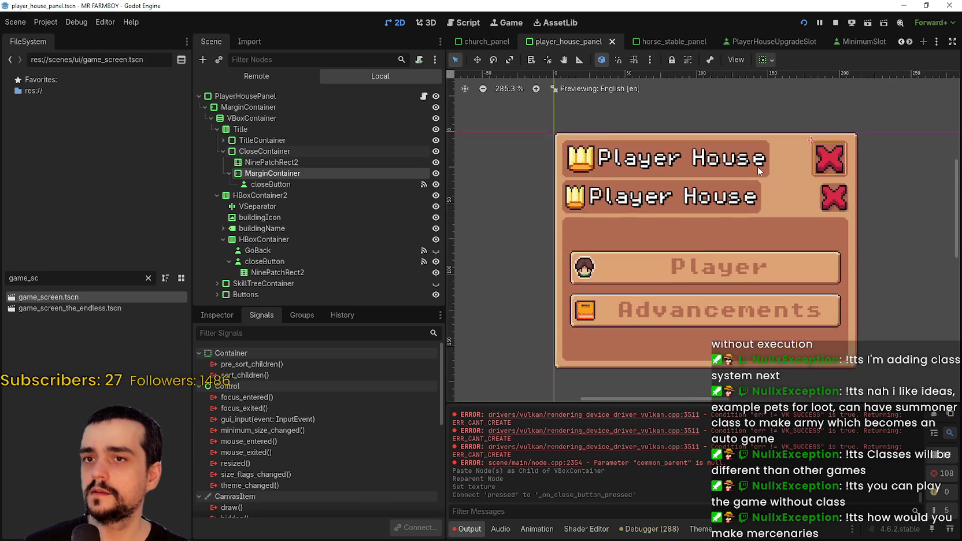
scroll(758, 167, "down", 1)
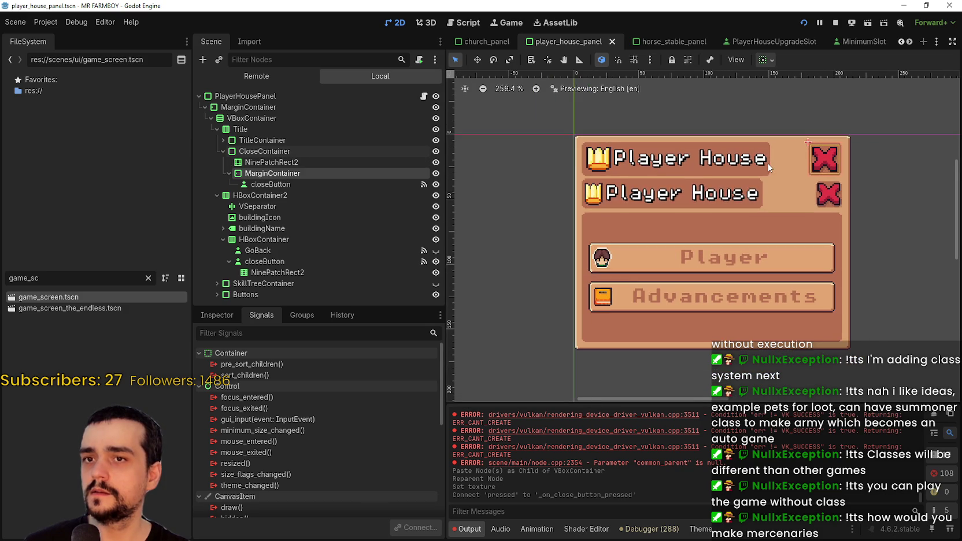
right_click(276, 176)
left_click(323, 245)
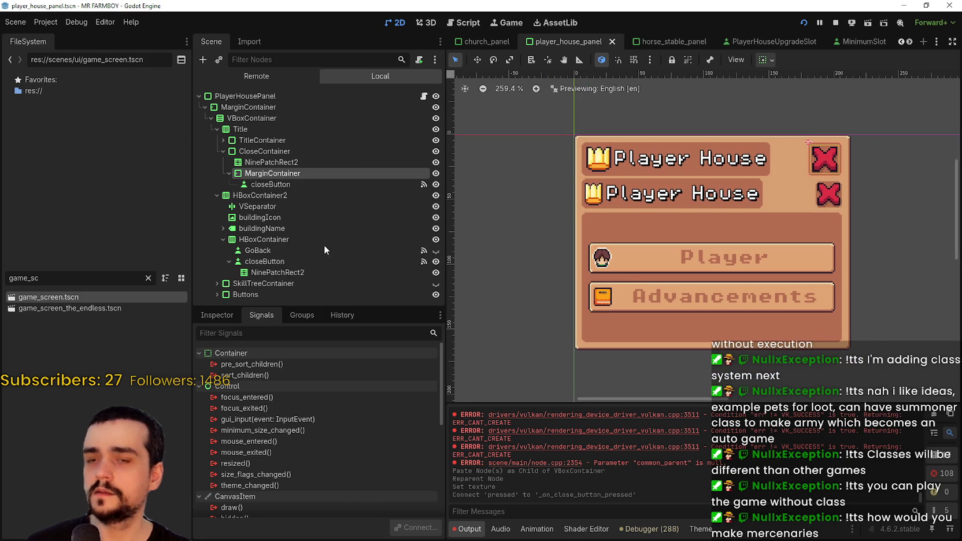
Move GoBack directly under Title above CloseContainer and make it visible
left_click(431, 196)
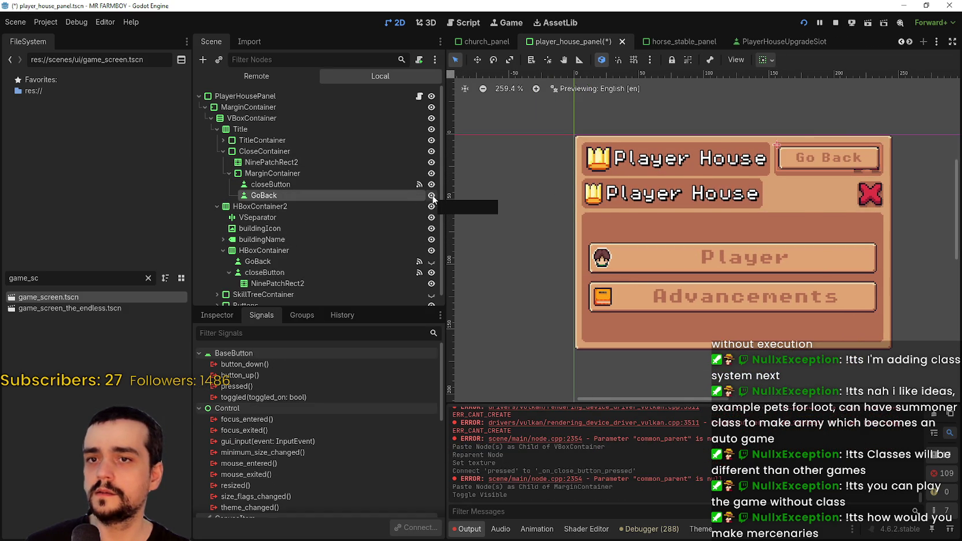
left_click(431, 195)
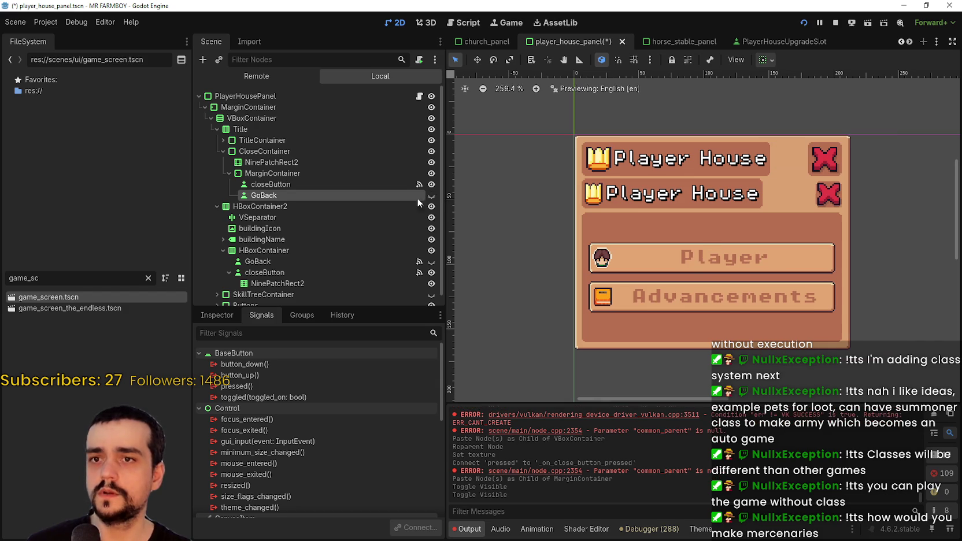
left_click_drag(256, 197, 253, 150)
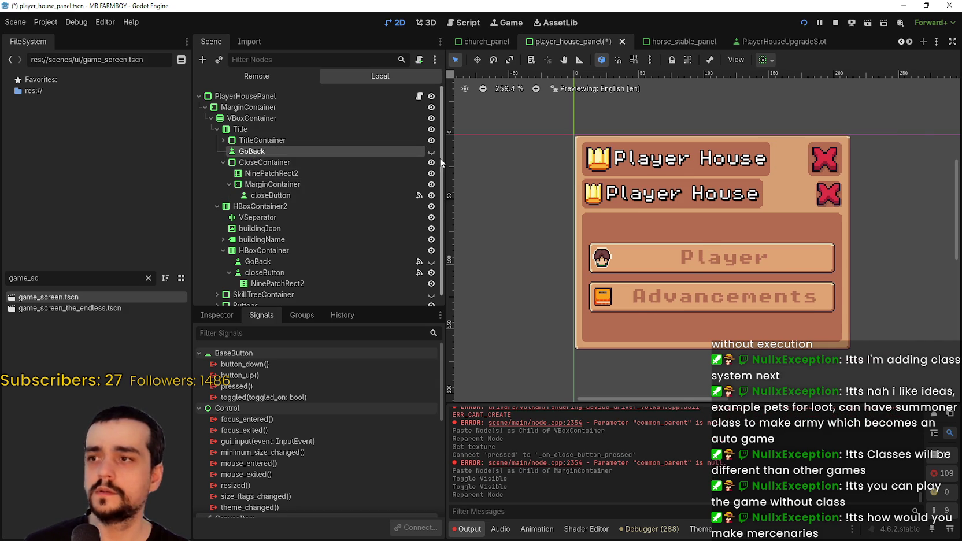
left_click(431, 151)
scroll(622, 171, "down", 2)
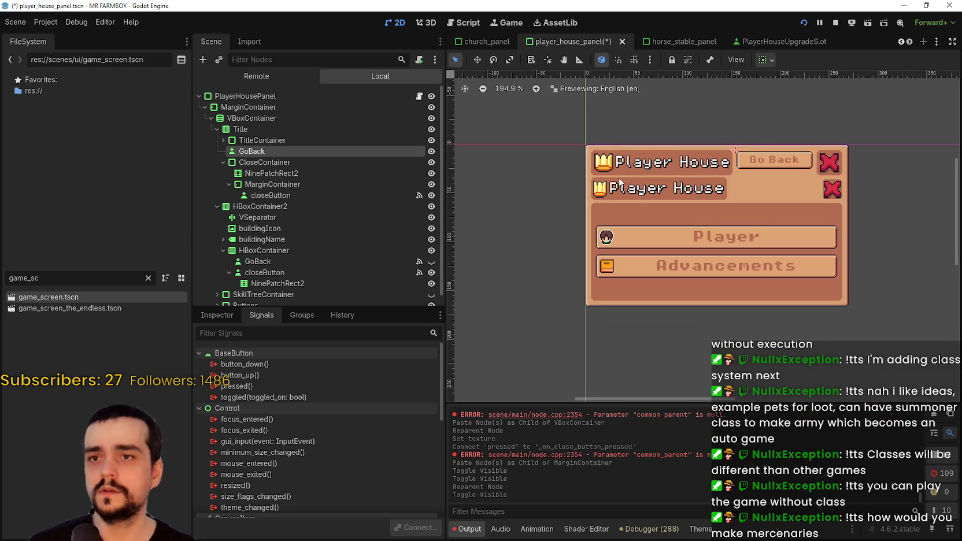
scroll(617, 173, "down", 1)
scroll(618, 184, "up", 3)
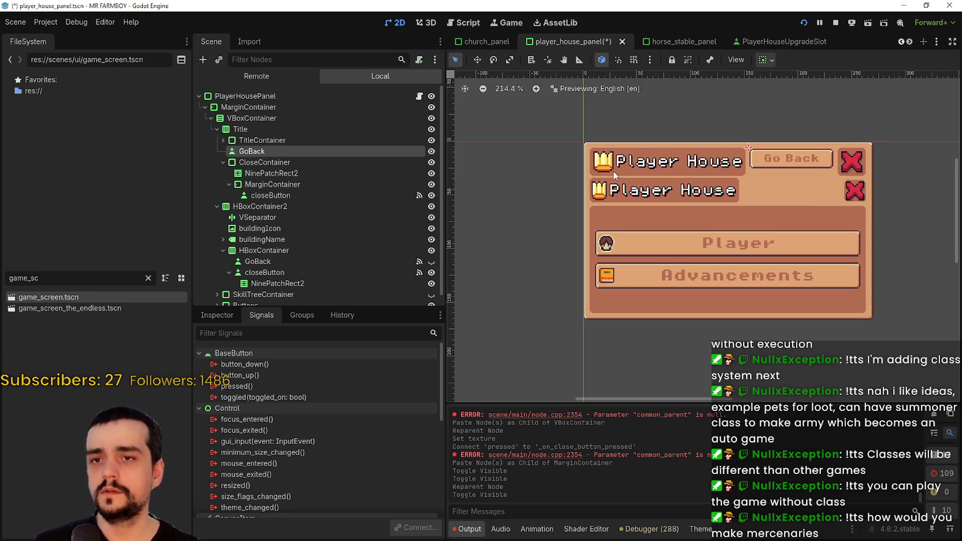
left_click(431, 152)
left_click(431, 152)
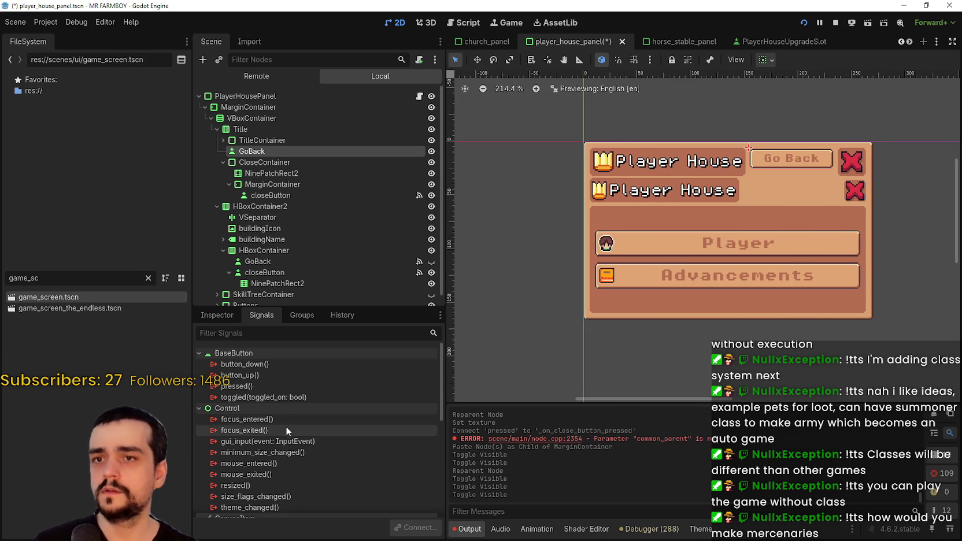
Give GoBack a 12 px font_size theme override and save the scene
left_click(205, 316)
scroll(332, 444, "down", 10)
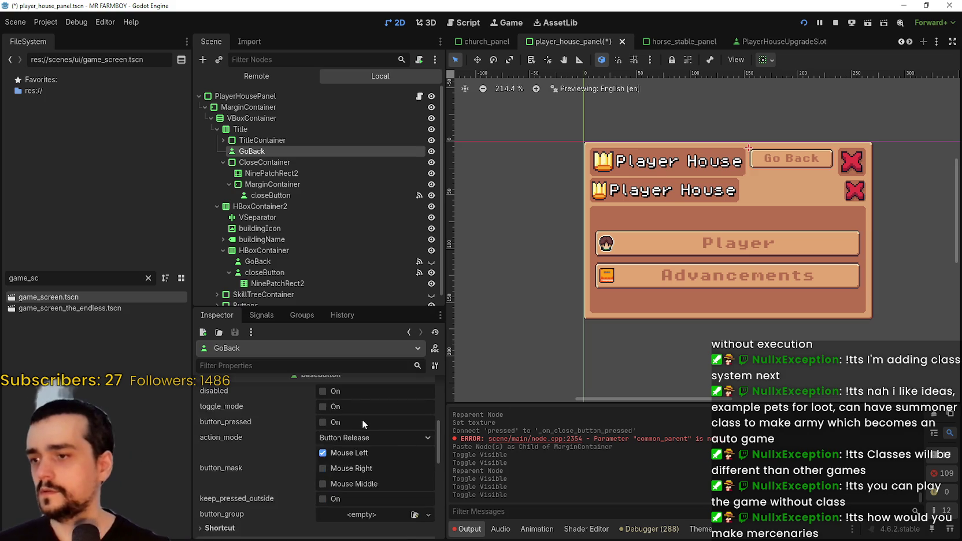
scroll(312, 435, "down", 3)
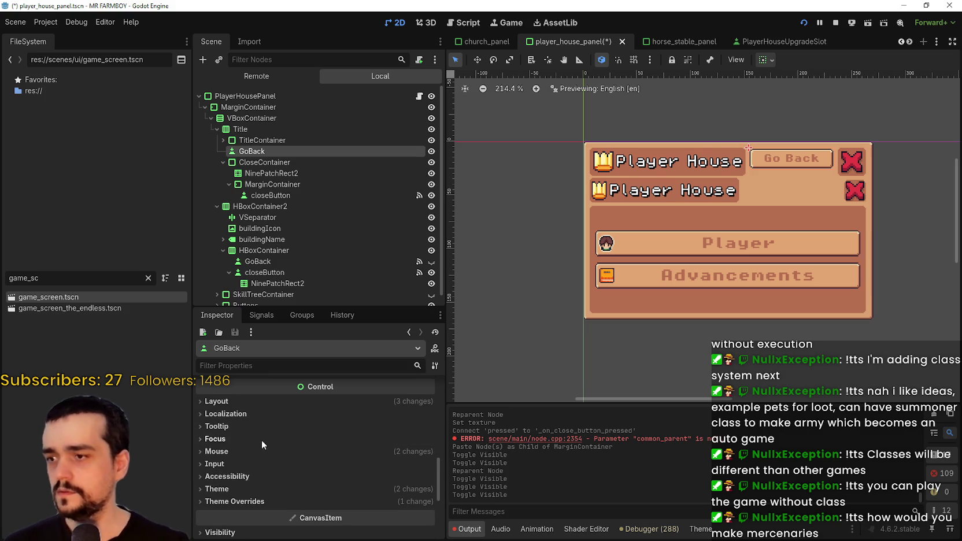
scroll(261, 439, "down", 3)
left_click(259, 443)
scroll(265, 441, "down", 3)
left_click(273, 433)
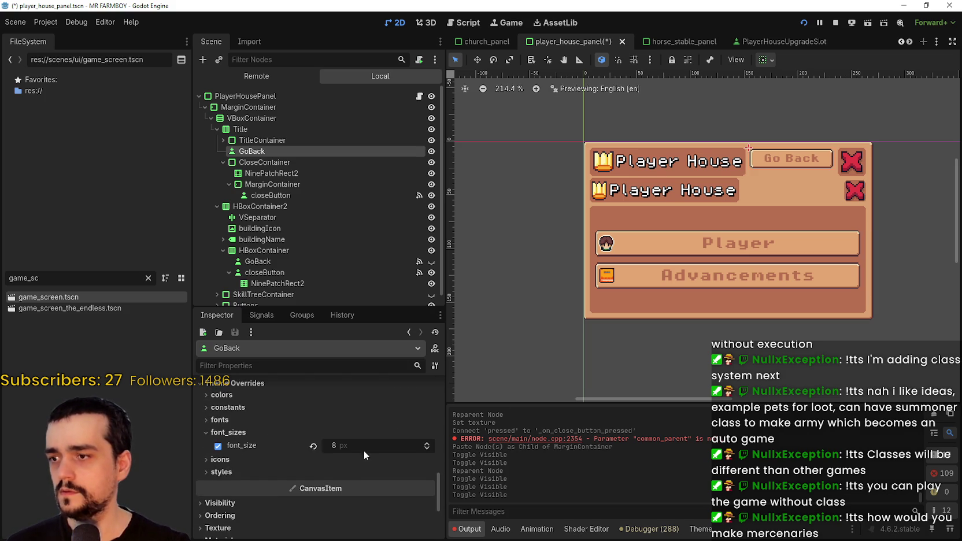
left_click_drag(434, 445, 428, 447)
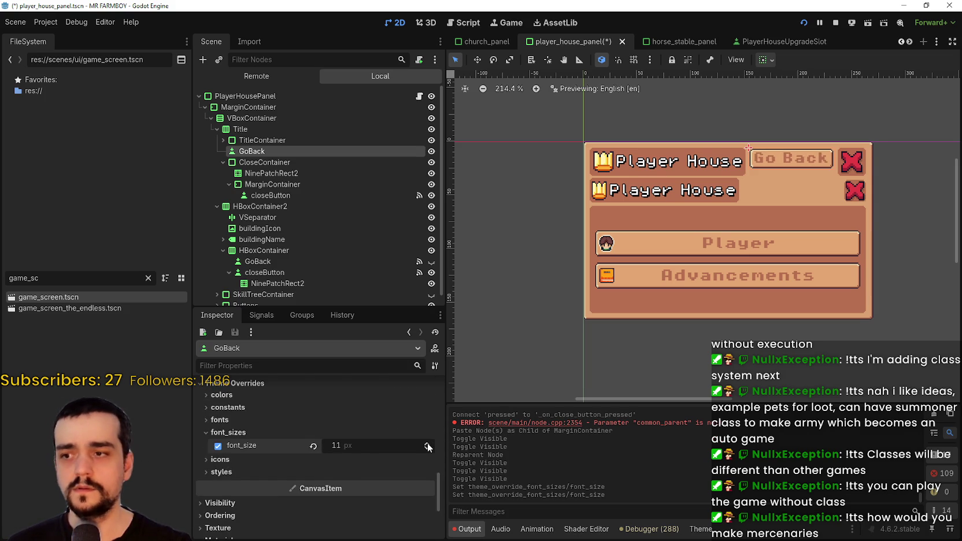
key("ctrl+s")
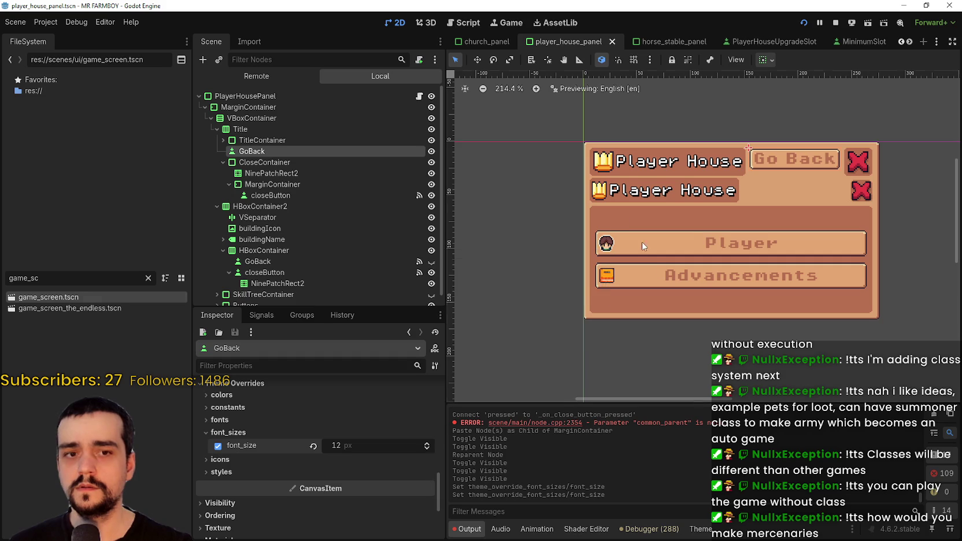
Select the old header's closeButton, then the title bar's GoBack button
scroll(659, 232, "up", 2)
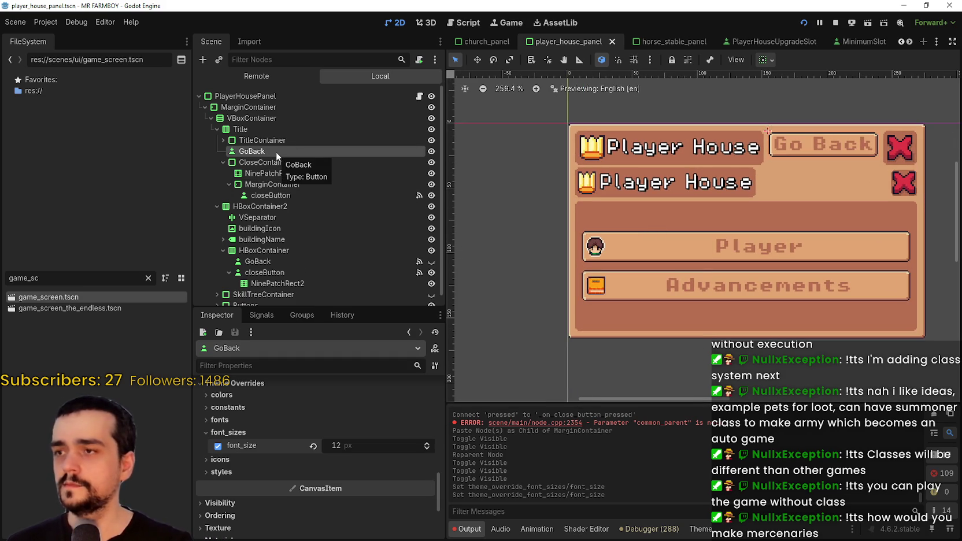
scroll(293, 246, "down", 1)
left_click(324, 262)
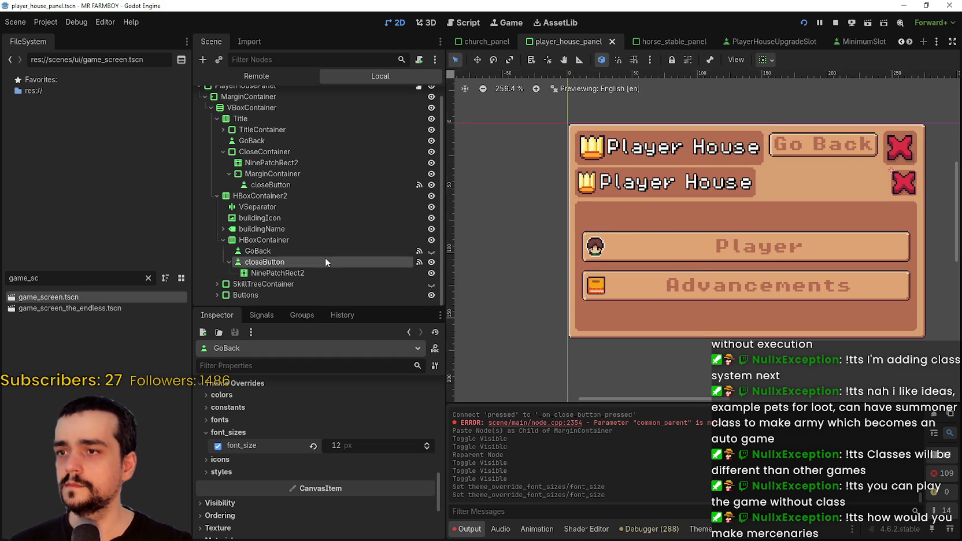
scroll(293, 253, "up", 1)
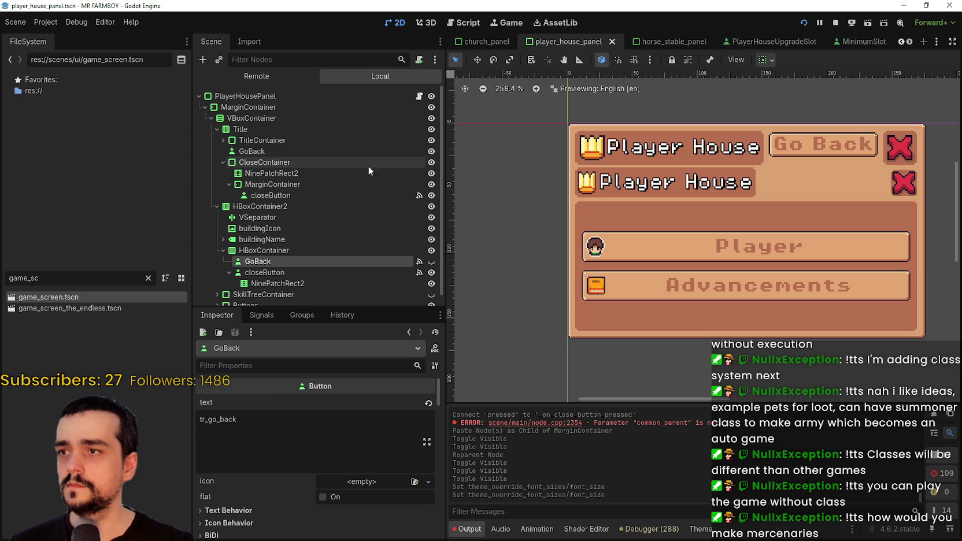
left_click(356, 151)
Connect the GoBack button's pressed signal to the _on_go_back_pressed handler
left_click(261, 315)
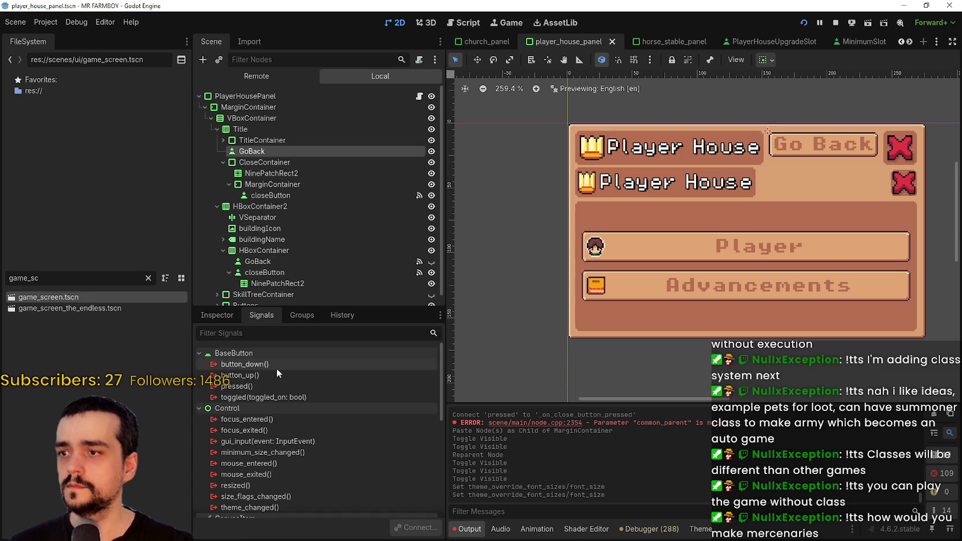
double_click(280, 386)
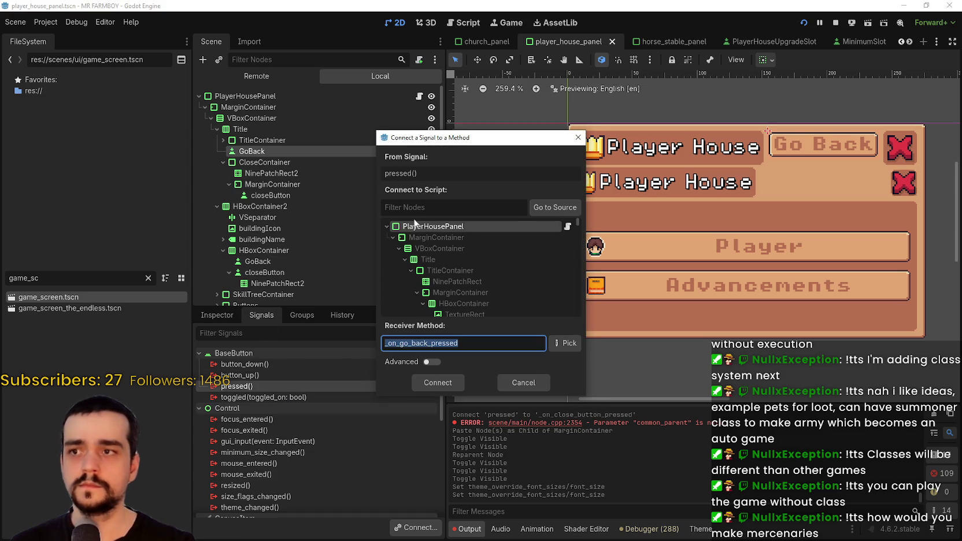
left_click(541, 235)
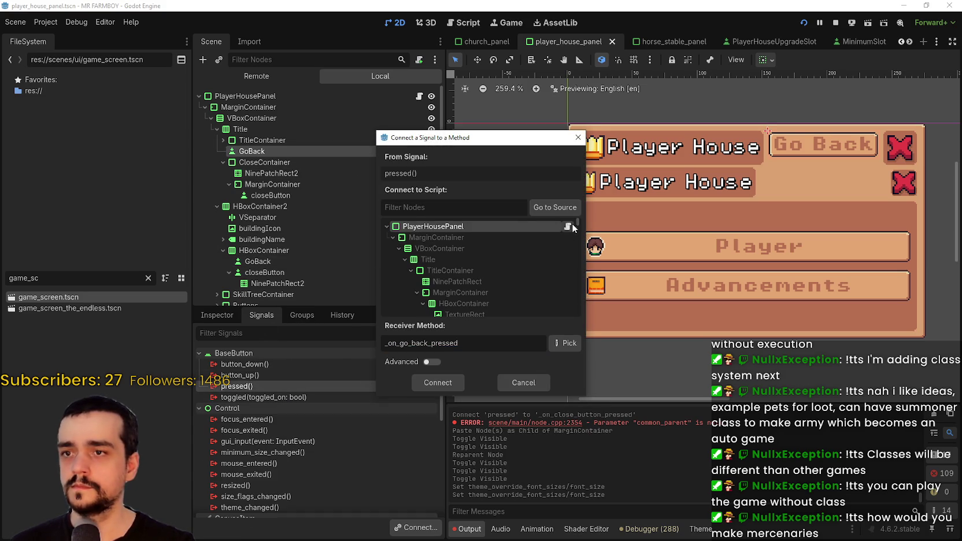
left_click(438, 382)
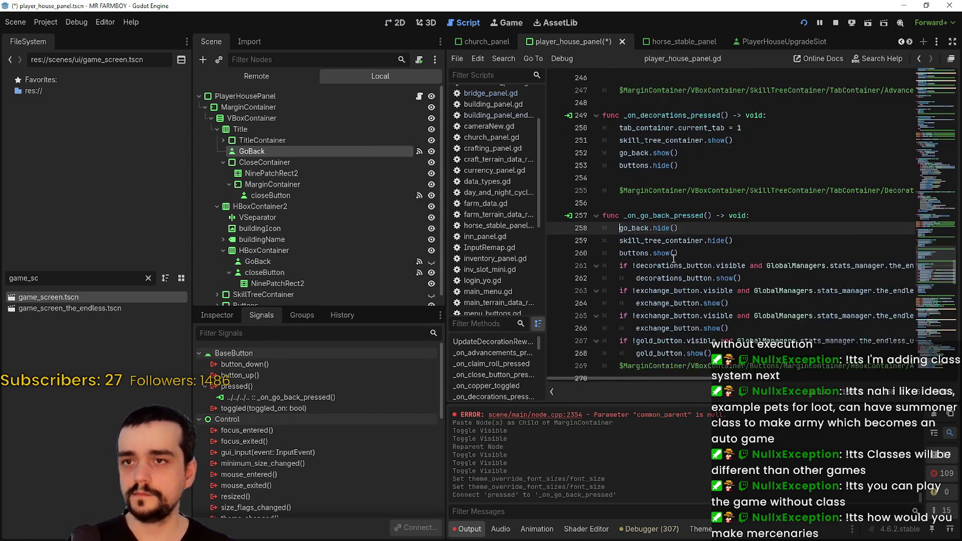
Save the scene and return to the panel's 2D layout
left_click(684, 222)
key("ctrl+s")
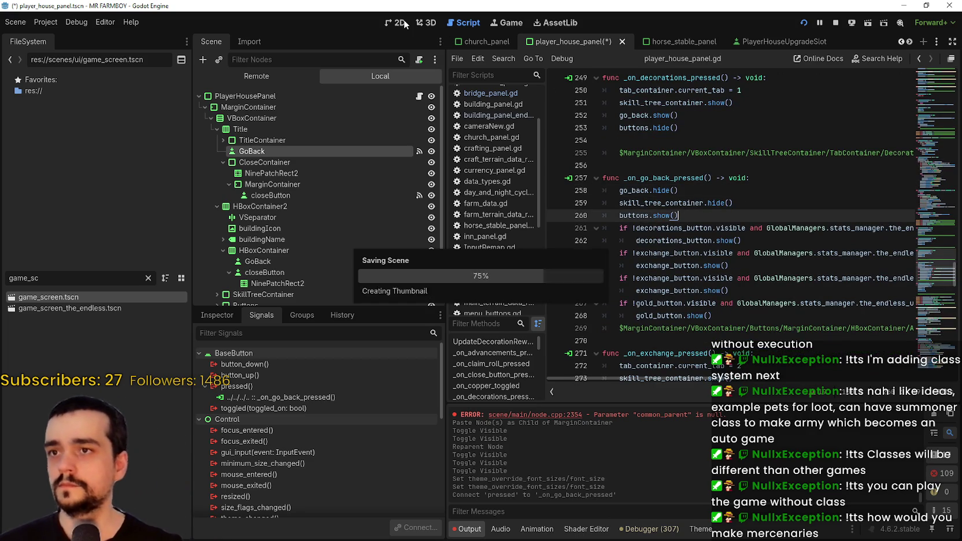
left_click(406, 23)
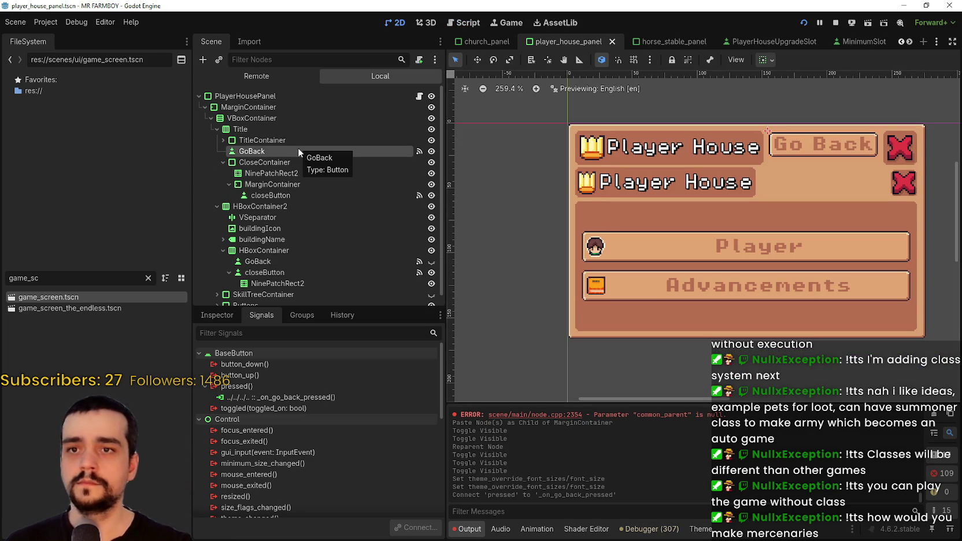
Delete the old HBoxContainer2 header and its children from the scene tree
left_click(244, 164)
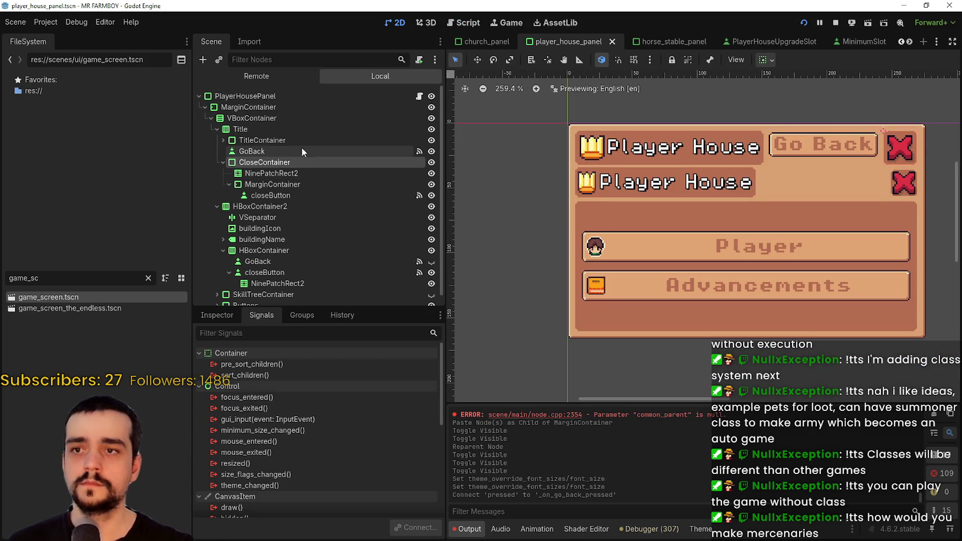
left_click(223, 163)
scroll(793, 180, "up", 2)
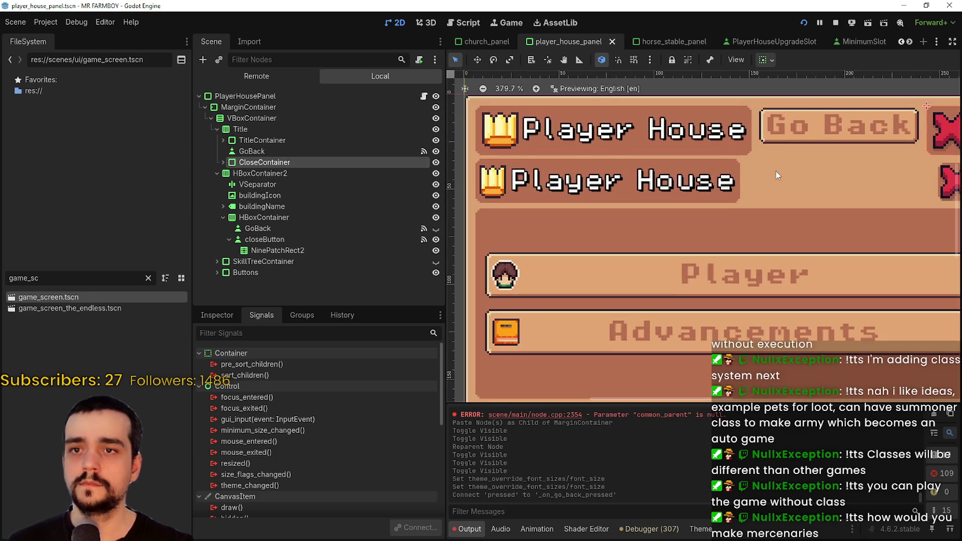
scroll(775, 162, "down", 2)
left_click(249, 171)
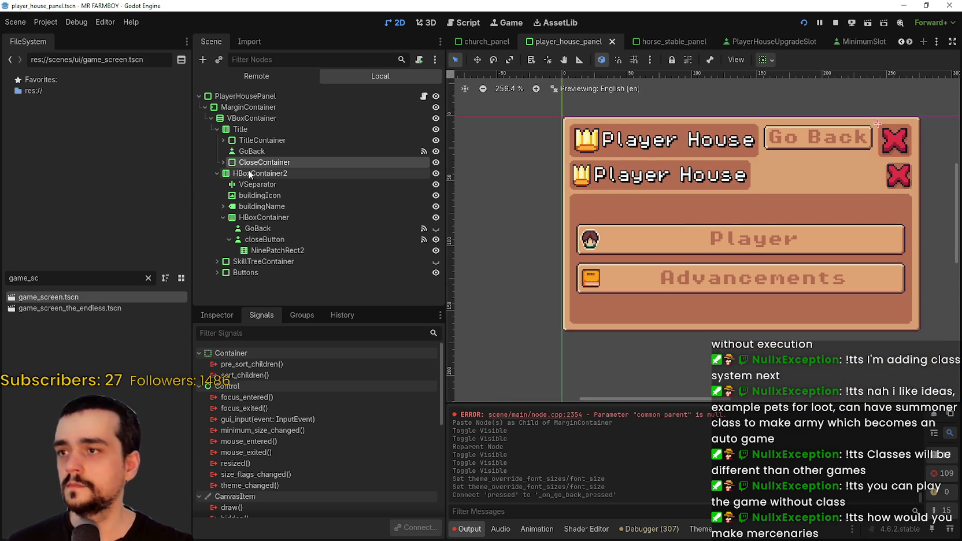
left_click(224, 217)
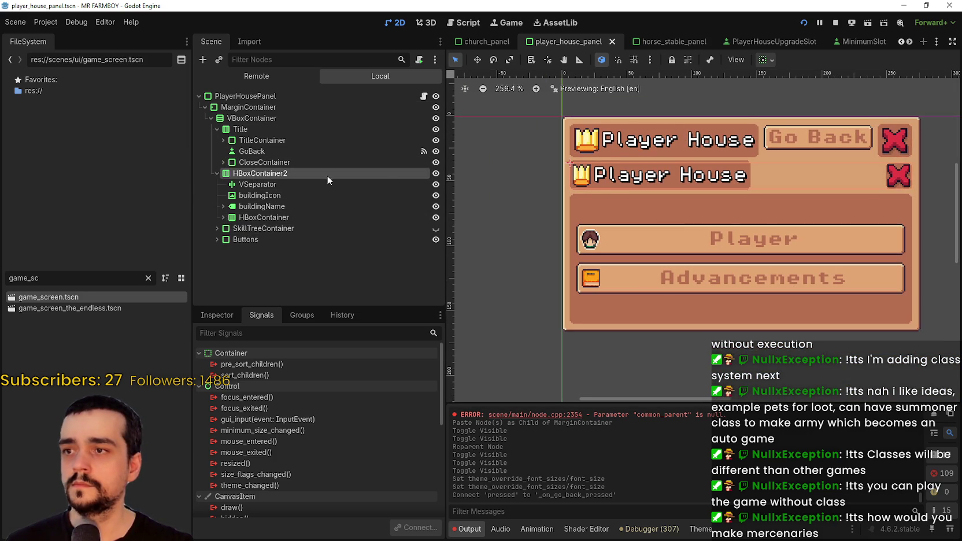
right_click(428, 171)
left_click(457, 450)
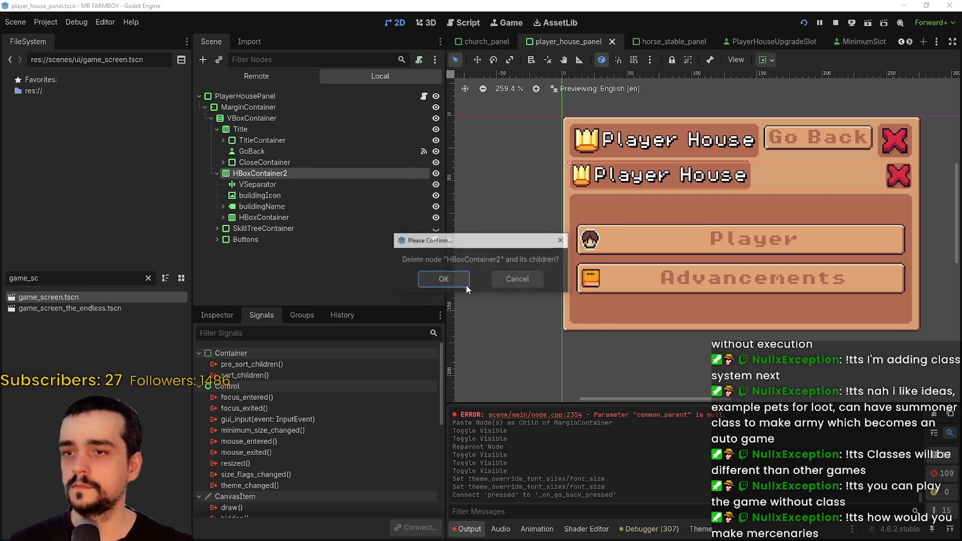
left_click(463, 281)
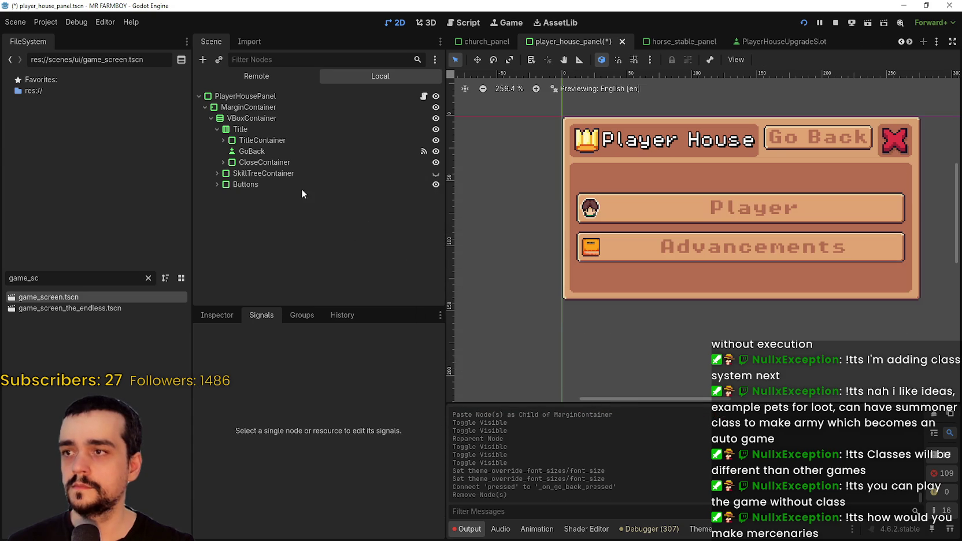
Set the Title's GoBack button to hidden and save the scene
left_click(436, 152)
left_click(435, 151)
left_click(436, 151)
key("ctrl+s")
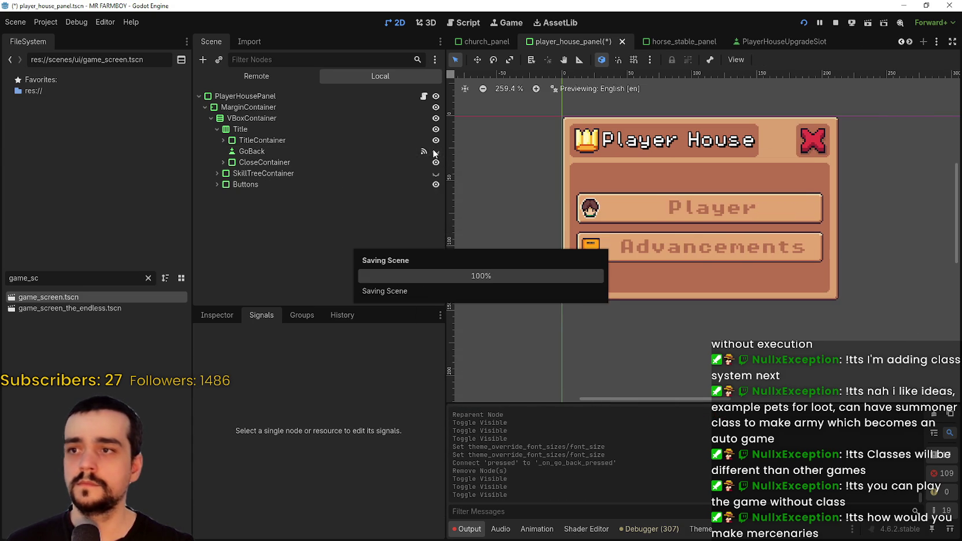
left_click(303, 151)
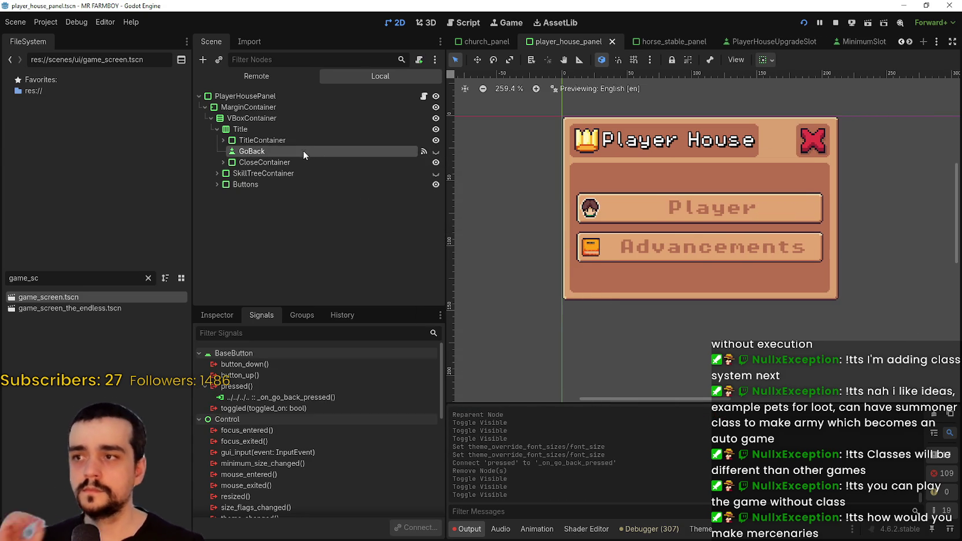
left_click(424, 96)
Expand CloseContainer in the tree and search player_house_panel.gd for 'GoBack'
left_click(224, 162)
left_click(230, 184)
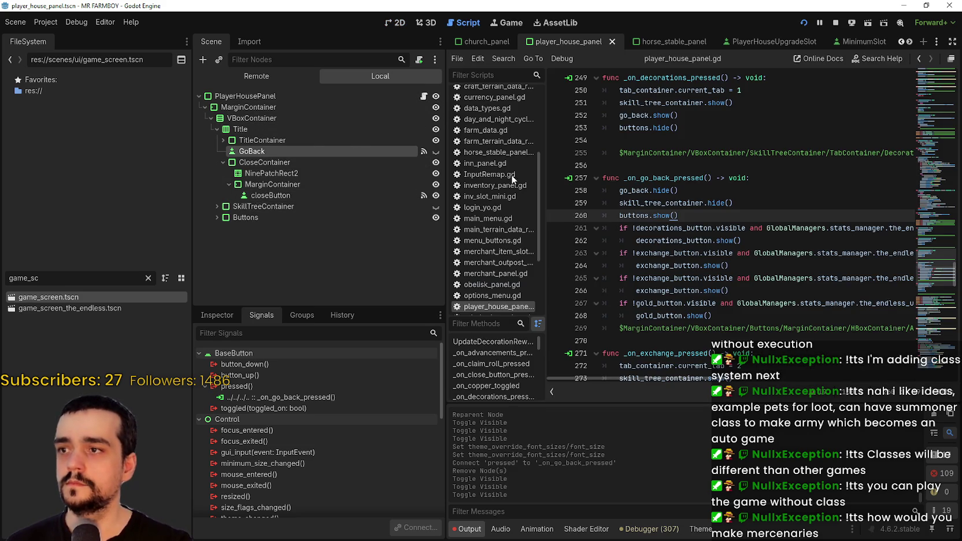
scroll(751, 232, "up", 20)
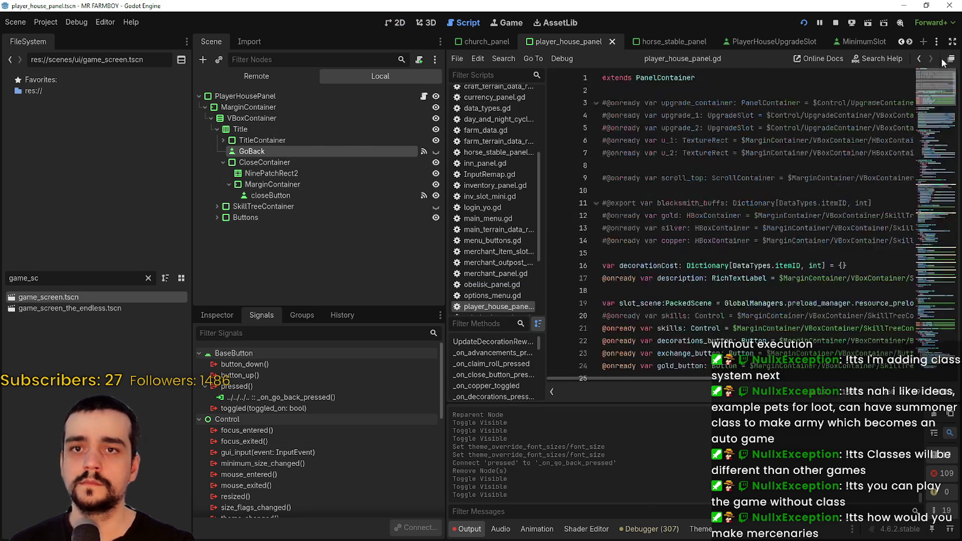
scroll(706, 270, "down", 3)
left_click(670, 267)
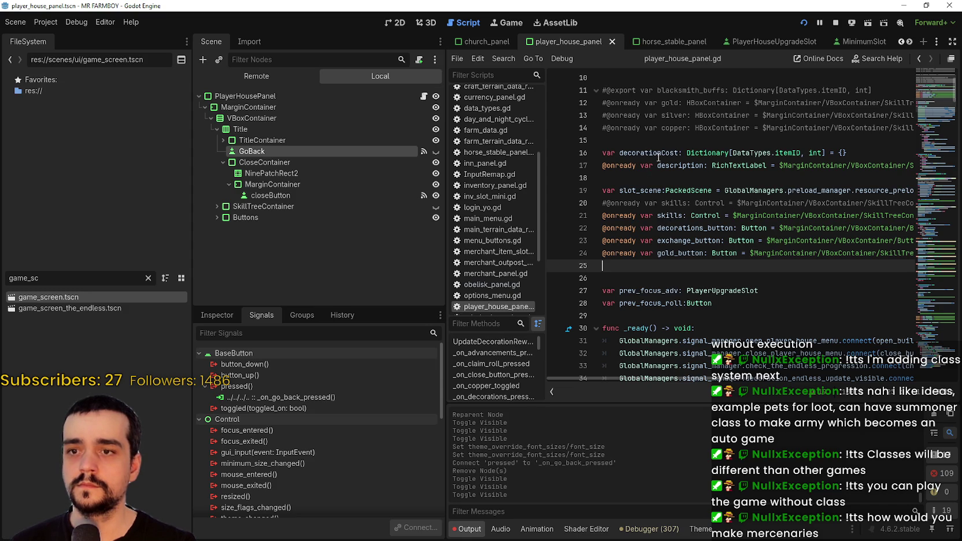
scroll(665, 174, "down", 1)
left_click(674, 215)
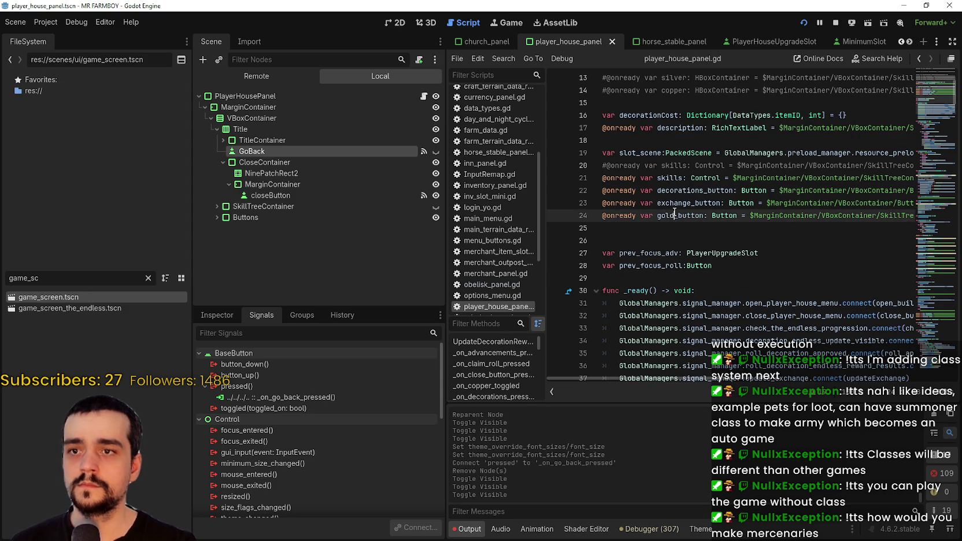
left_click(678, 182)
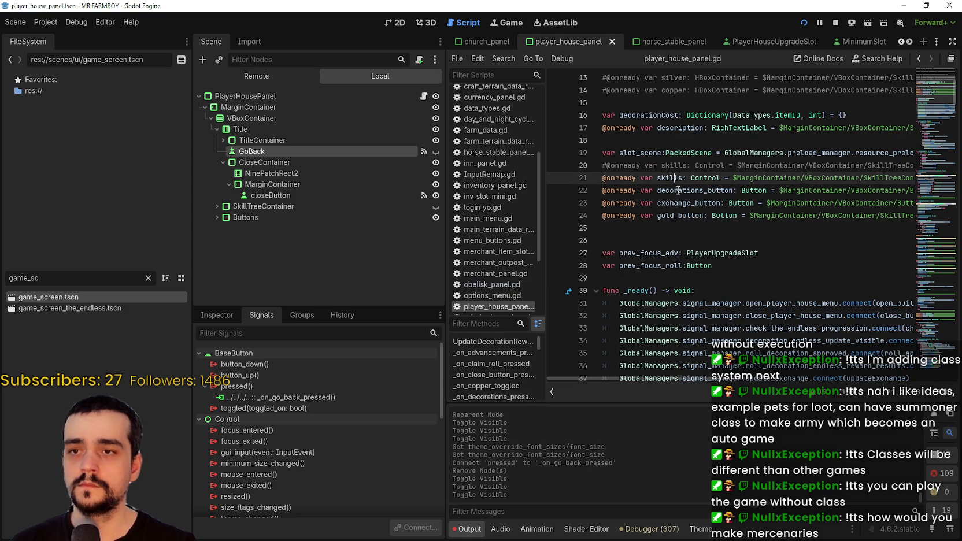
scroll(672, 155, "down", 2)
left_click(672, 155)
scroll(682, 185, "up", 3)
key("ctrl+f")
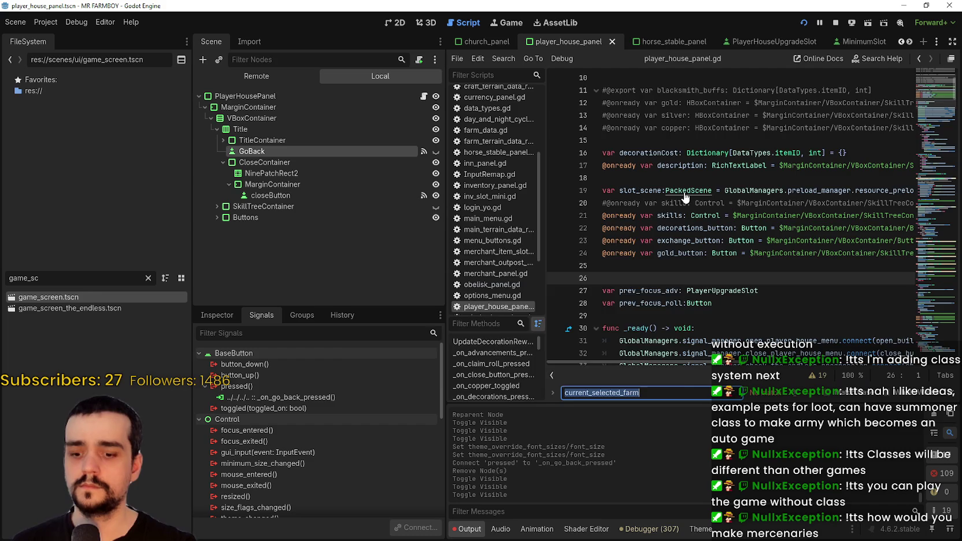
type("GoBack")
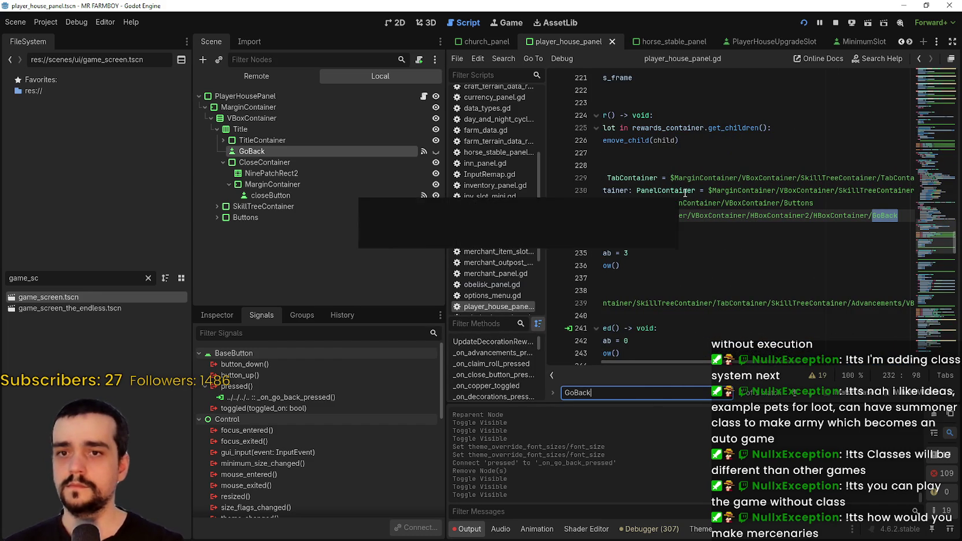
scroll(637, 253, "left", 5)
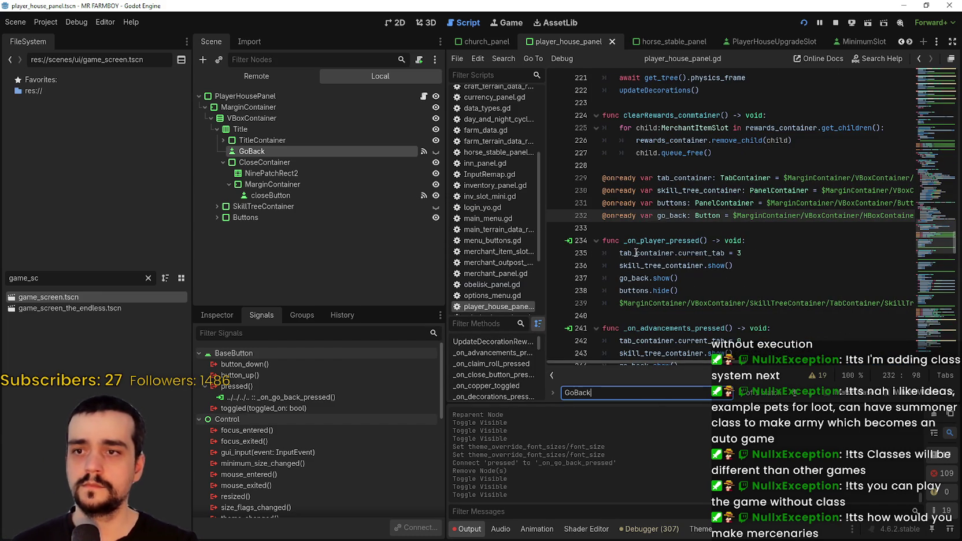
left_click(647, 228)
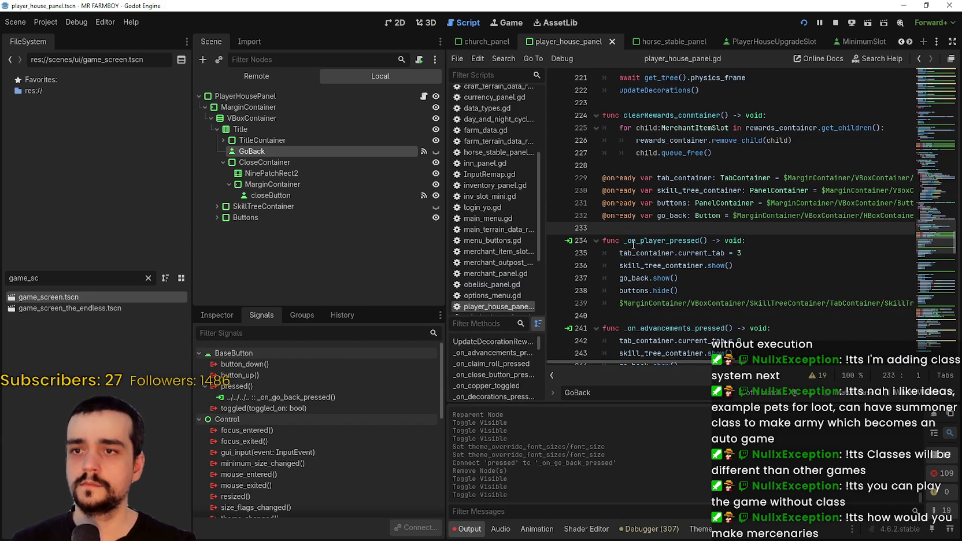
key("Return")
key("Up")
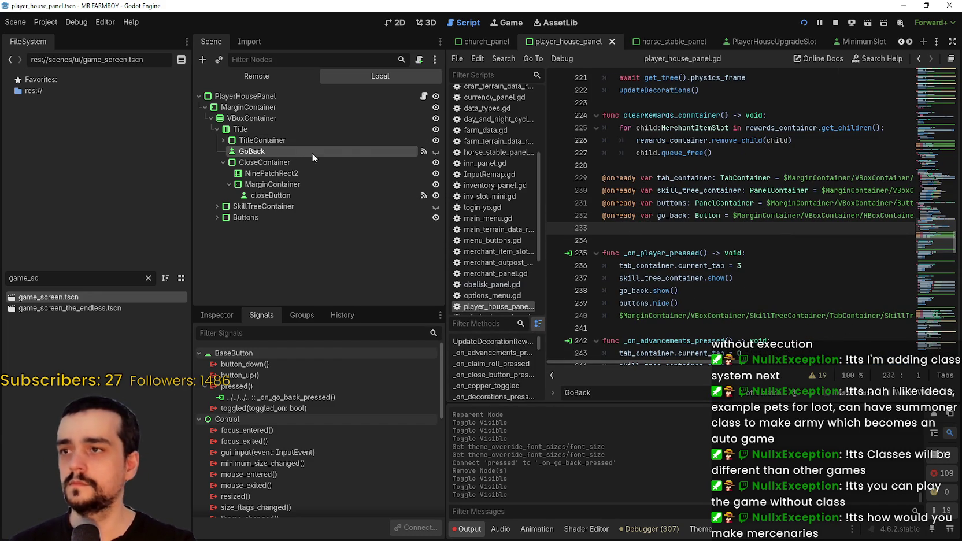
left_click_drag(312, 153, 656, 229)
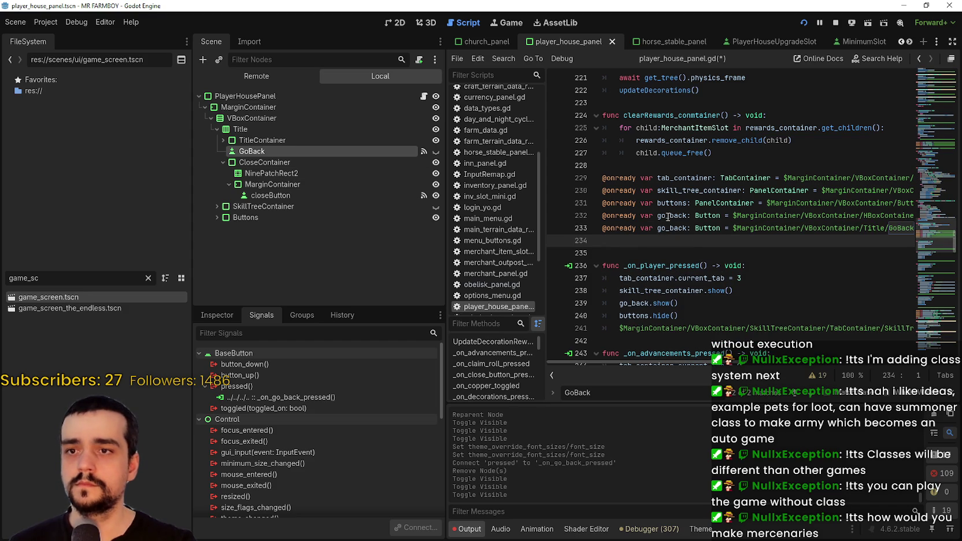
left_click(599, 214)
key("ctrl+k")
left_click(643, 255)
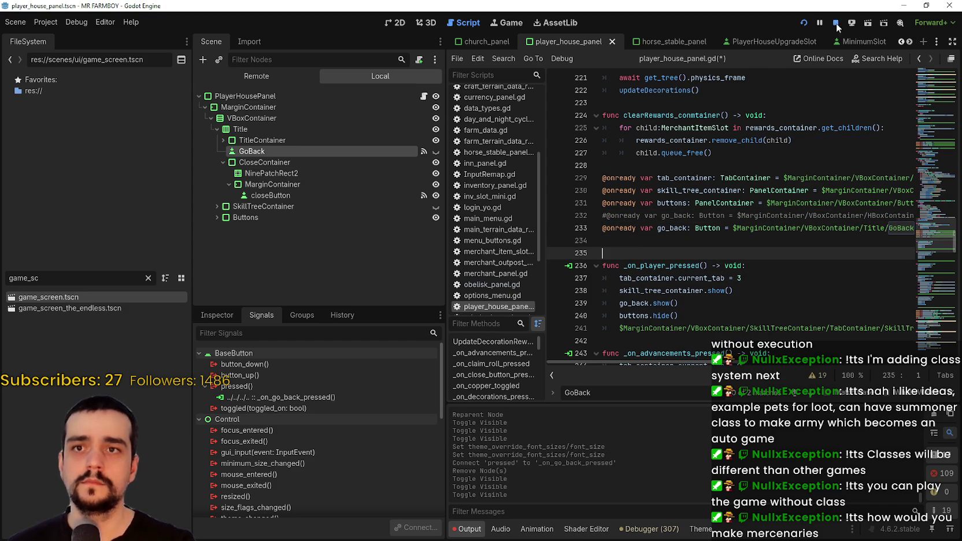
Restart the game and load Save 2 to view the reworked Player House panel
left_click(804, 23)
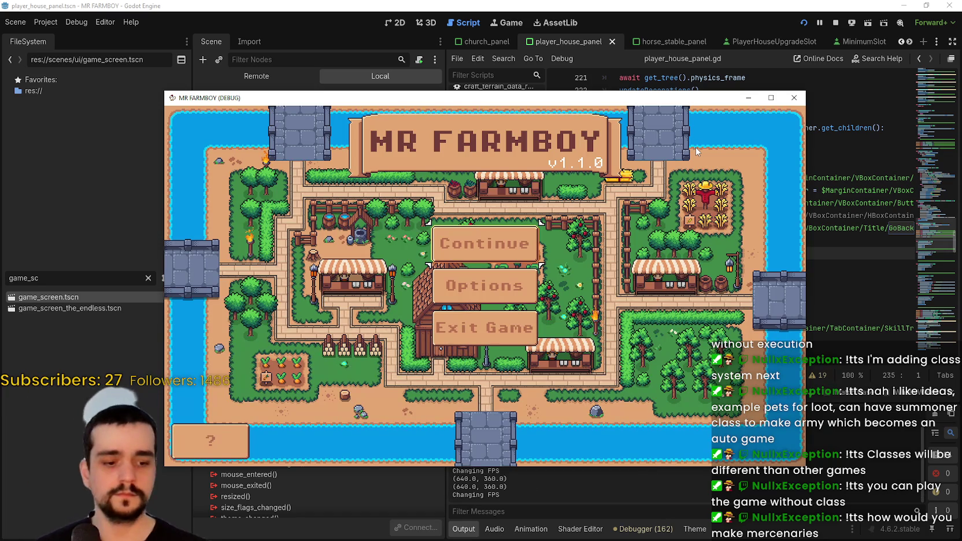
left_click(492, 248)
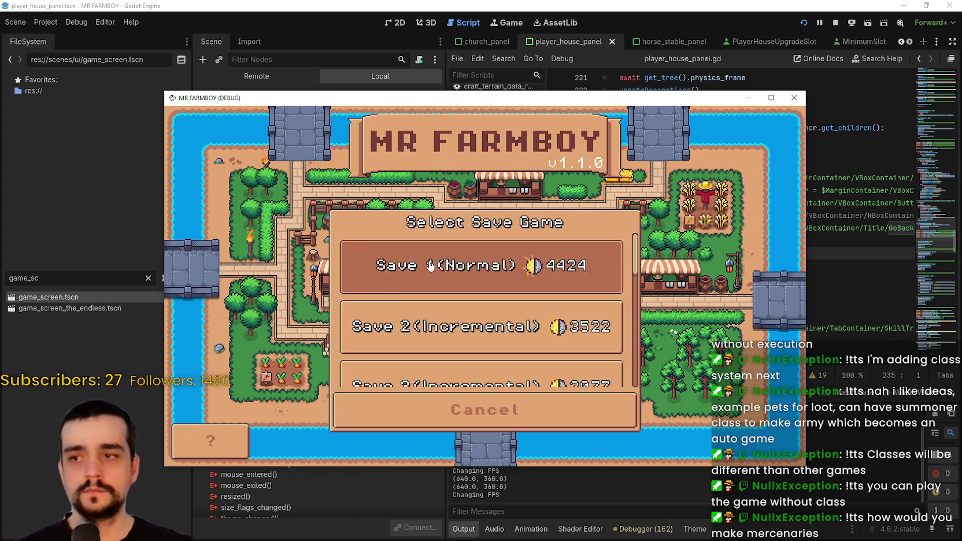
left_click(430, 265)
left_click(428, 316)
left_click(413, 336)
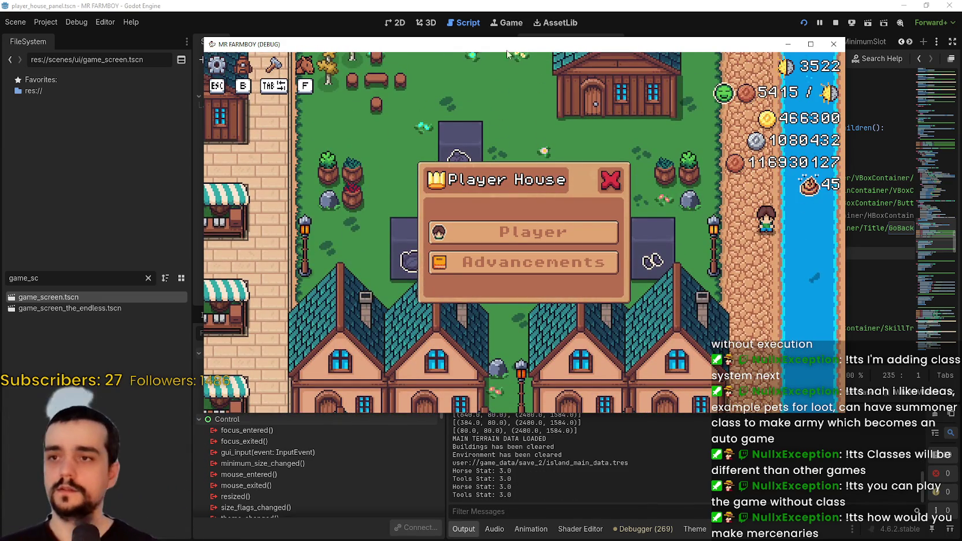
Return to the editor's 2D view of the player_house_panel scene
left_click(513, 23)
left_click(397, 22)
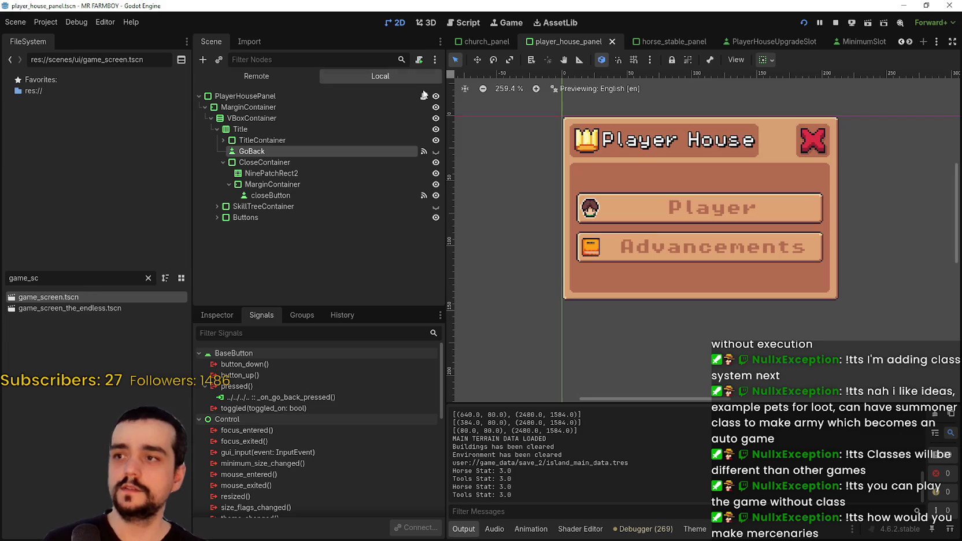
scroll(599, 172, "up", 1)
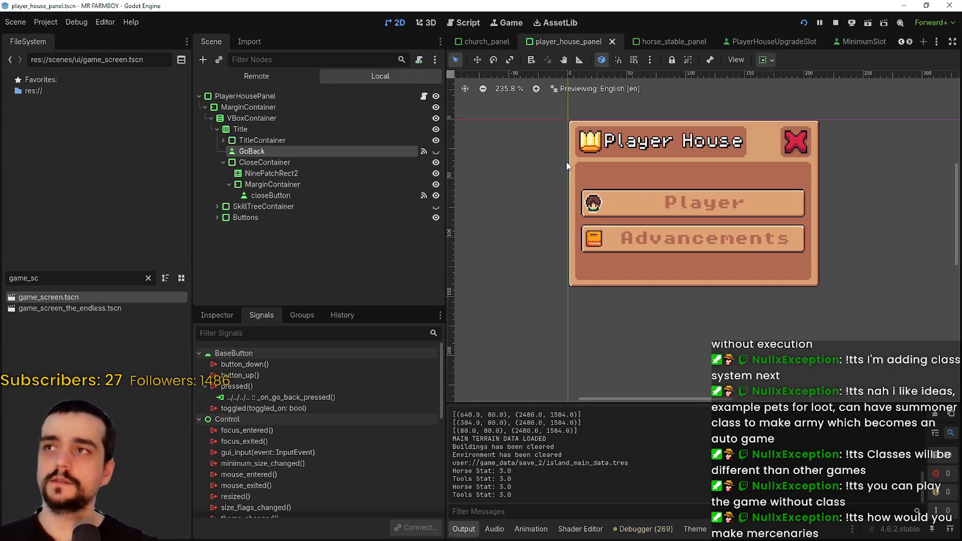
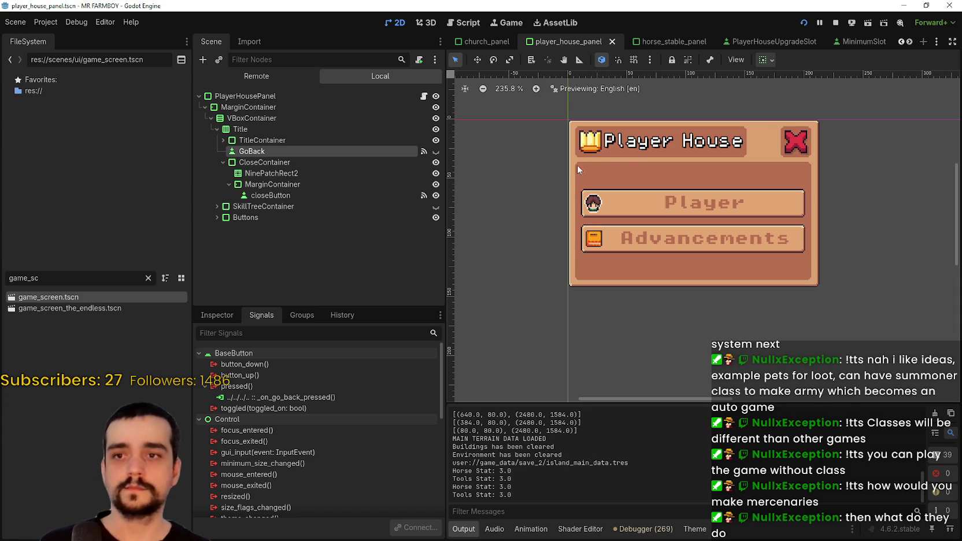
Check the TitleContainer node's signals, then return to the GoBack button node
scroll(578, 165, "down", 2)
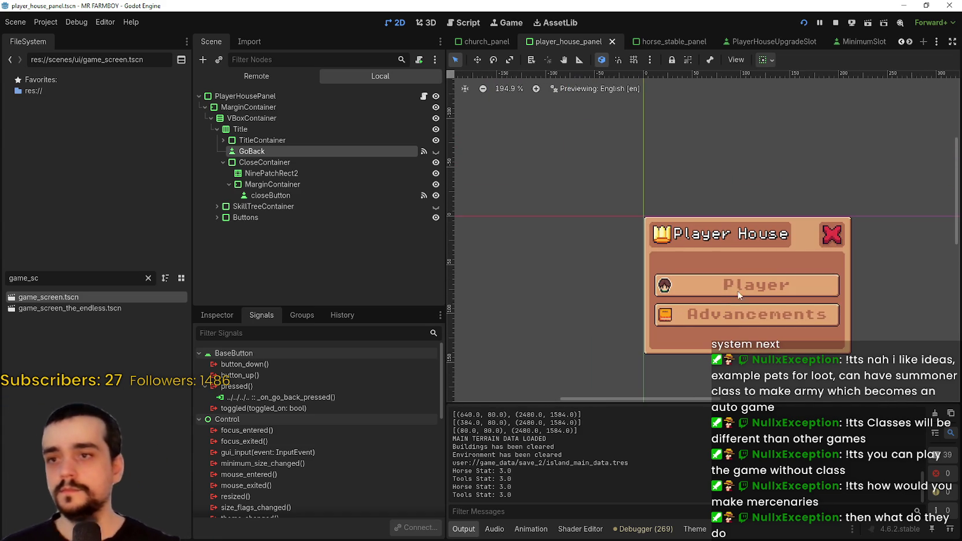
scroll(616, 232, "up", 1)
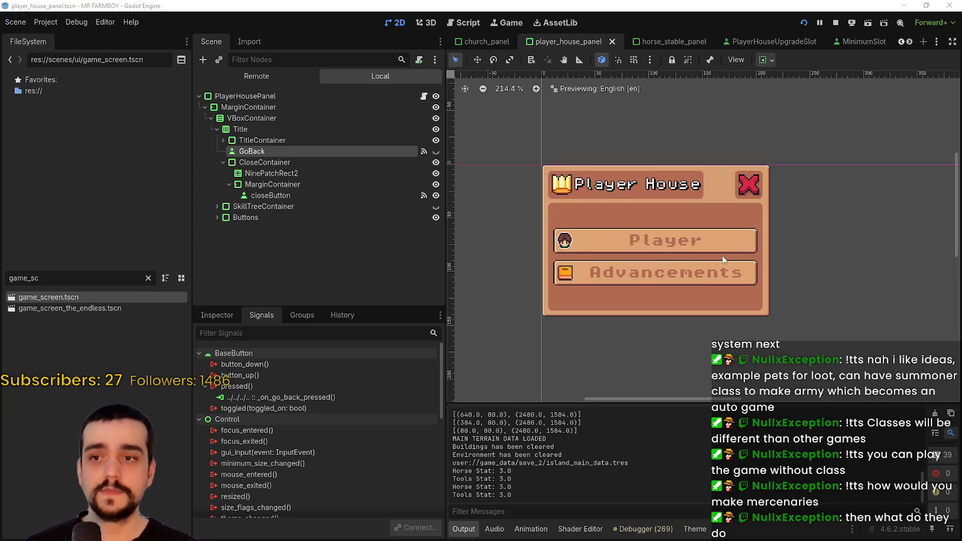
scroll(722, 258, "left", 2)
scroll(724, 250, "down", 1)
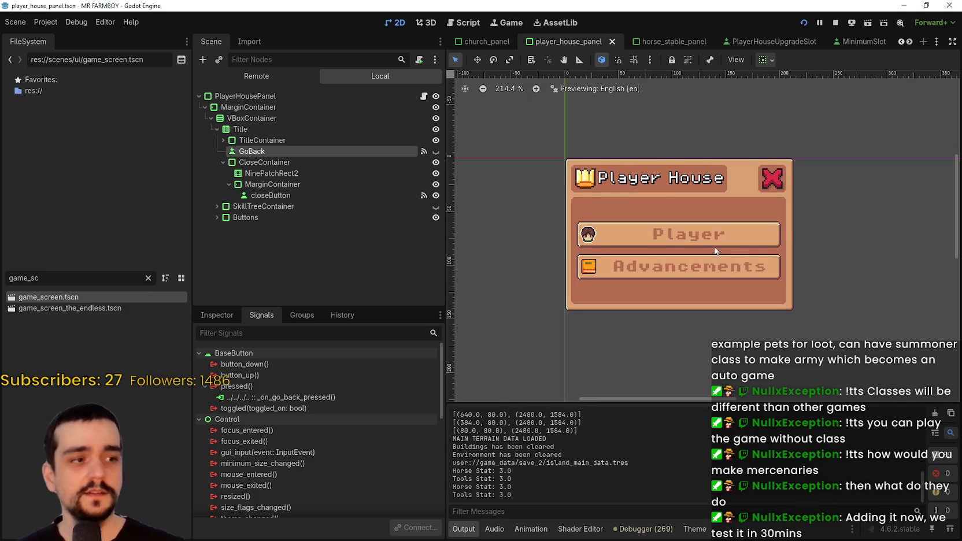
scroll(717, 243, "up", 2)
scroll(700, 234, "down", 1)
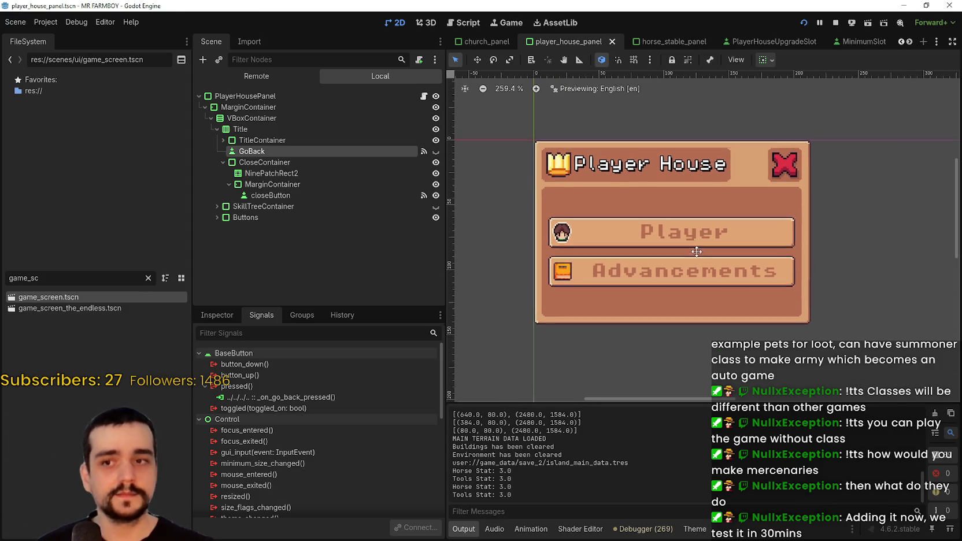
left_click(258, 140)
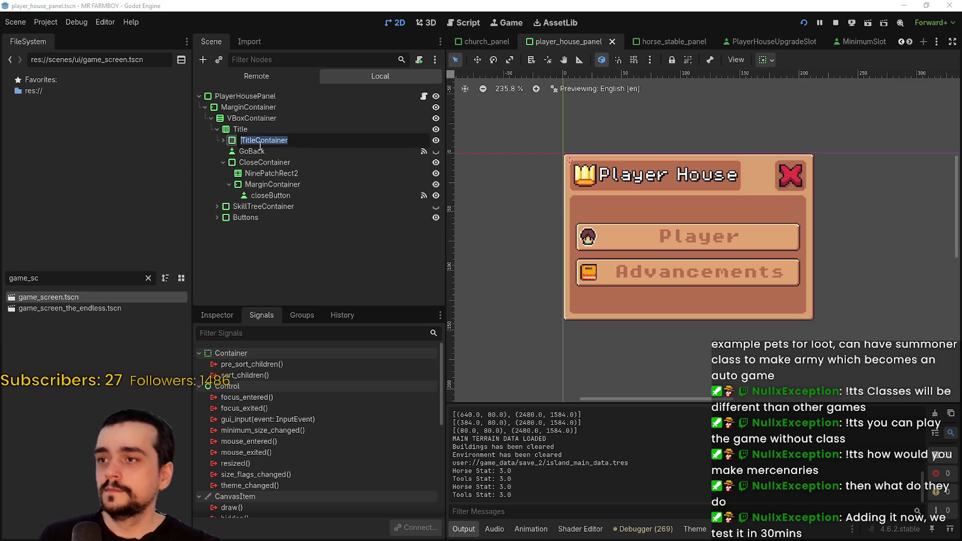
left_click(254, 151)
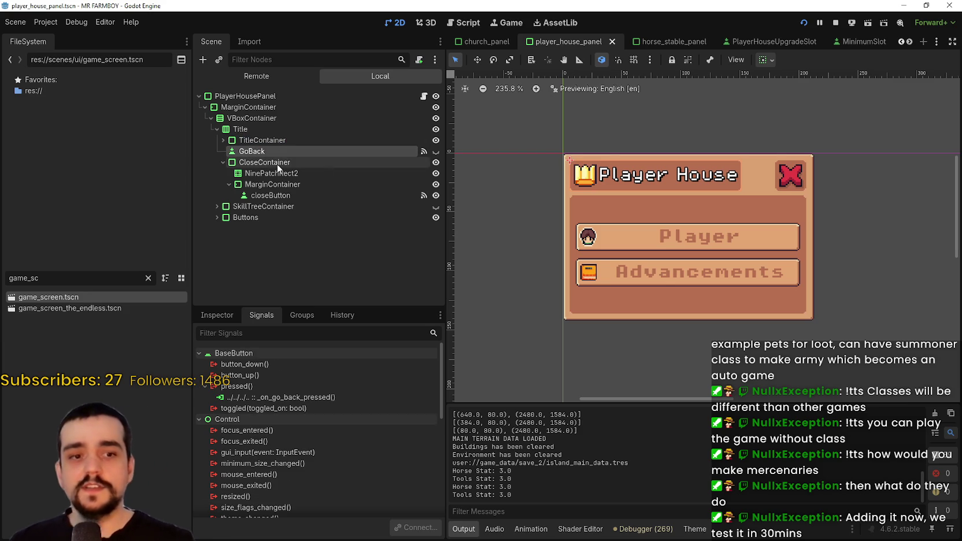
scroll(635, 202, "up", 1)
scroll(635, 202, "down", 2)
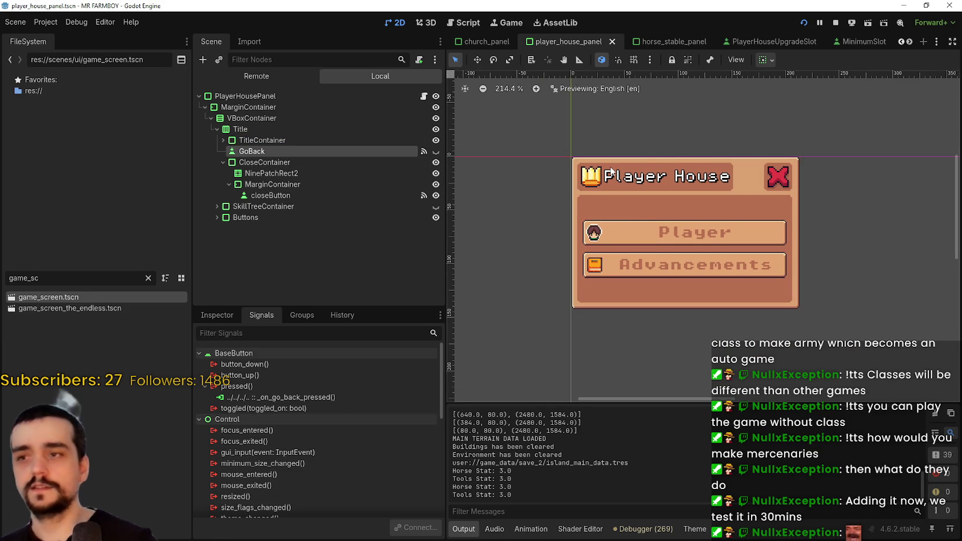
scroll(731, 273, "up", 2)
scroll(731, 273, "down", 2)
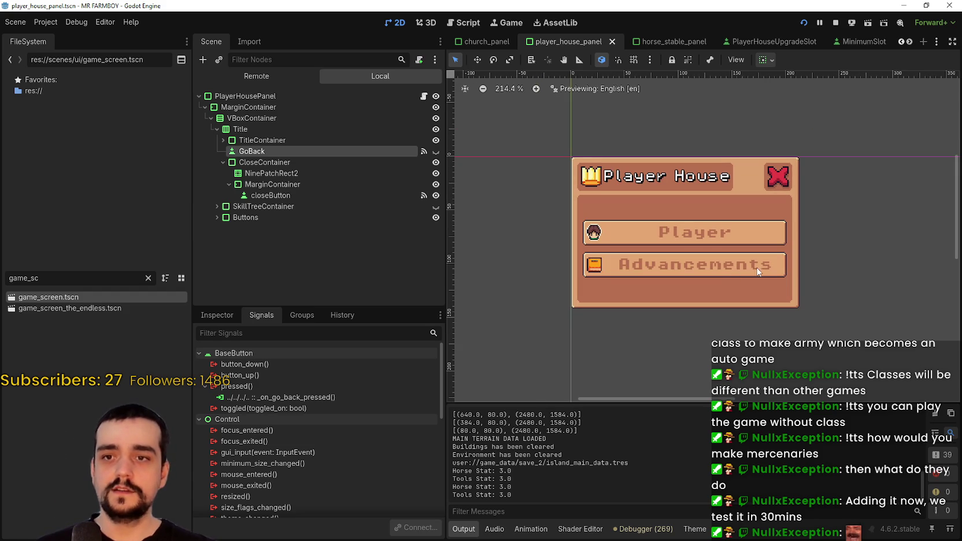
scroll(745, 266, "up", 1)
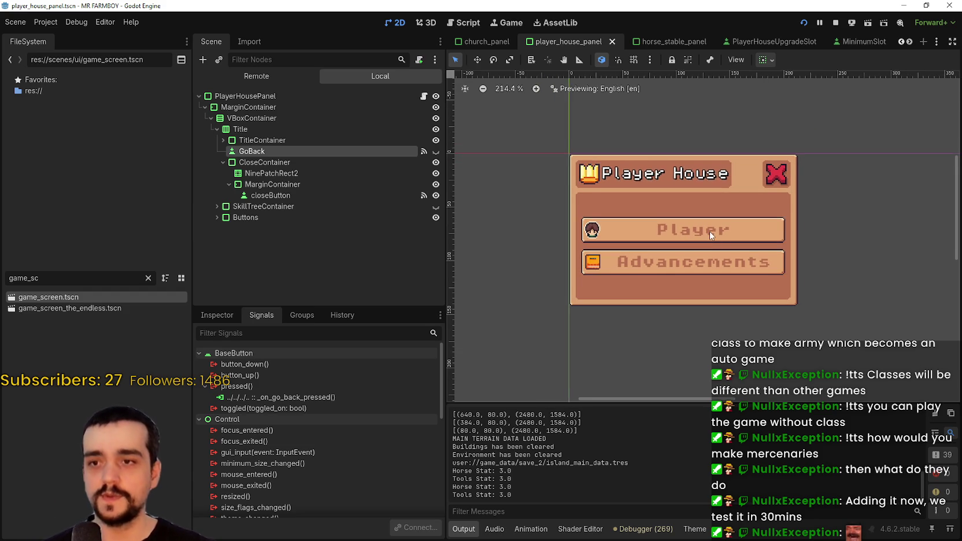
scroll(712, 239, "down", 1)
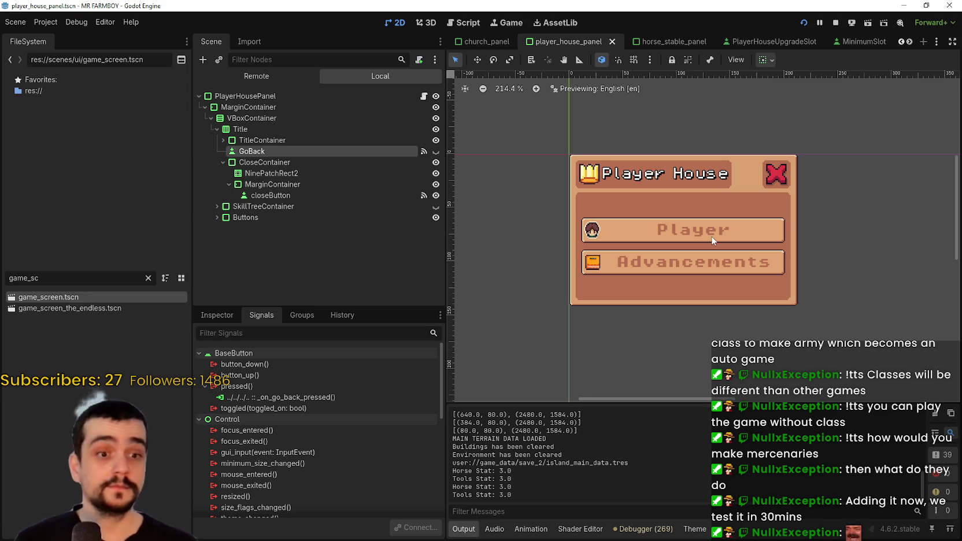
scroll(630, 263, "down", 3)
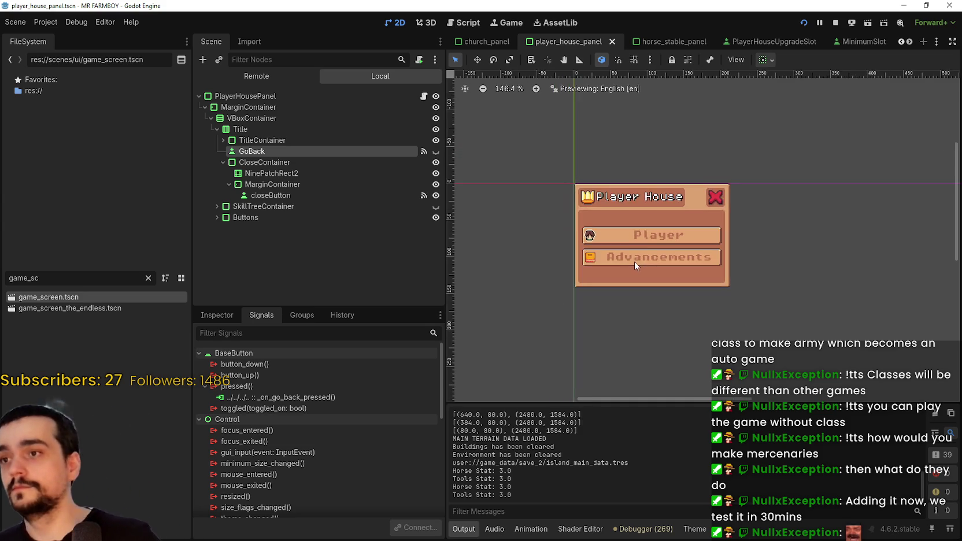
scroll(634, 261, "up", 3)
scroll(643, 265, "down", 2)
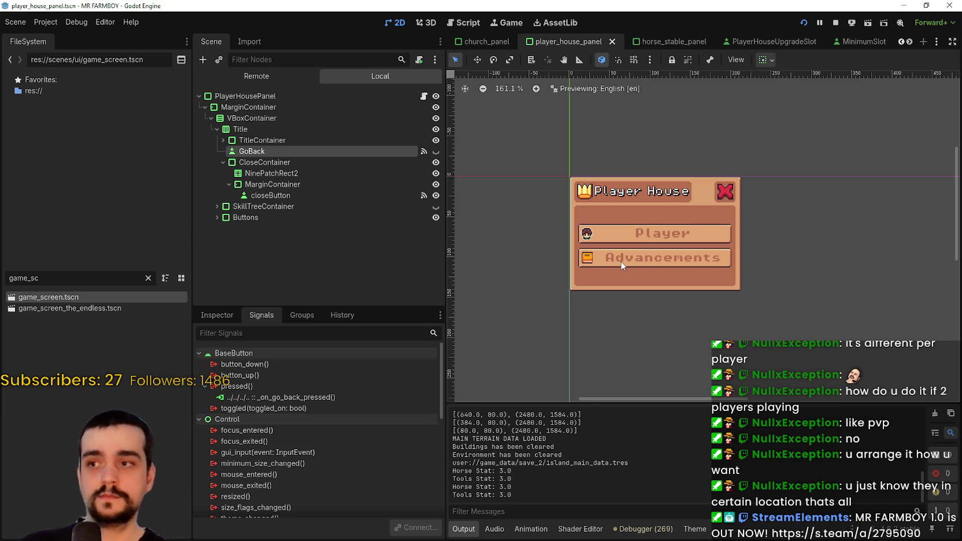
left_click_drag(636, 249, 694, 248)
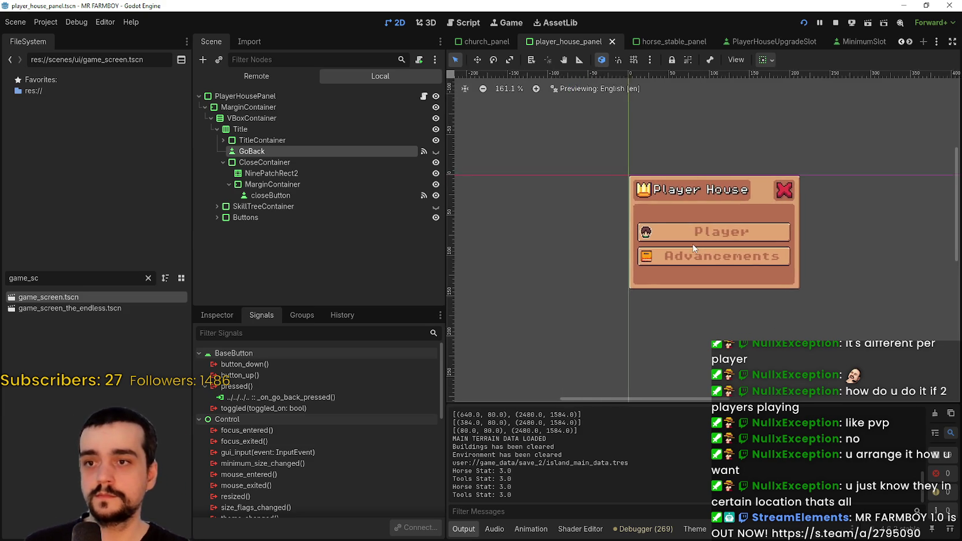
scroll(694, 247, "up", 3)
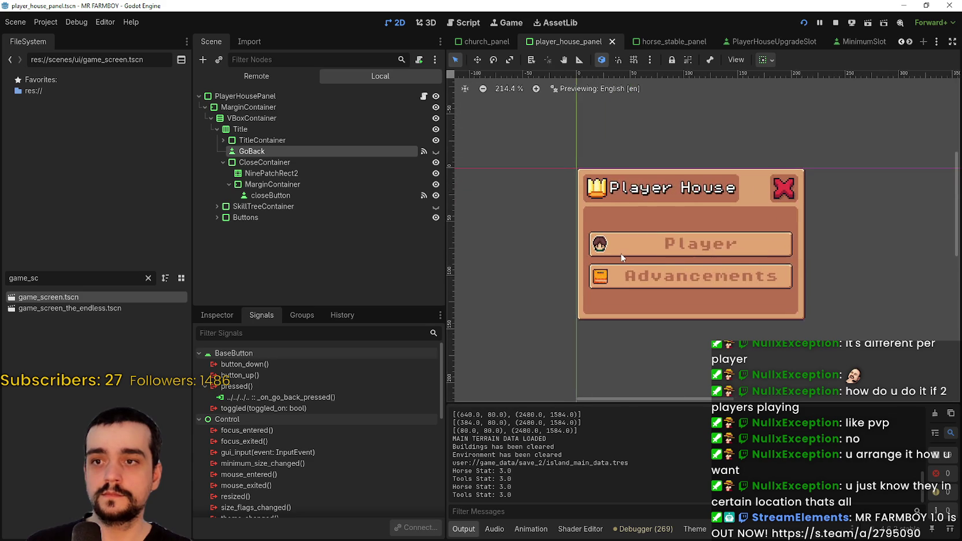
scroll(665, 260, "down", 3)
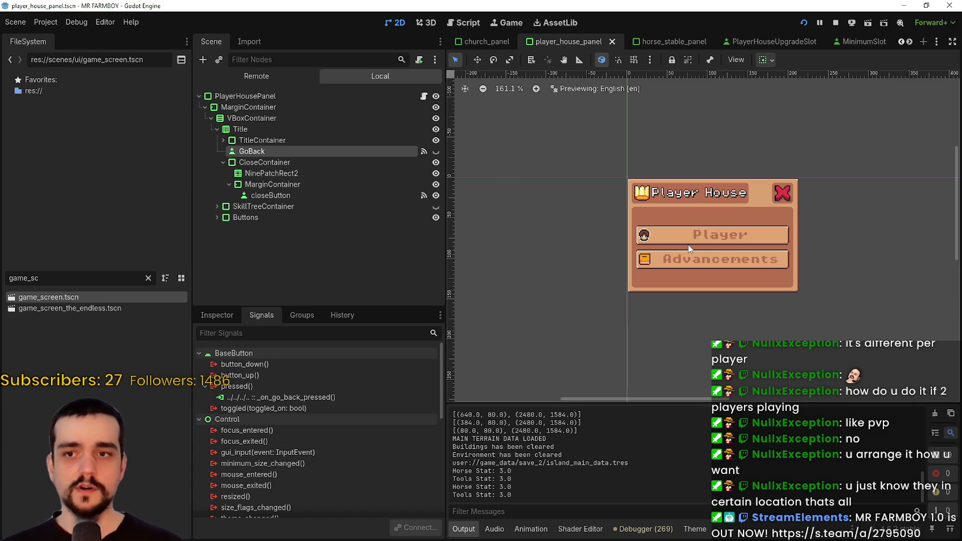
scroll(705, 232, "up", 1)
scroll(707, 232, "down", 1)
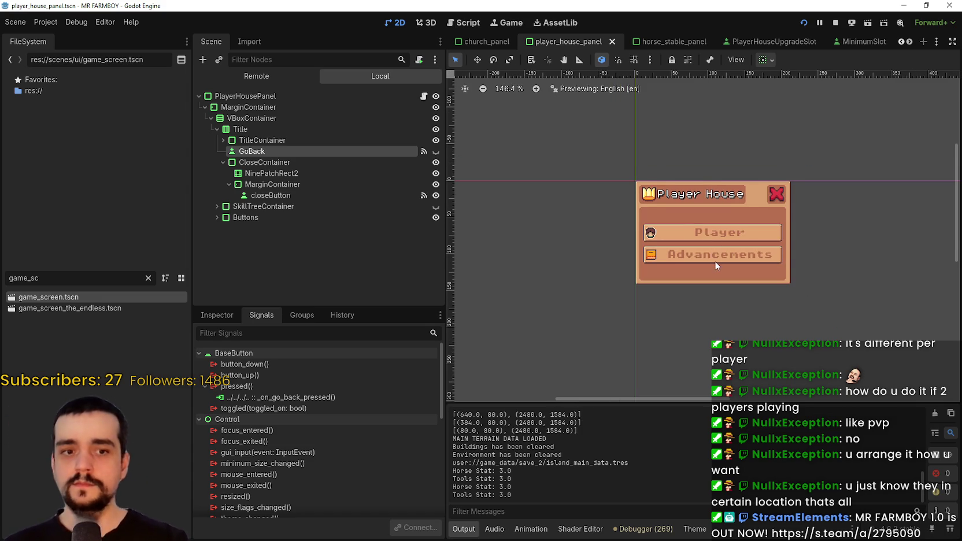
scroll(715, 261, "up", 1)
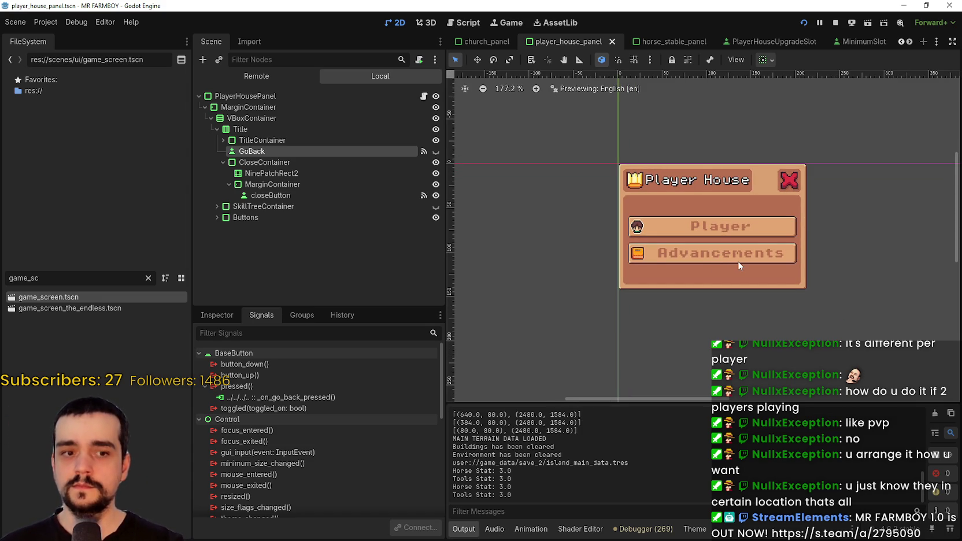
scroll(718, 271, "up", 3)
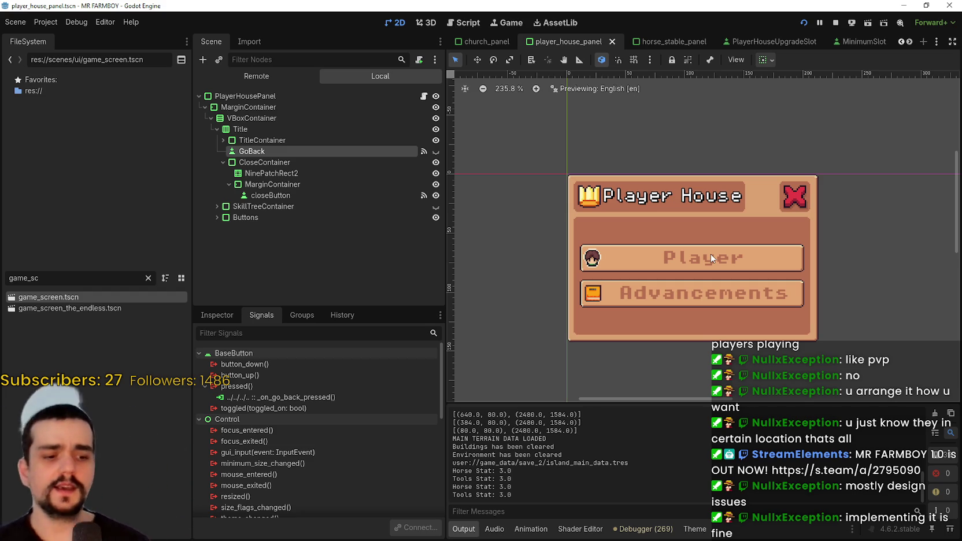
scroll(724, 239, "down", 1)
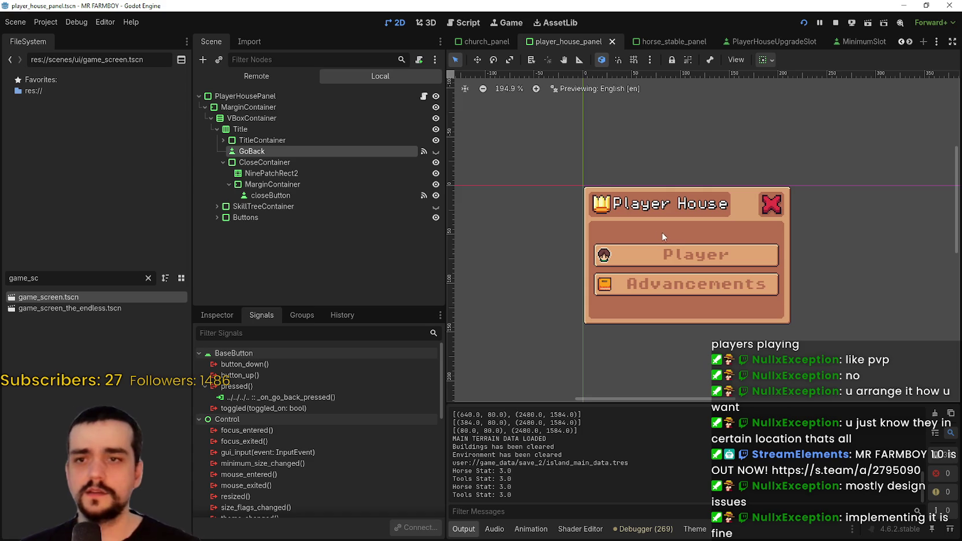
scroll(680, 241, "up", 2)
scroll(633, 234, "down", 2)
scroll(634, 234, "up", 1)
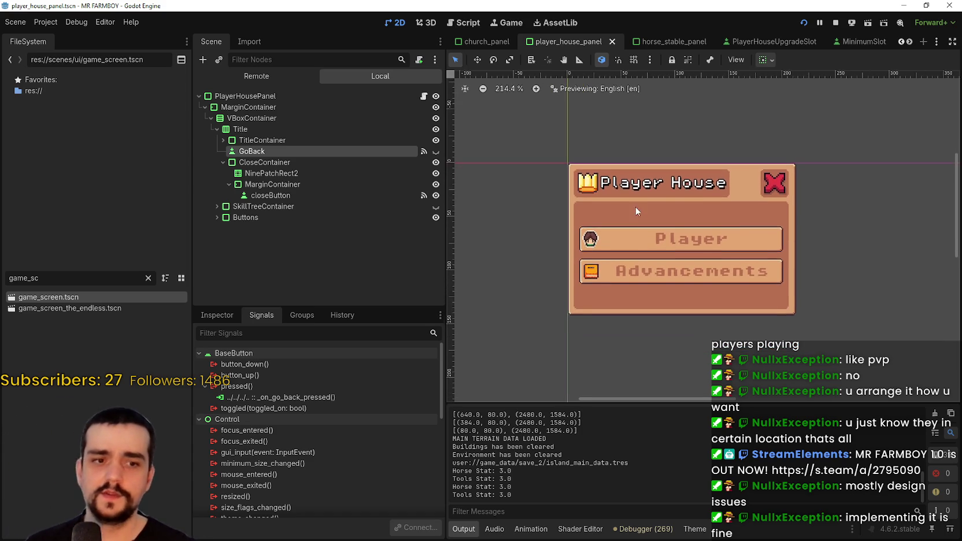
scroll(642, 220, "up", 2)
scroll(654, 200, "down", 3)
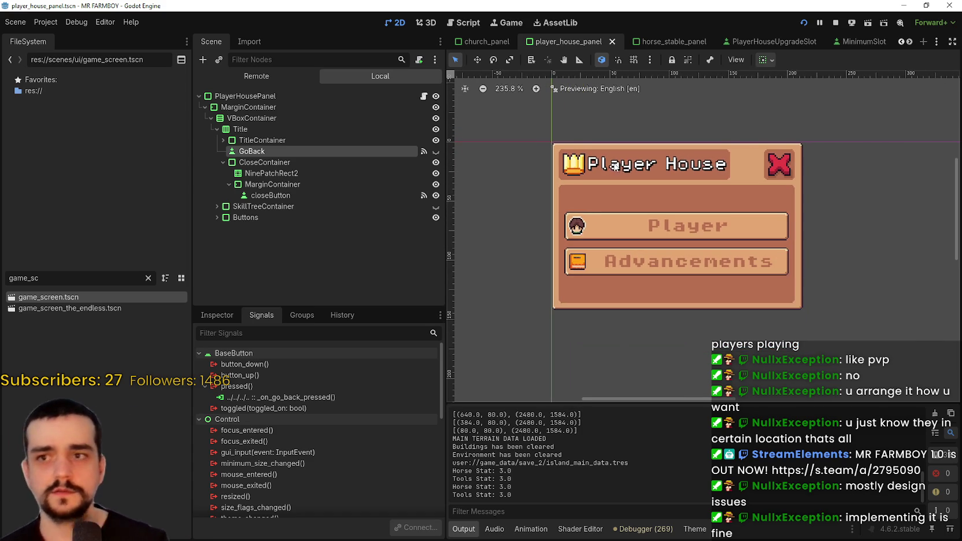
scroll(617, 197, "down", 1)
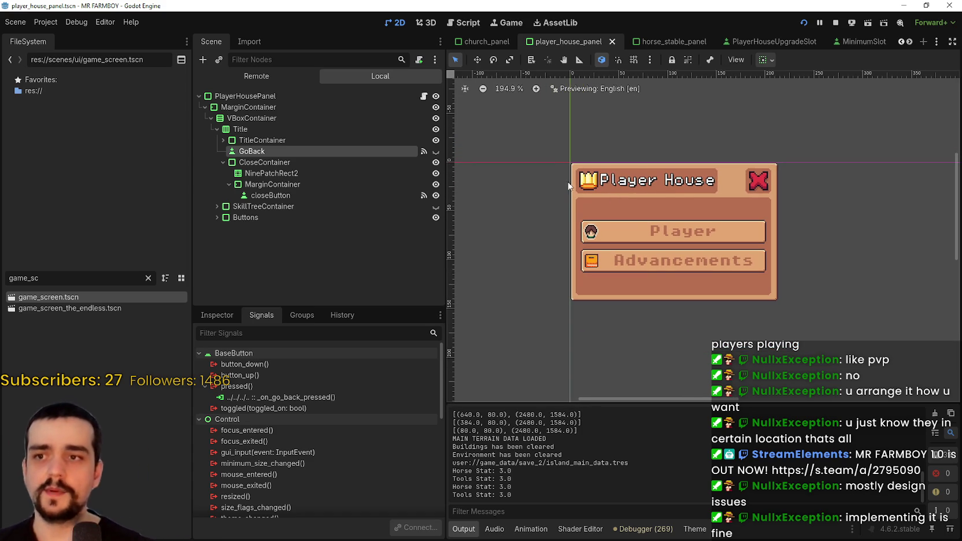
left_click_drag(564, 205, 599, 227)
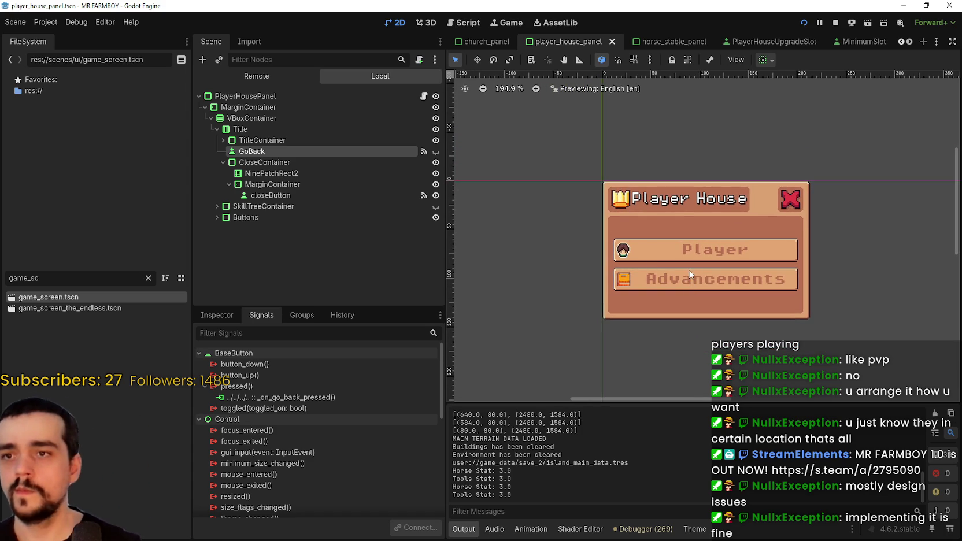
scroll(735, 252, "up", 2)
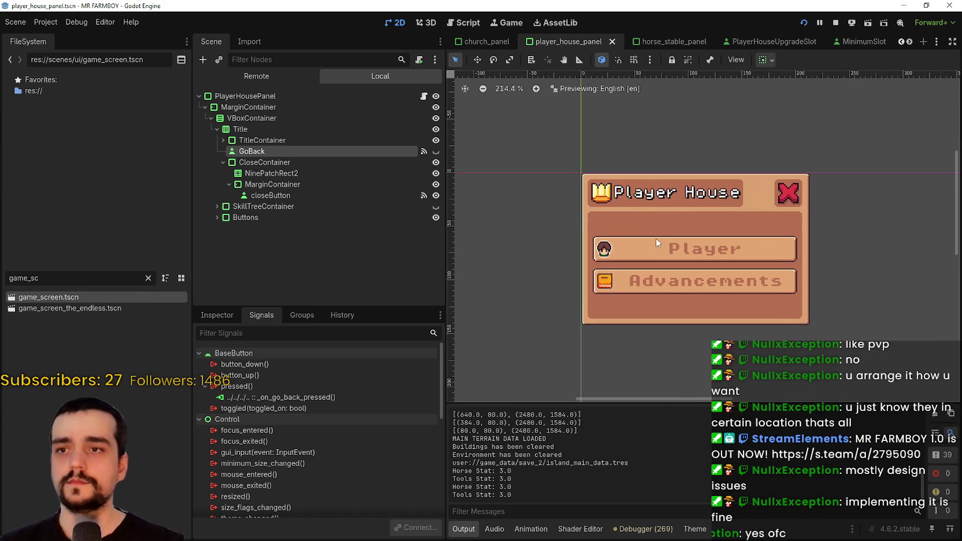
left_click_drag(653, 236, 641, 236)
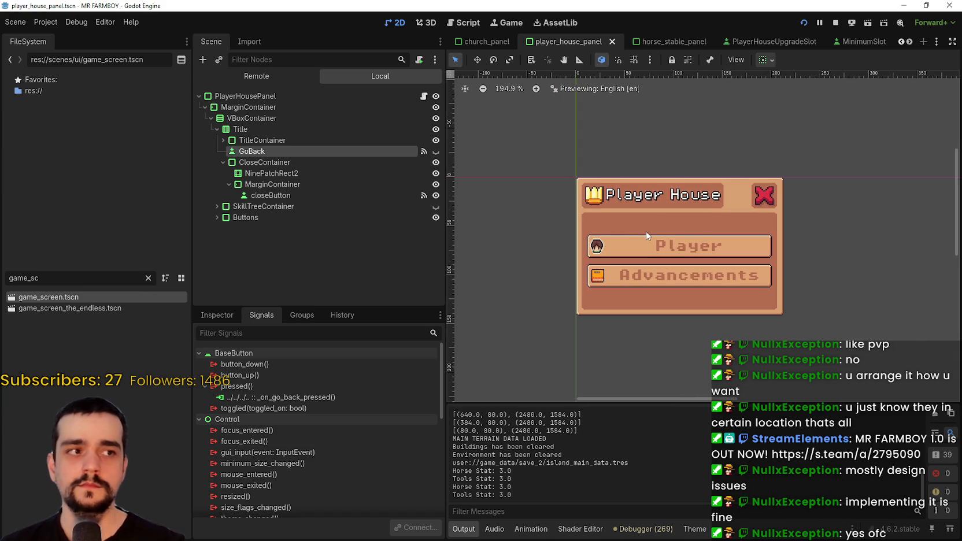
scroll(646, 232, "up", 2)
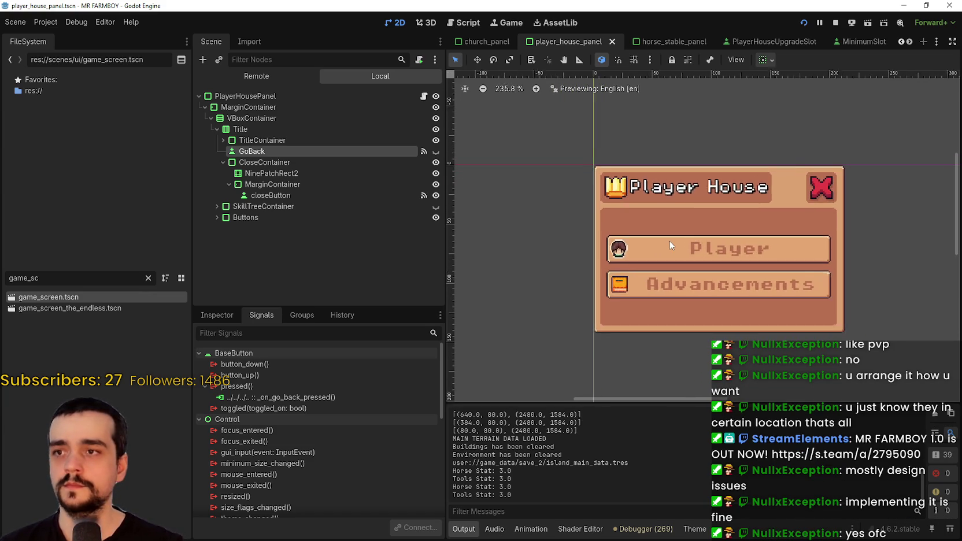
scroll(659, 229, "right", 2)
scroll(653, 217, "down", 1)
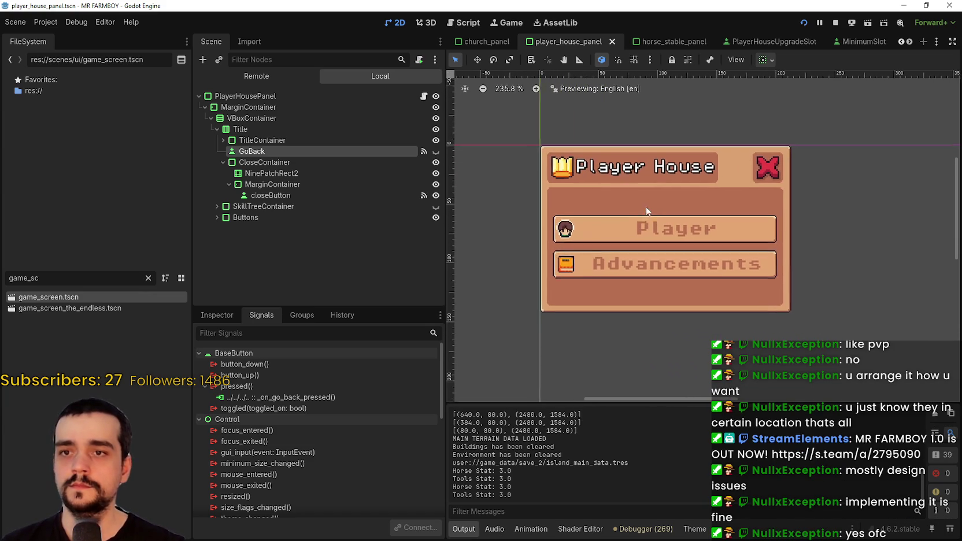
scroll(671, 243, "left", 1)
scroll(671, 243, "up", 1)
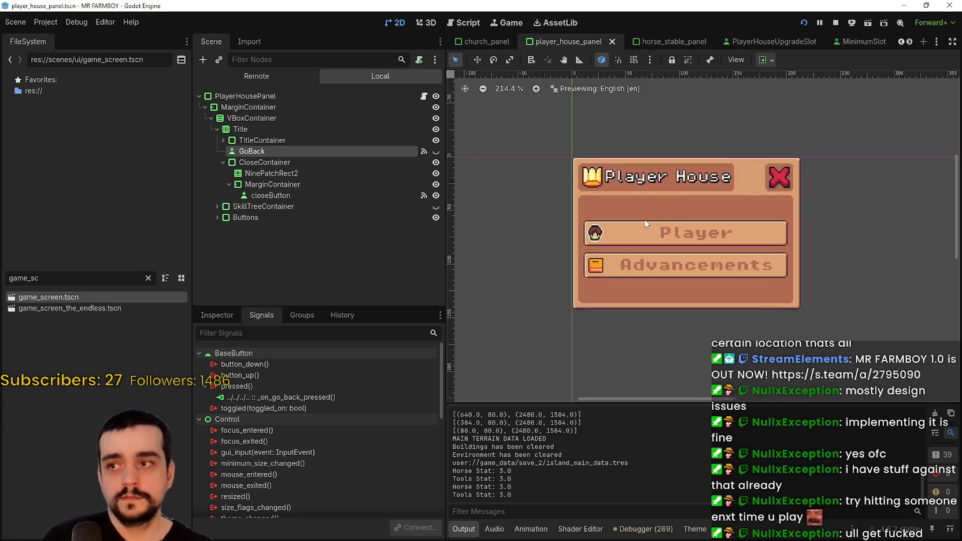
scroll(717, 331, "up", 1)
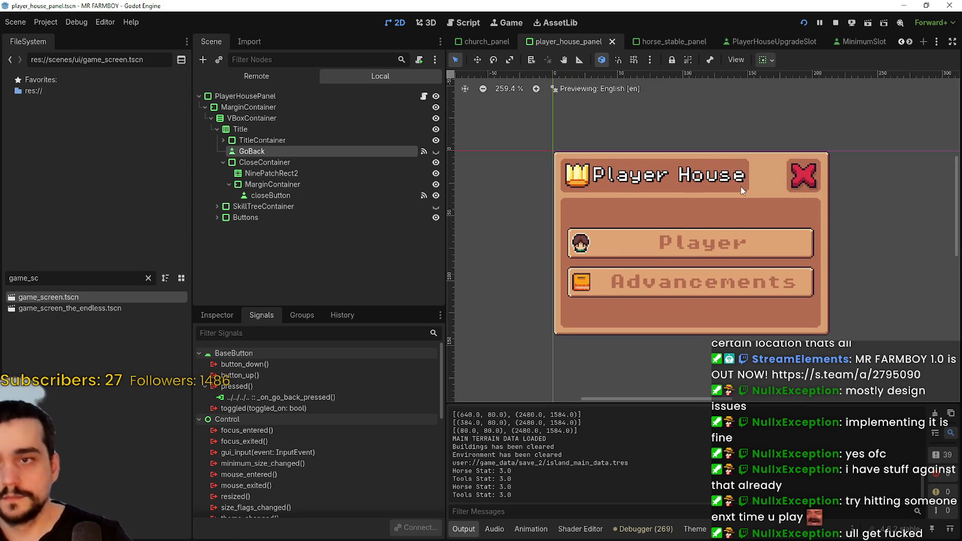
scroll(665, 224, "up", 3)
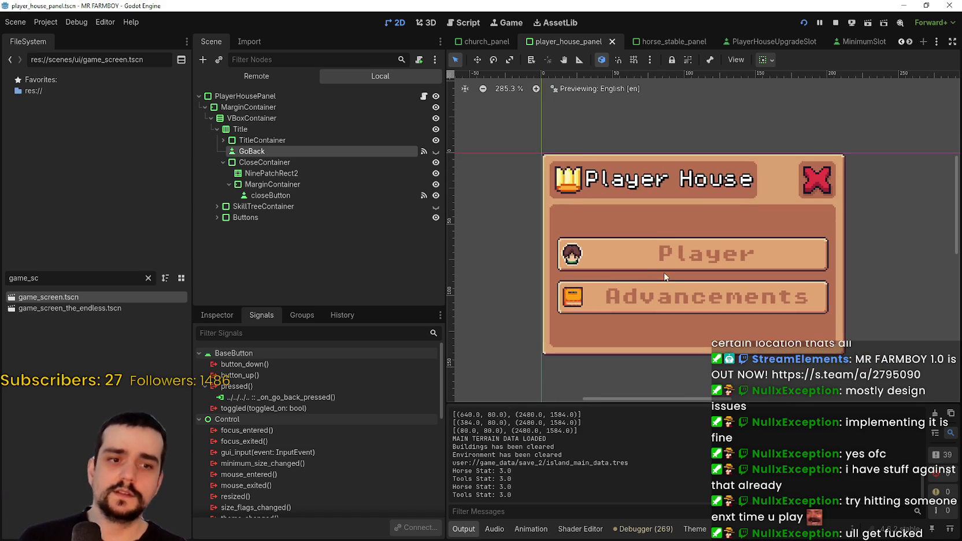
scroll(656, 268, "down", 3)
scroll(658, 267, "down", 2)
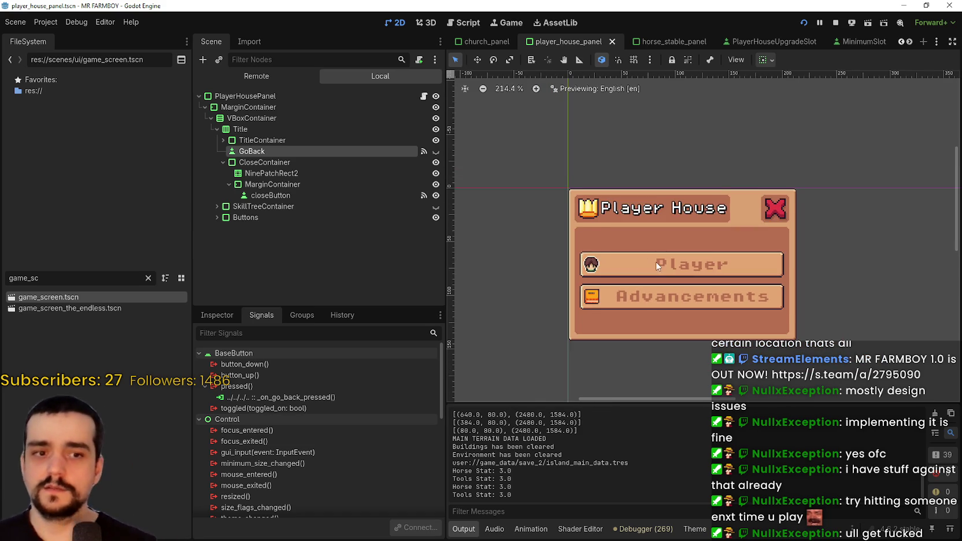
scroll(630, 260, "up", 1)
scroll(628, 262, "down", 3)
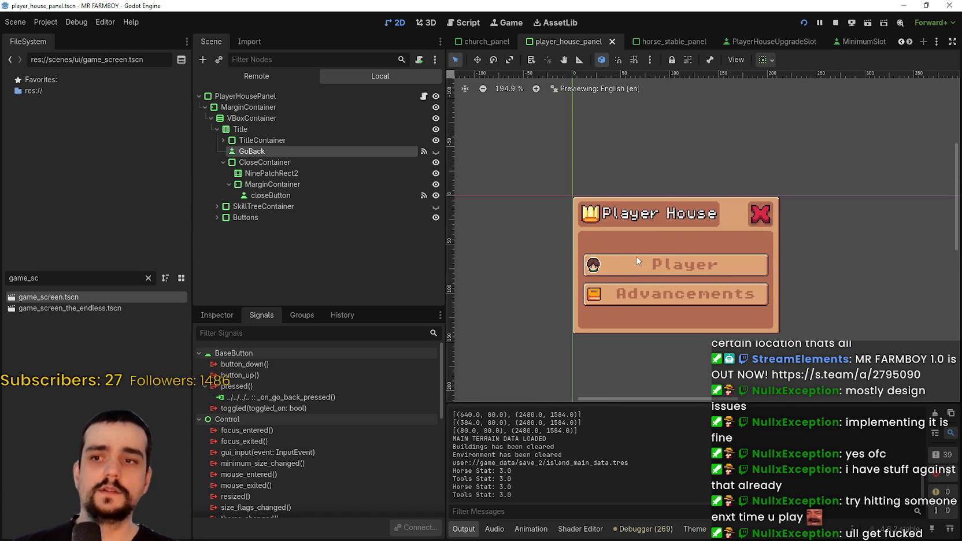
Inspect the closeButton's margin container, its properties and its signal connections
left_click(272, 184)
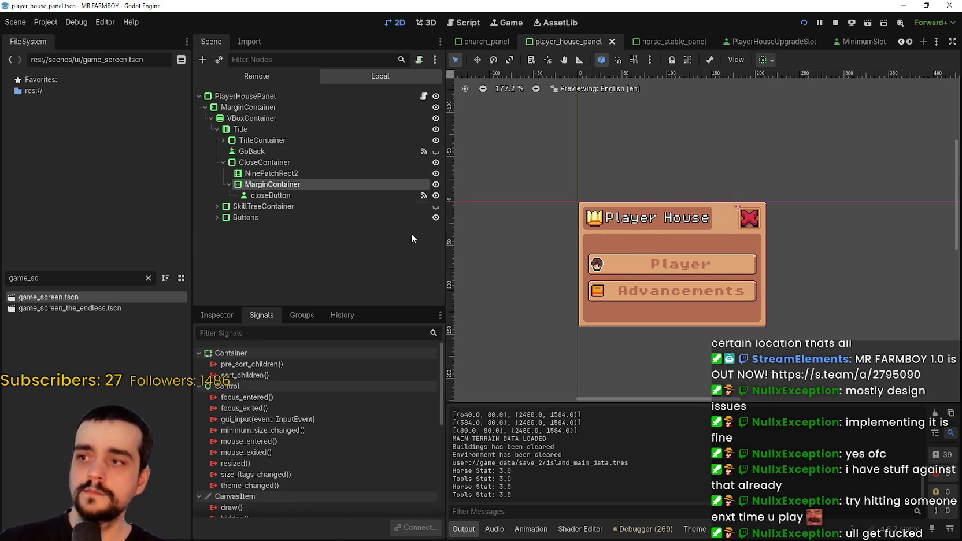
scroll(764, 296, "up", 2)
left_click(312, 195)
scroll(612, 267, "up", 4)
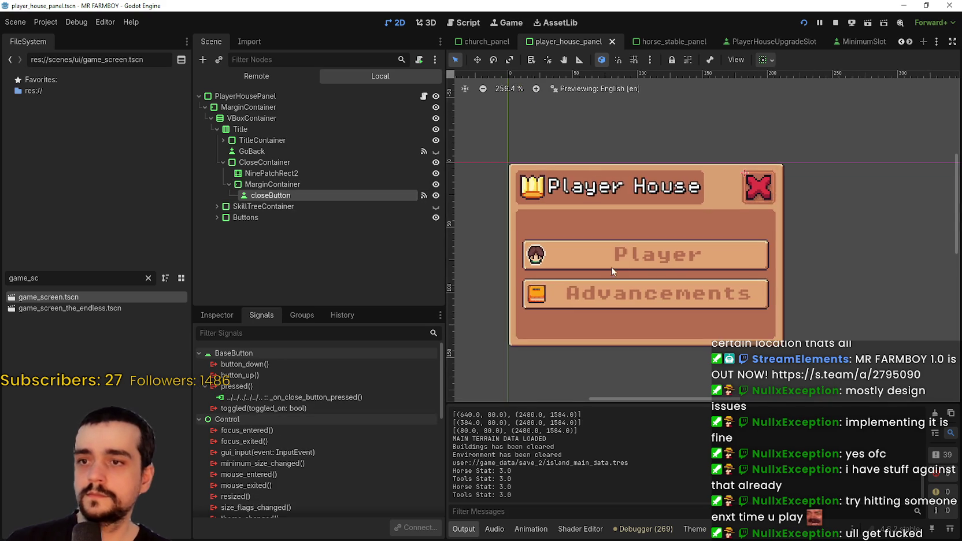
scroll(608, 243, "down", 1)
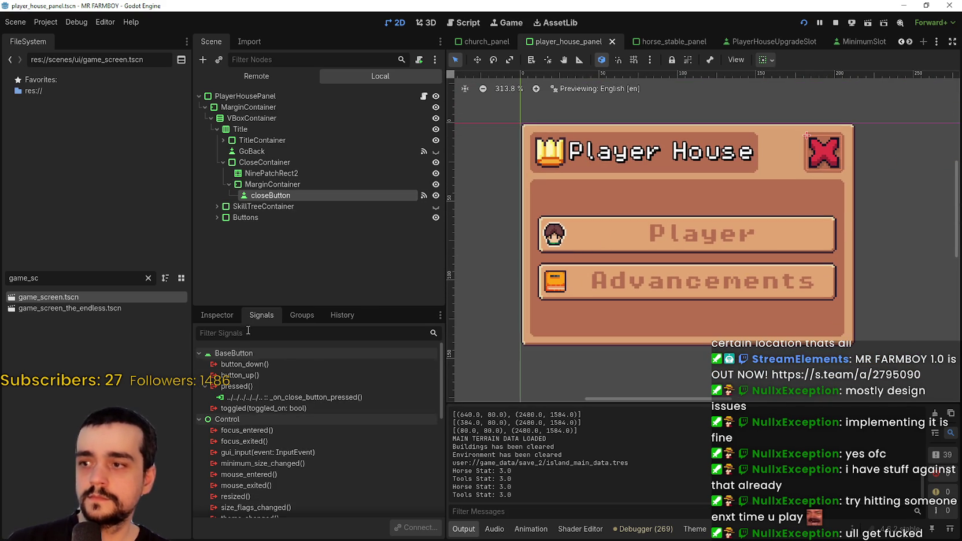
left_click(217, 315)
left_click(254, 315)
scroll(691, 229, "down", 2)
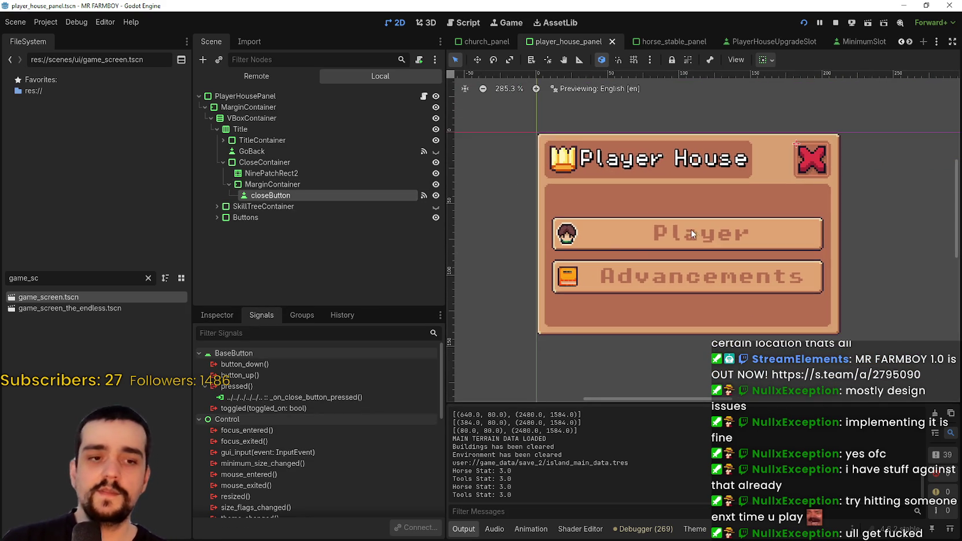
Inspect the Player button and its Unlocks label, then select the Advancements button
left_click(630, 244)
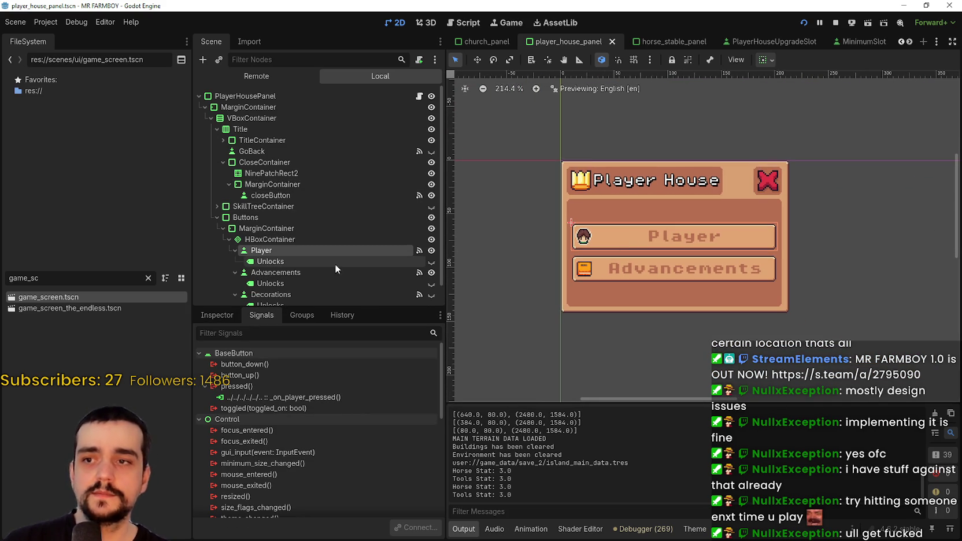
scroll(334, 264, "down", 1)
left_click(199, 315)
scroll(376, 465, "down", 5)
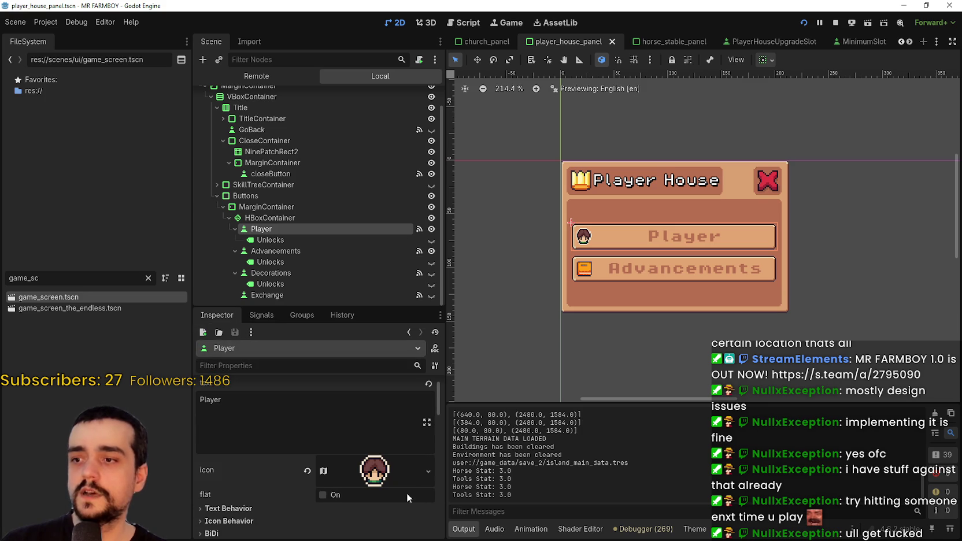
scroll(370, 451, "down", 5)
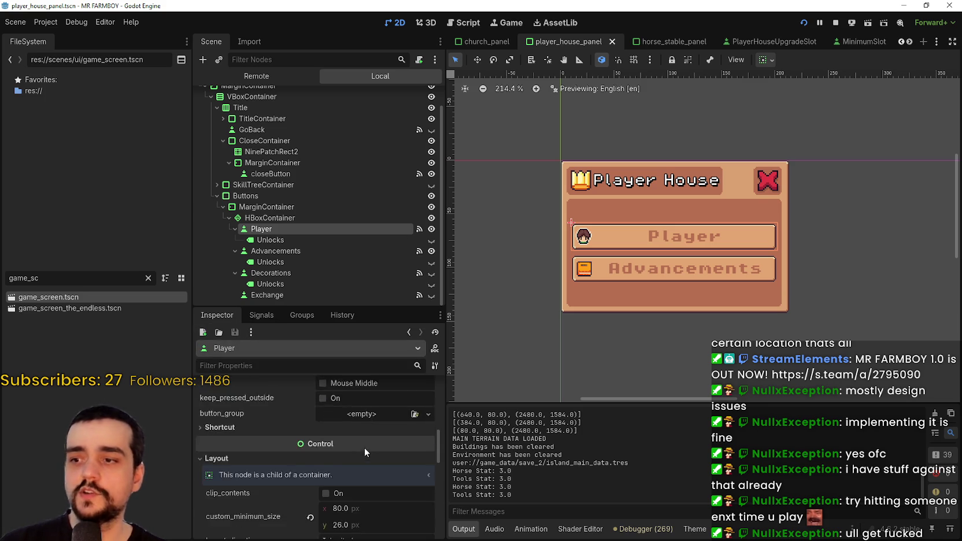
left_click(361, 431)
scroll(579, 257, "up", 2)
left_click(292, 239)
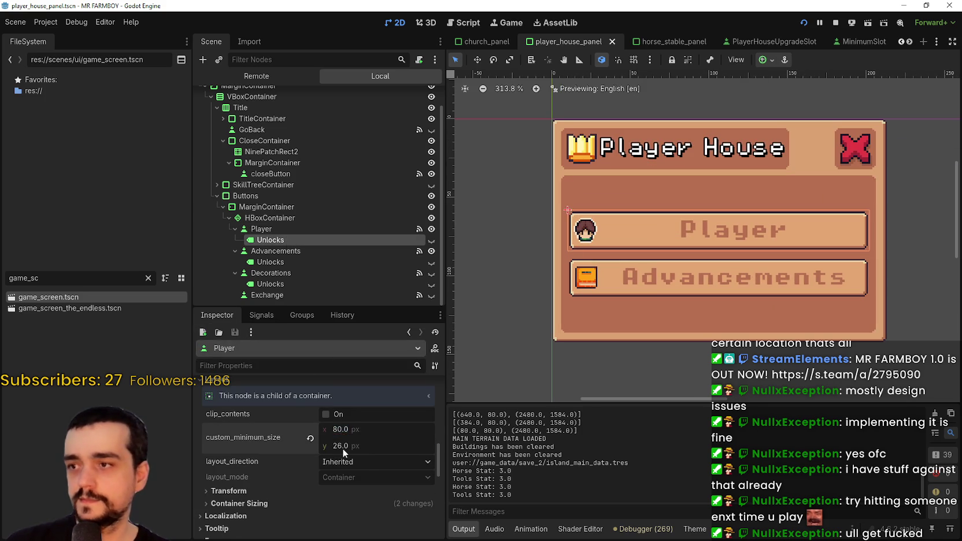
scroll(619, 294, "up", 1)
scroll(605, 289, "down", 1)
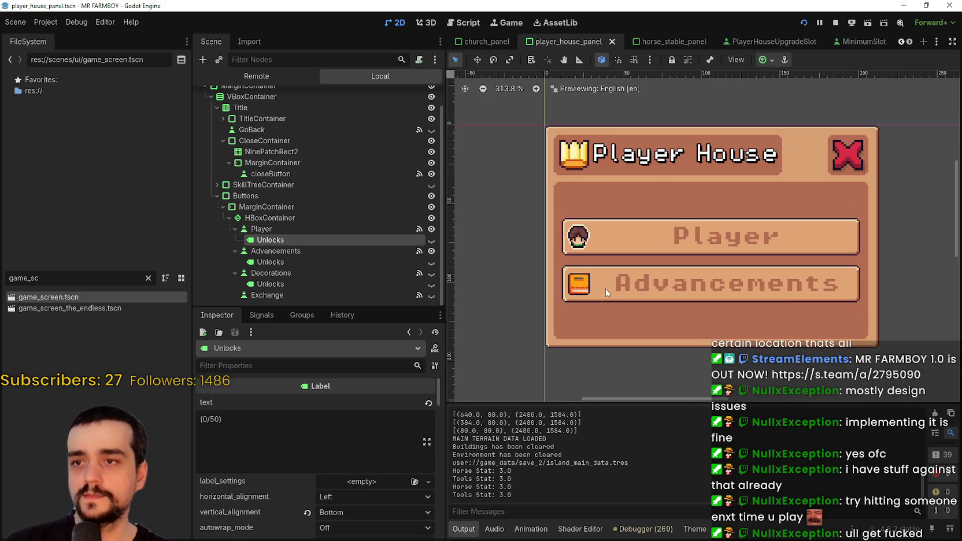
scroll(605, 268, "down", 1)
scroll(604, 262, "down", 1)
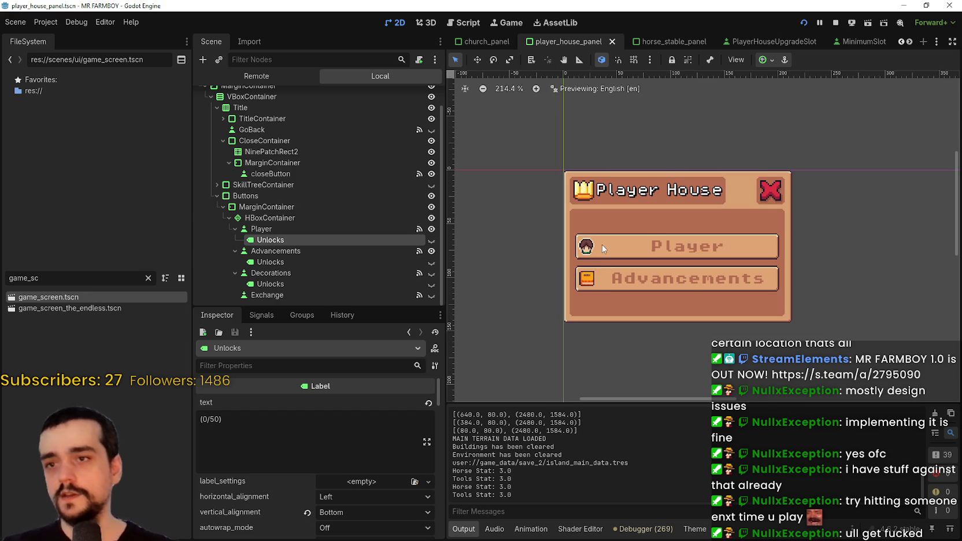
left_click(313, 251)
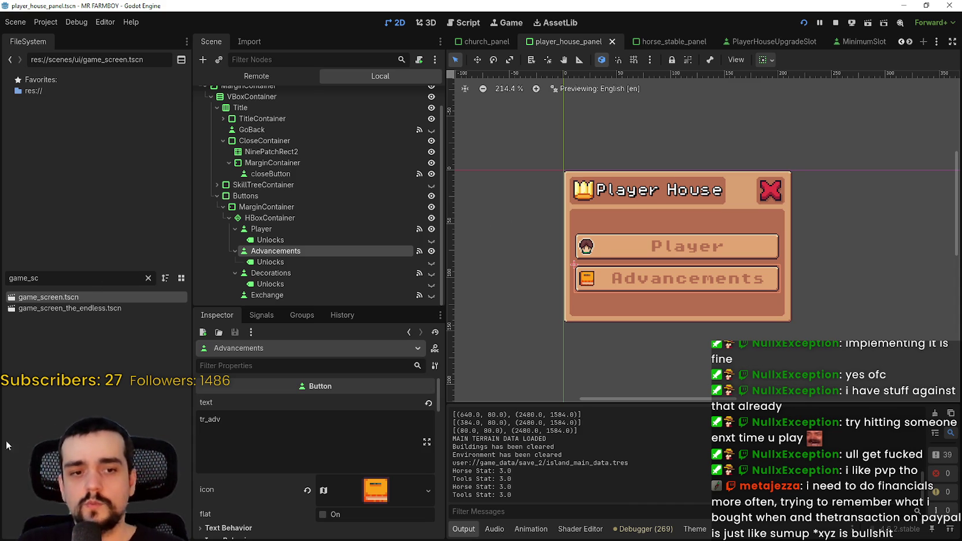
Pan and zoom the viewport around the Player House panel, then save the scene
scroll(537, 232, "right", 3)
scroll(688, 238, "left", 4)
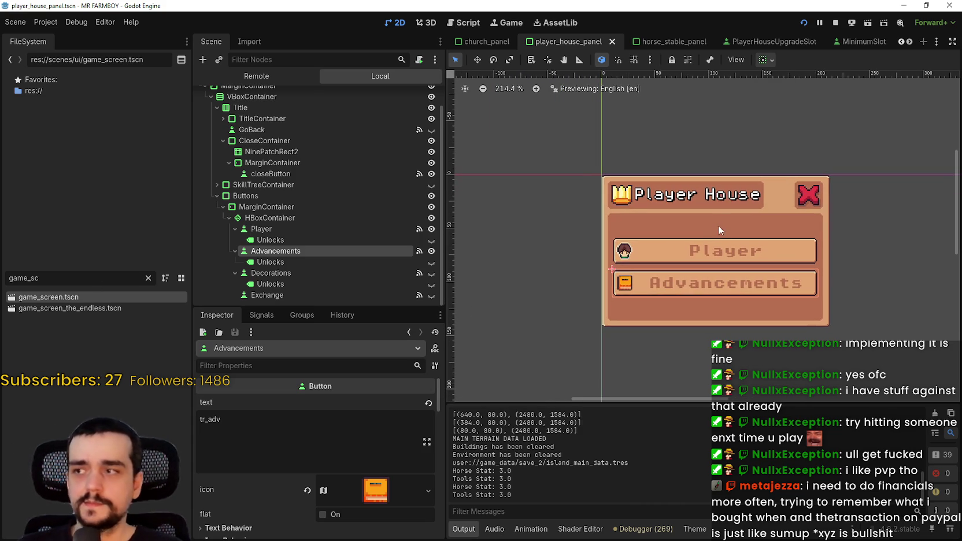
scroll(712, 225, "up", 1)
scroll(723, 249, "up", 1)
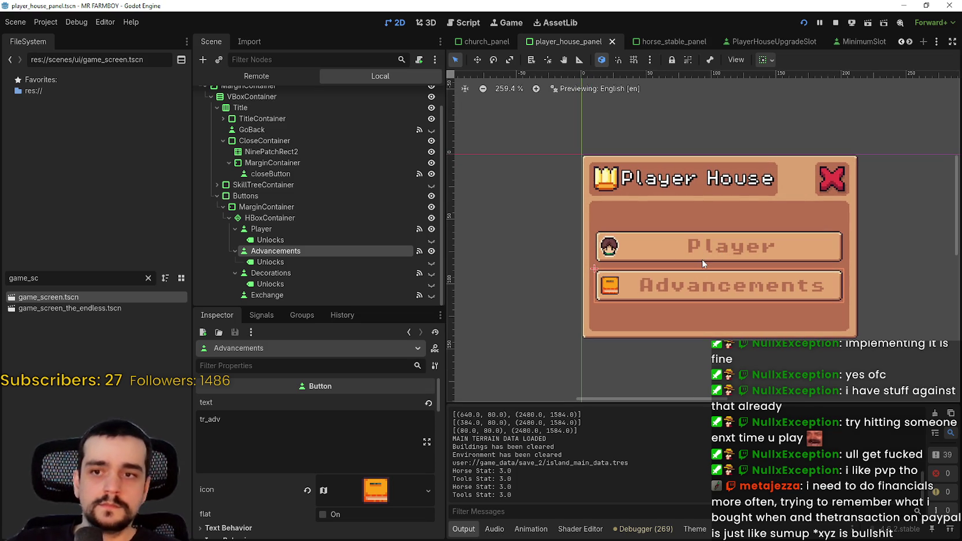
scroll(663, 245, "down", 4)
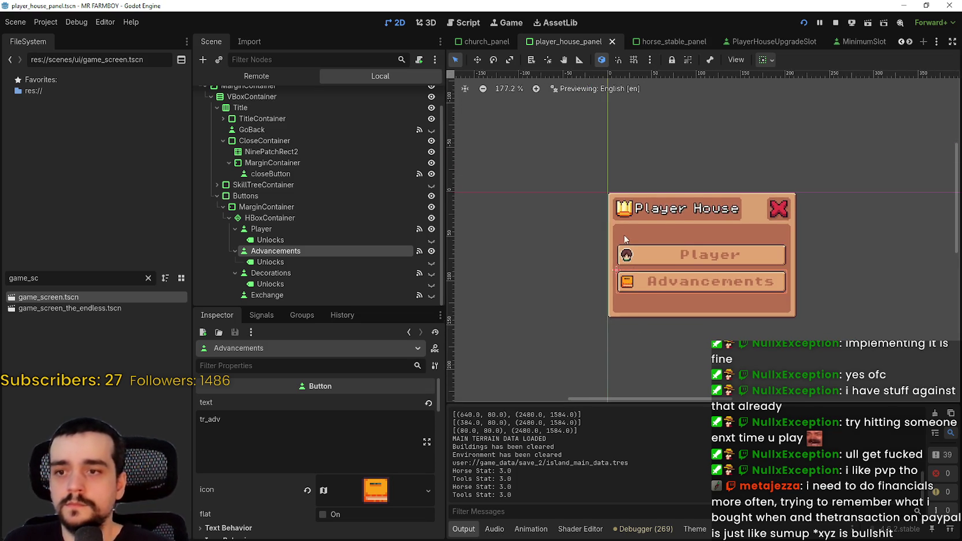
scroll(665, 261, "up", 1)
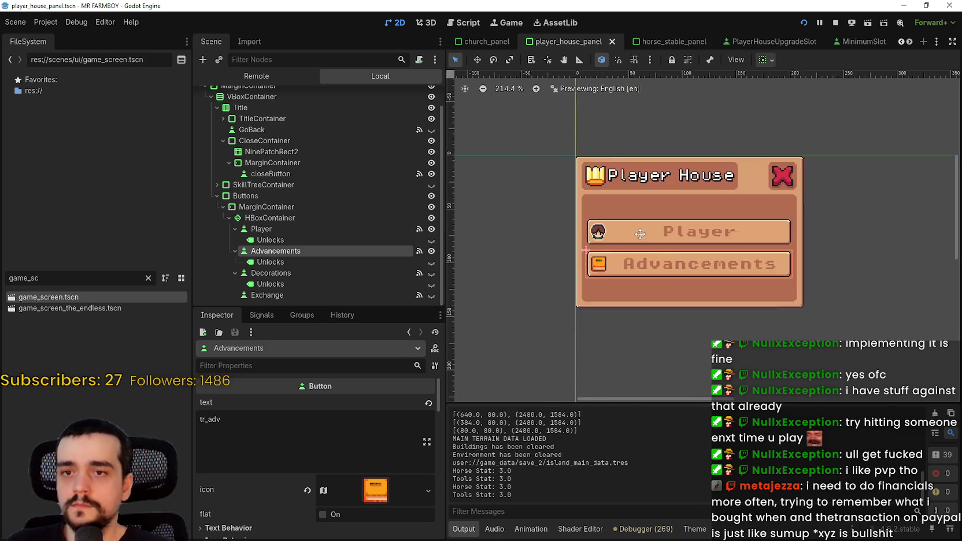
mouse_move(702, 208)
left_mouse_down()
mouse_move(726, 189)
mouse_move(715, 235)
left_mouse_up()
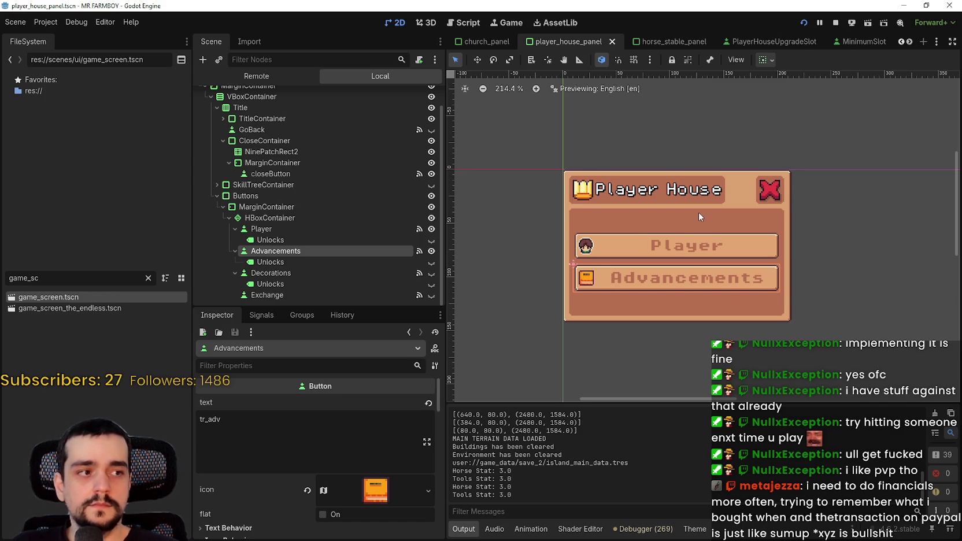
scroll(699, 213, "up", 1)
scroll(698, 208, "down", 2)
scroll(697, 207, "up", 2)
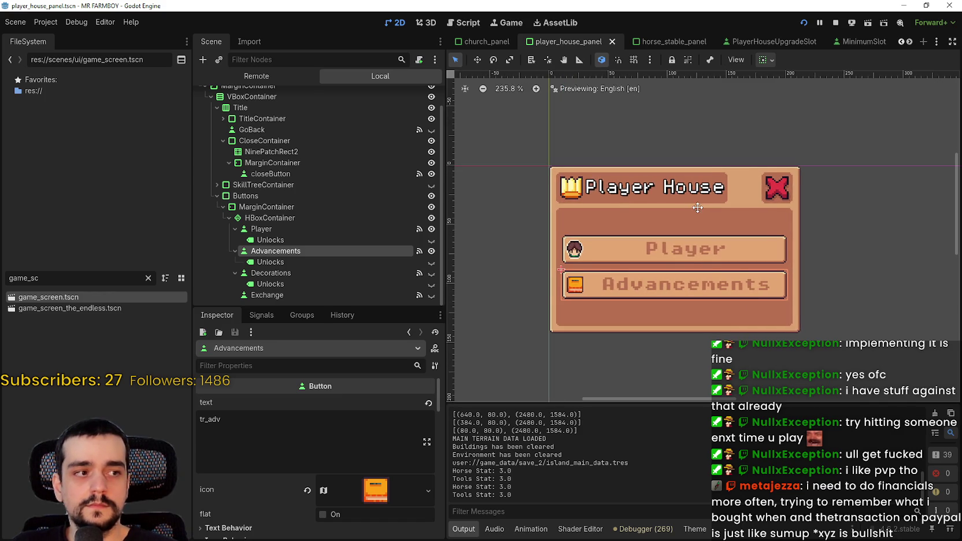
mouse_move(697, 207)
left_mouse_down()
mouse_move(728, 195)
mouse_move(719, 200)
left_mouse_up()
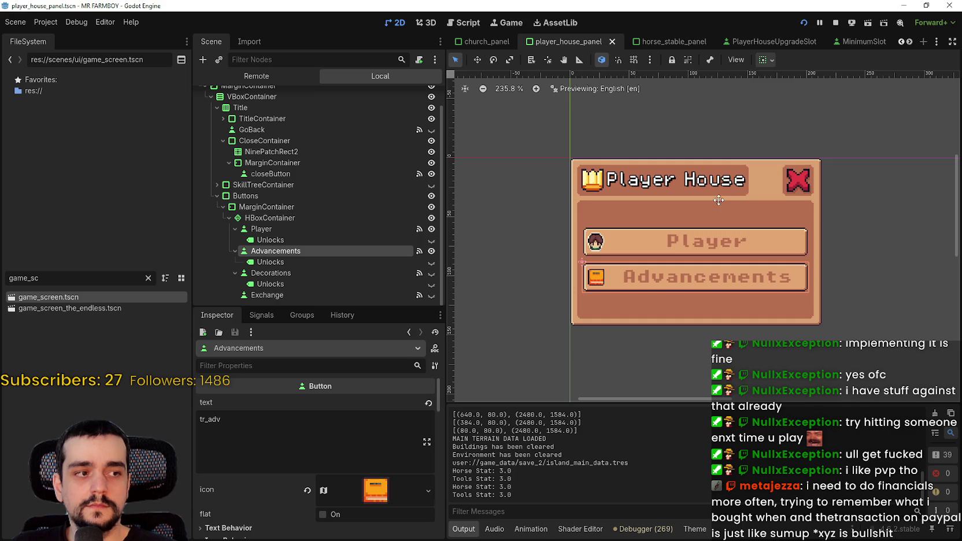
scroll(717, 199, "up", 1)
scroll(718, 199, "down", 1)
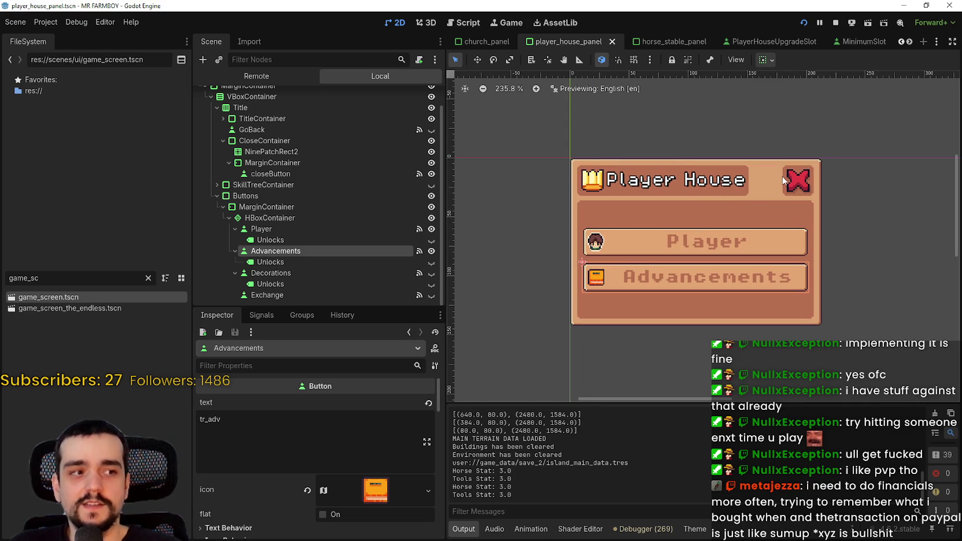
scroll(660, 188, "up", 1)
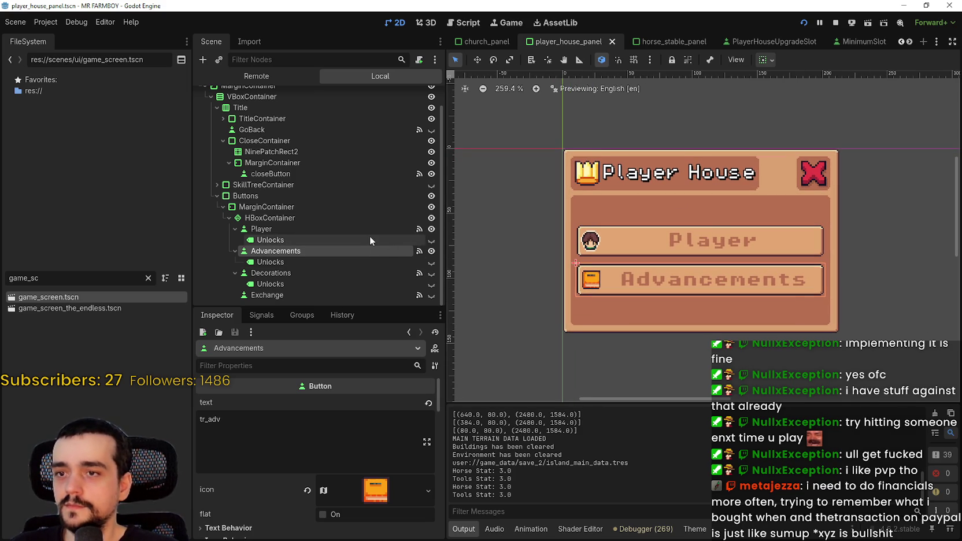
scroll(699, 238, "up", 3)
key("ctrl+s")
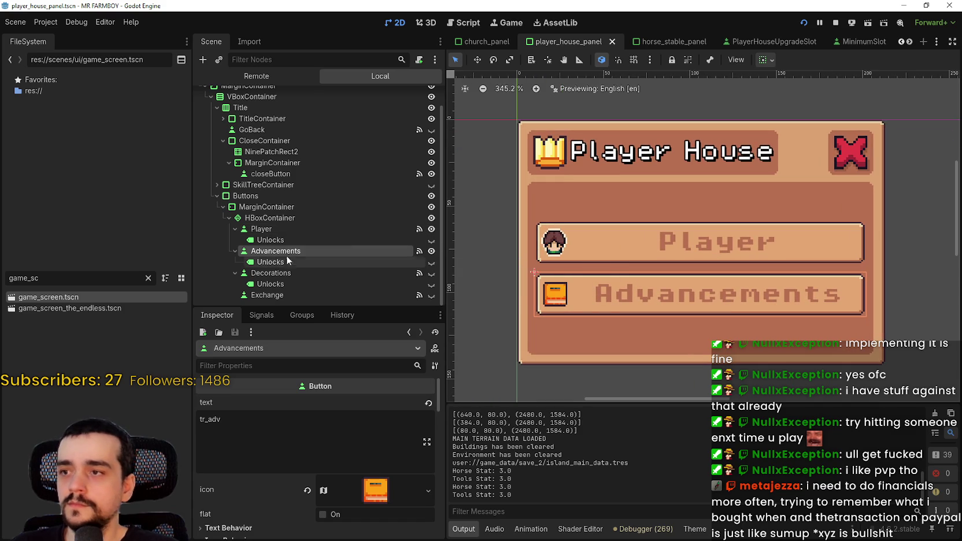
Turn on expand_icon for the Player button so its icon expands to fit
left_click(271, 229)
scroll(271, 457, "up", 4)
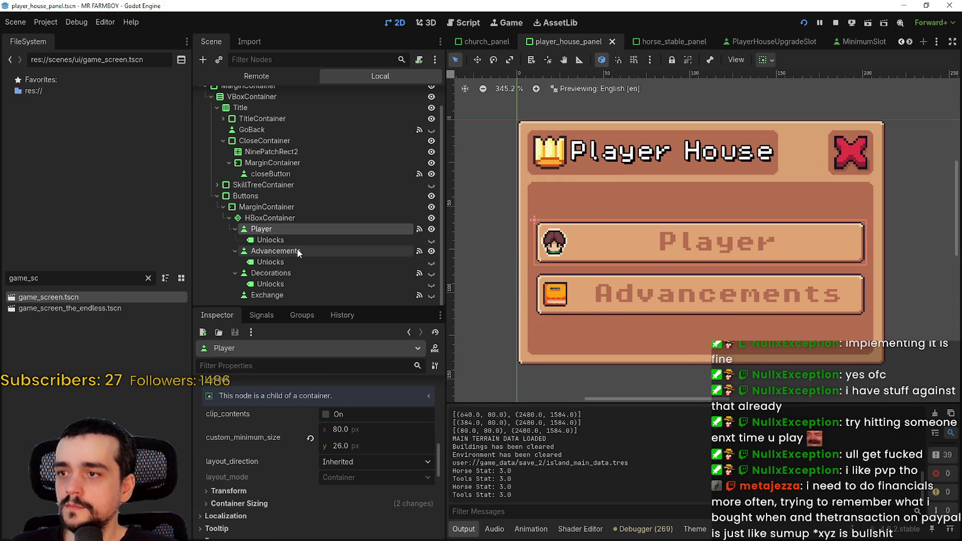
scroll(340, 451, "down", 2)
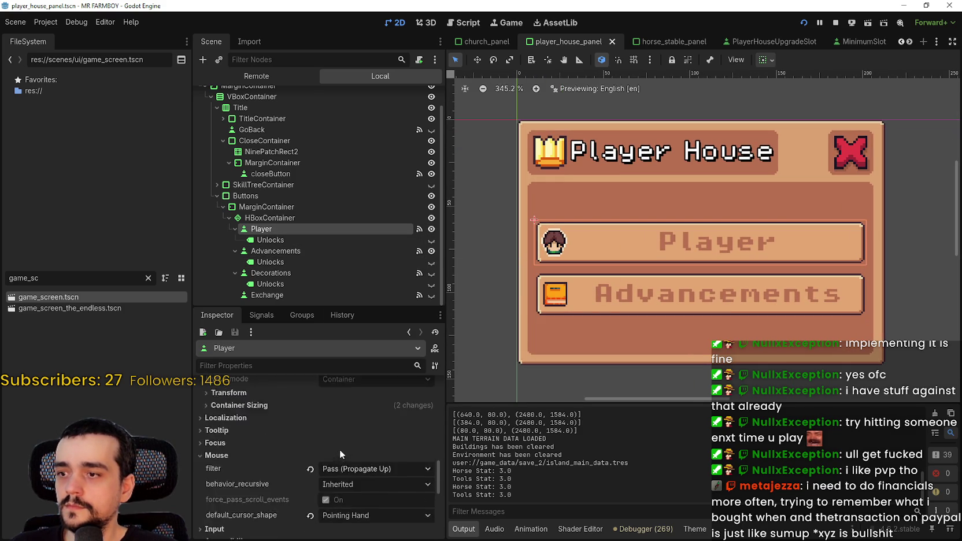
scroll(340, 449, "up", 6)
scroll(340, 448, "up", 3)
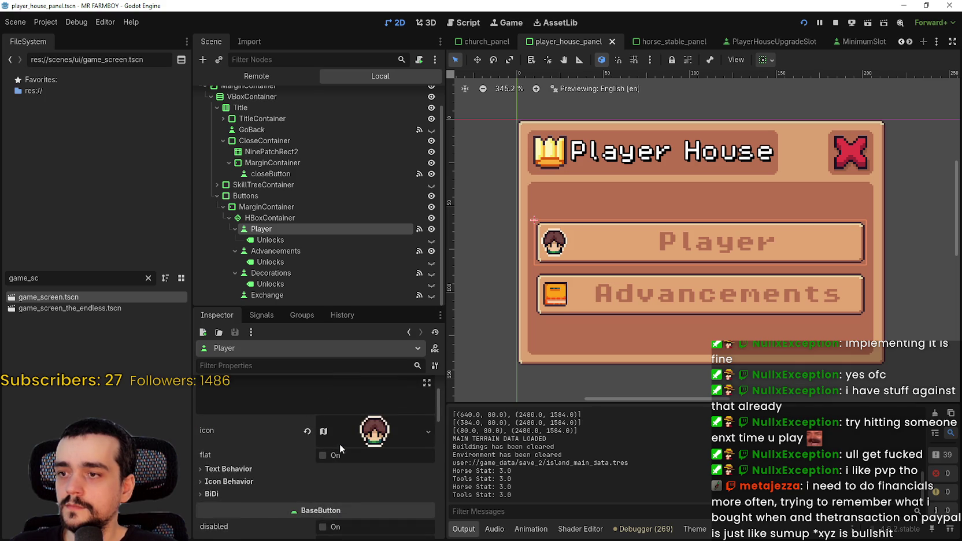
left_click(376, 431)
scroll(360, 432, "down", 2)
scroll(359, 431, "up", 1)
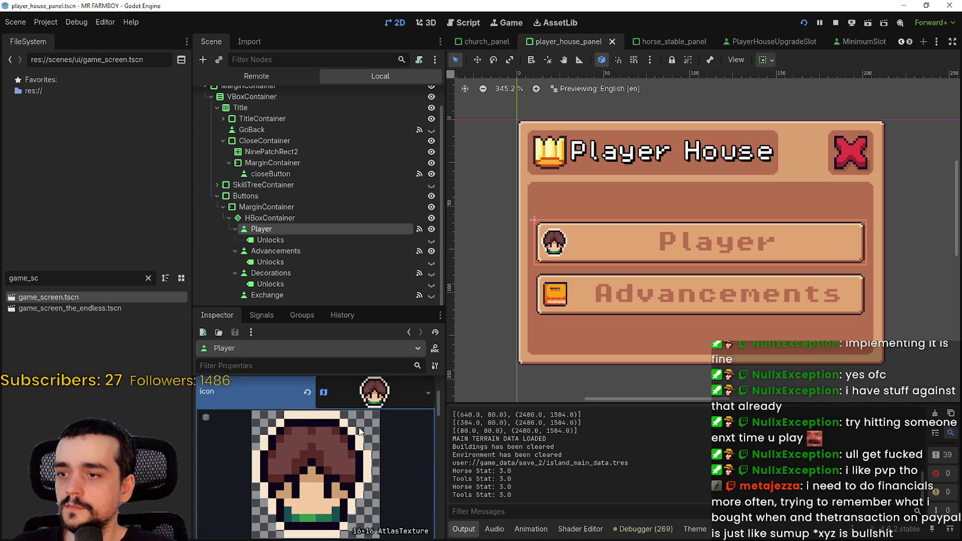
left_click(365, 405)
left_click(231, 443)
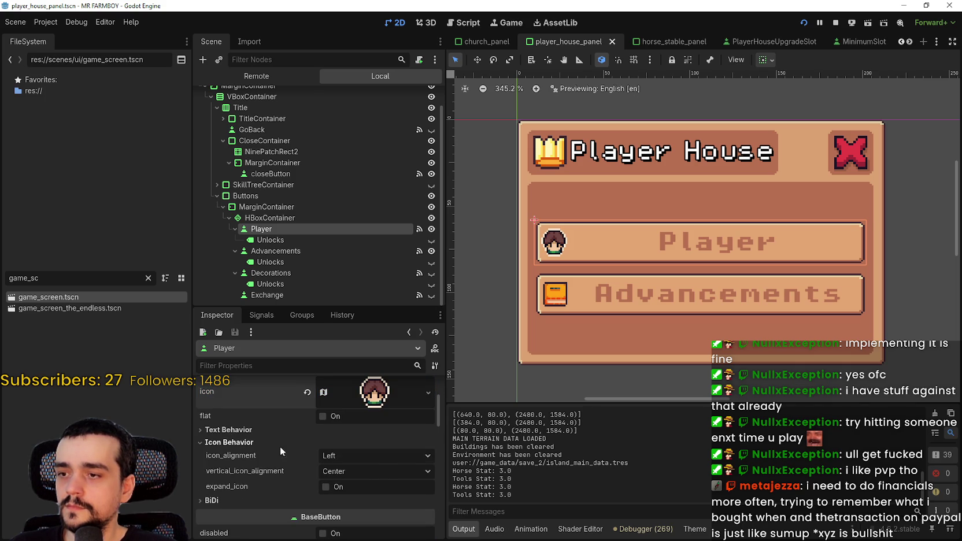
left_click(338, 487)
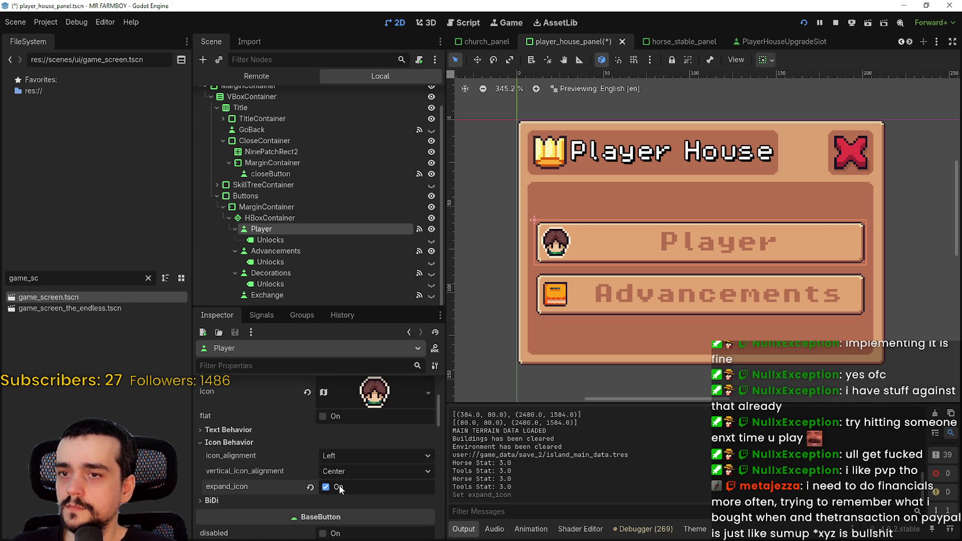
Set the Player button's custom minimum height to 30 px
scroll(538, 292, "up", 2)
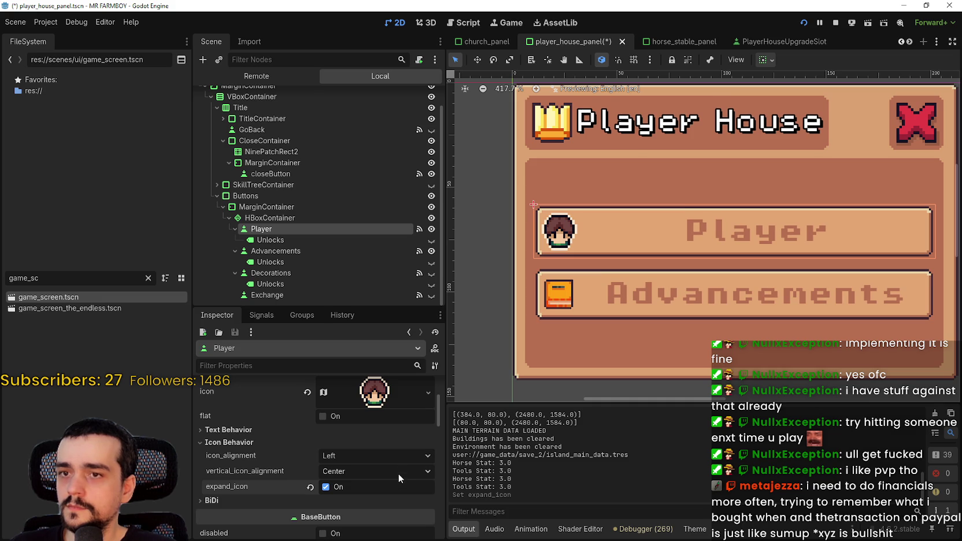
scroll(557, 269, "down", 3)
scroll(417, 461, "down", 4)
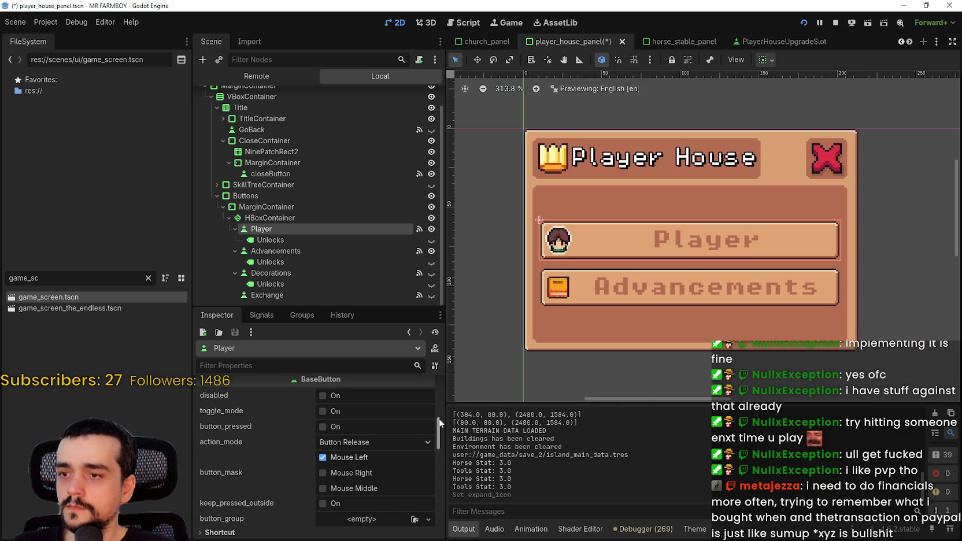
left_click_drag(439, 419, 442, 449)
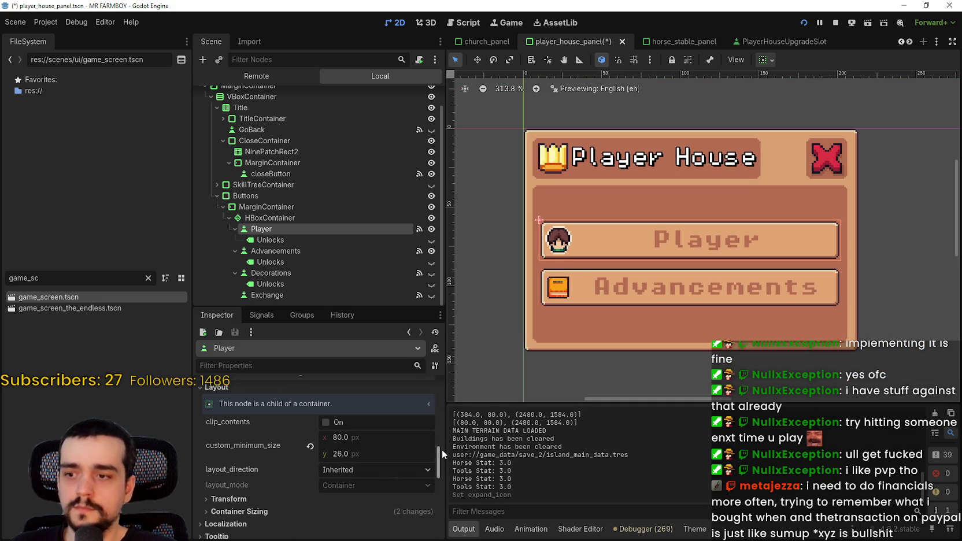
left_click(407, 453)
type("30")
key("Return")
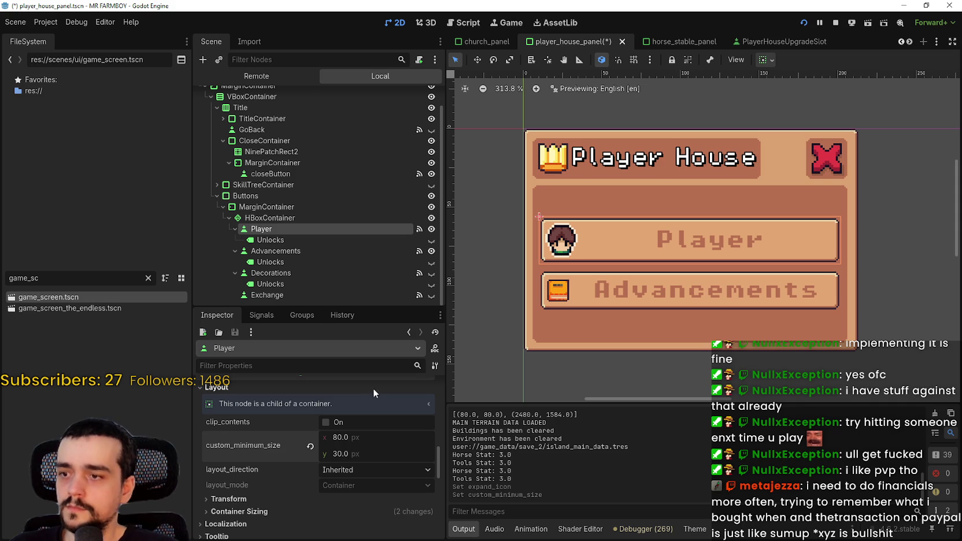
left_click(297, 270)
left_click(288, 252)
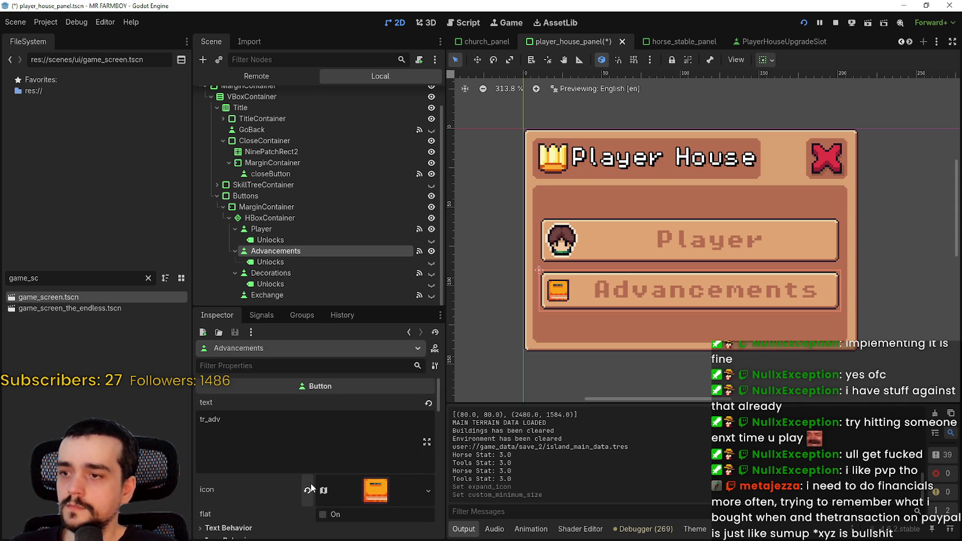
Give the Advancements button an expanded icon and a 30 px minimum height
scroll(324, 480, "down", 4)
left_click(308, 423)
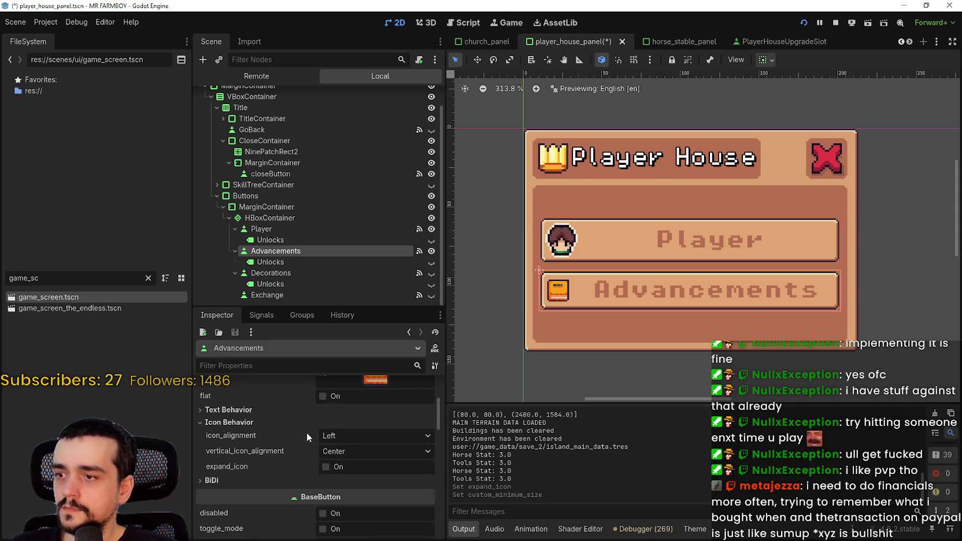
left_click(339, 468)
scroll(343, 461, "down", 5)
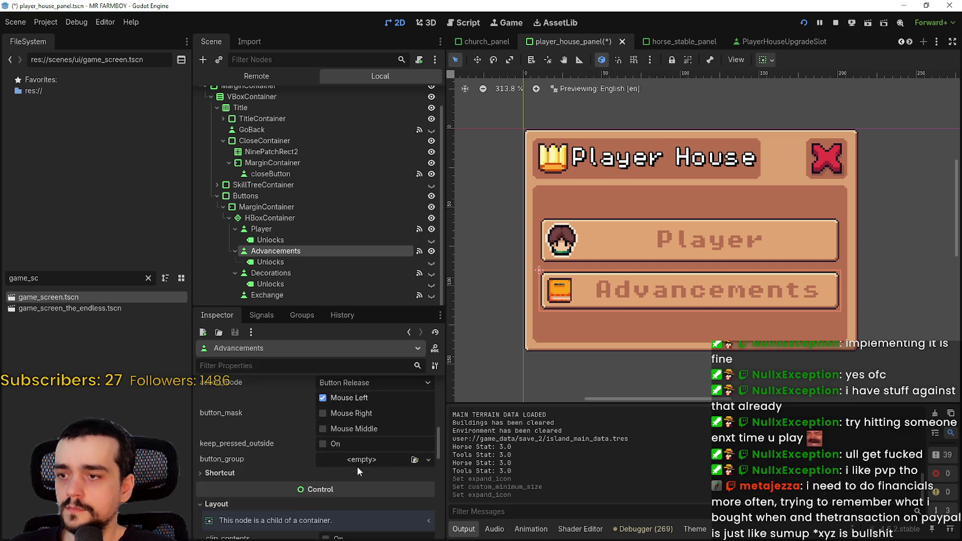
scroll(358, 466, "down", 3)
left_click(349, 471)
type("30")
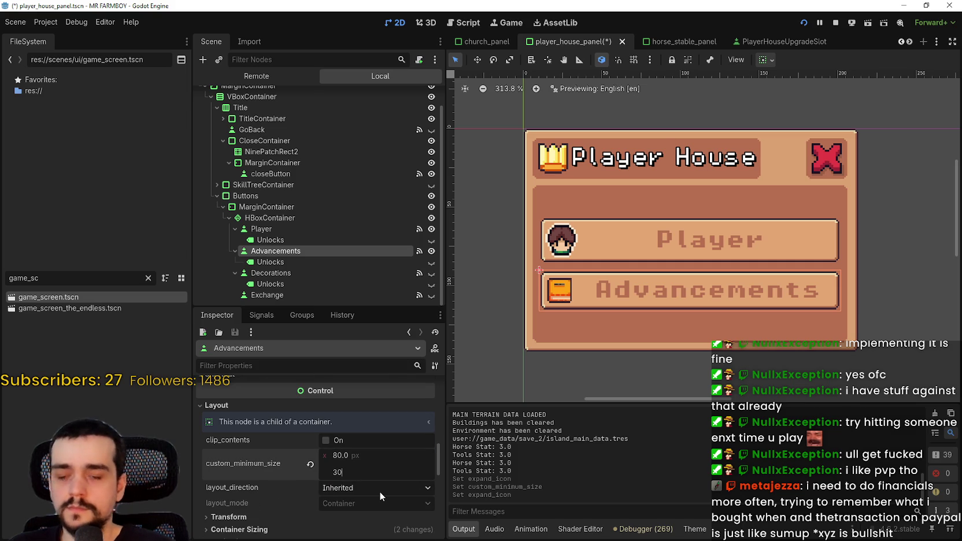
key("Return")
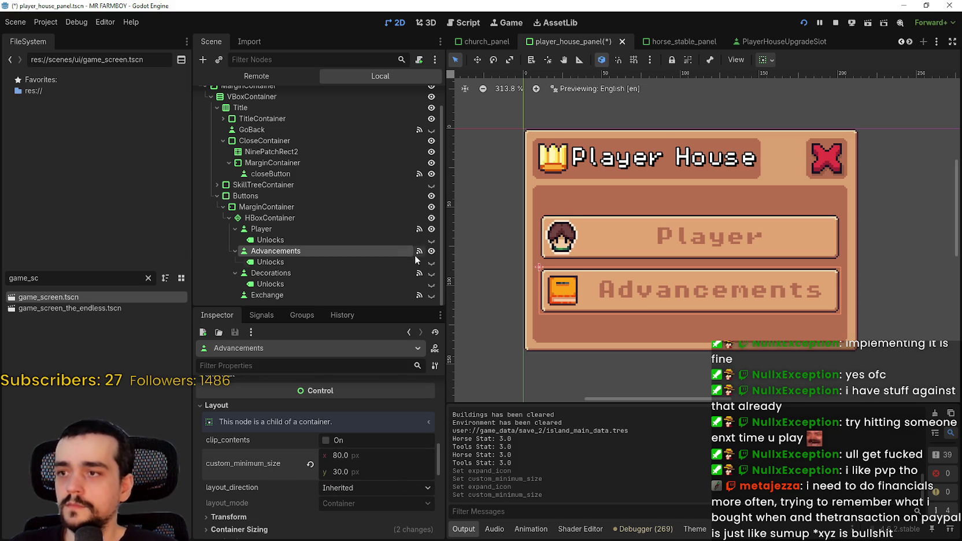
Make Decorations visible and give it an expanded icon and 30 px minimum height
left_click(431, 273)
scroll(359, 462, "down", 2)
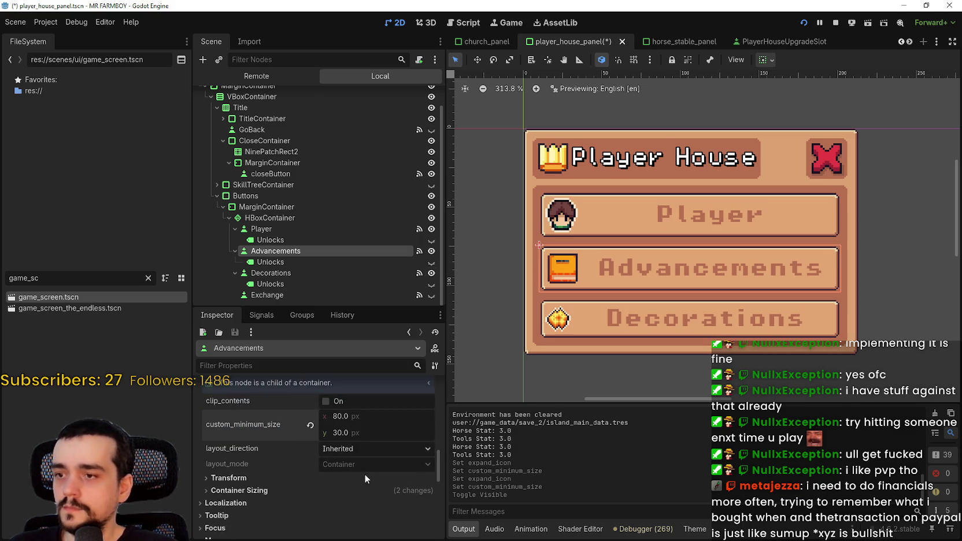
scroll(365, 474, "down", 1)
left_click(292, 274)
scroll(384, 498, "down", 10)
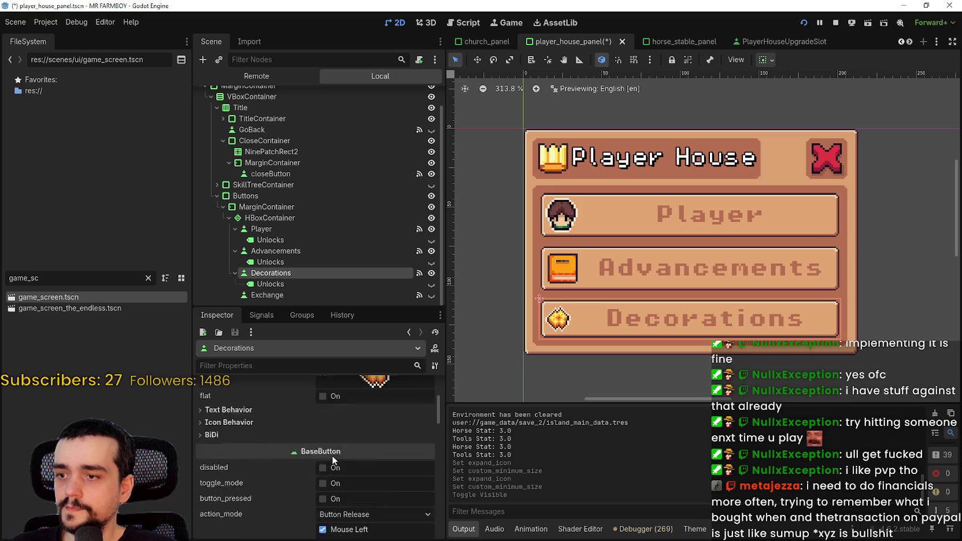
scroll(332, 460, "up", 1)
left_click(331, 441)
left_click(348, 487)
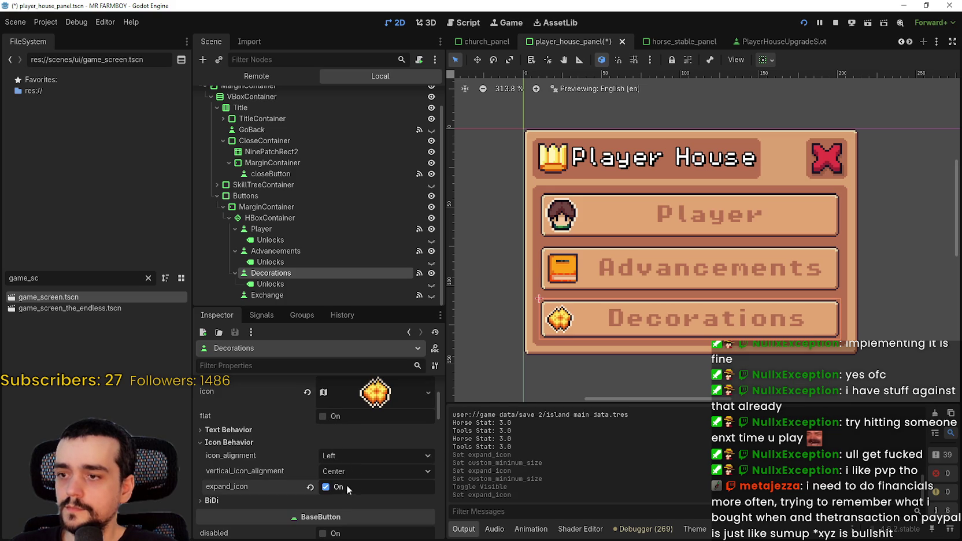
scroll(348, 477, "down", 10)
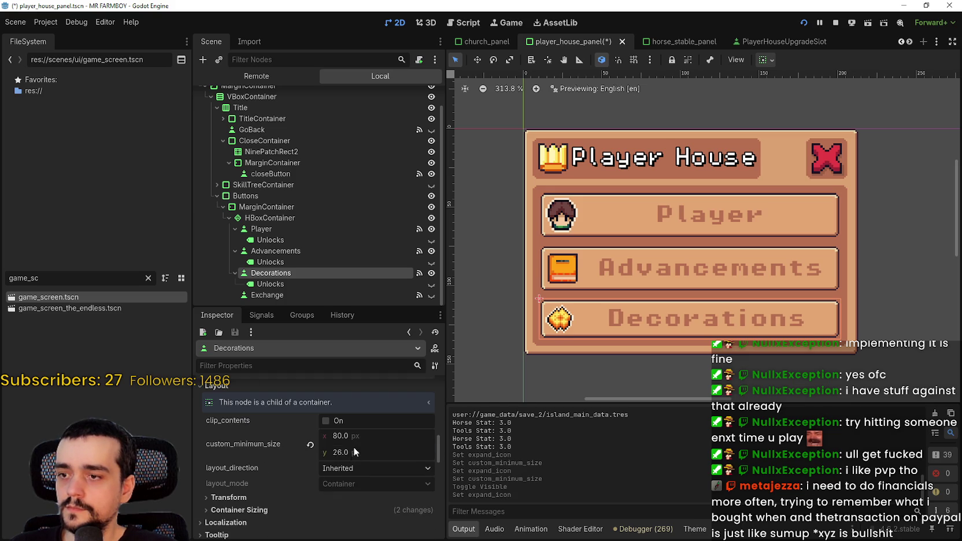
left_click(354, 451)
type("30")
key("Return")
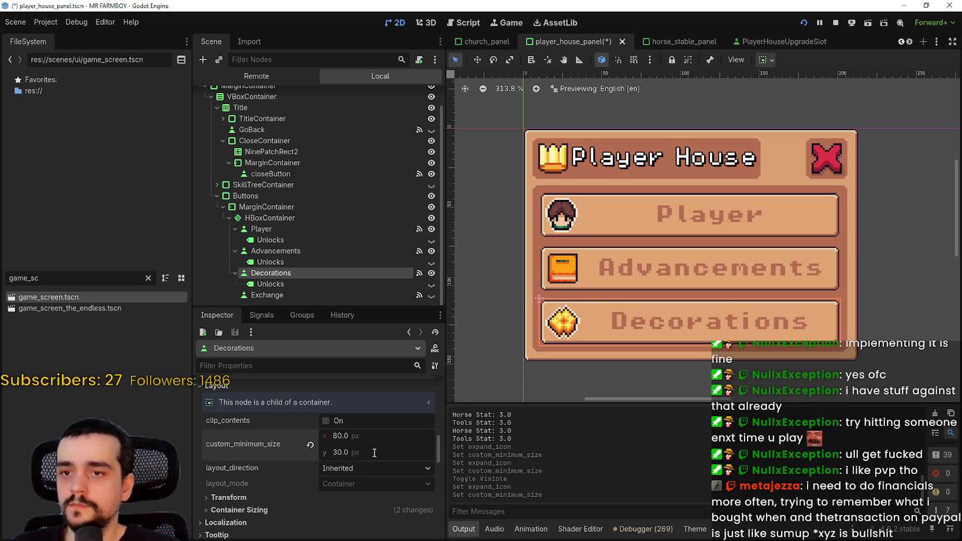
Save the scene and review the Exchange and Decorations button nodes
key("ctrl+s")
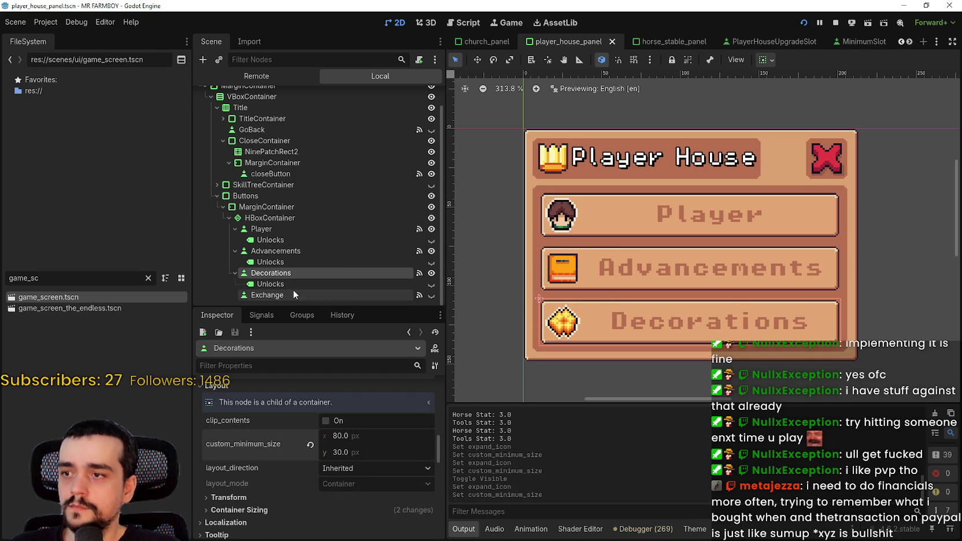
left_click(293, 295)
left_click(292, 276)
scroll(359, 498, "down", 2)
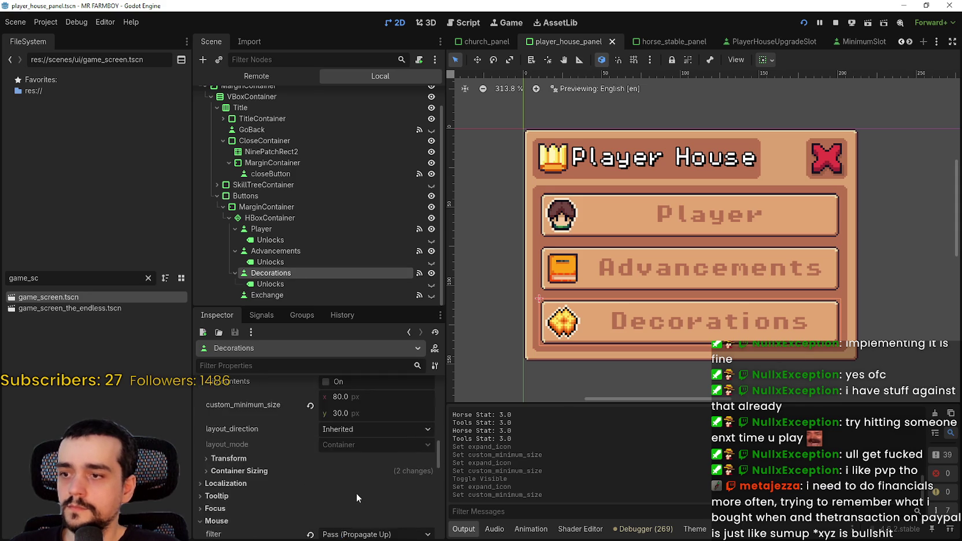
scroll(356, 493, "up", 5)
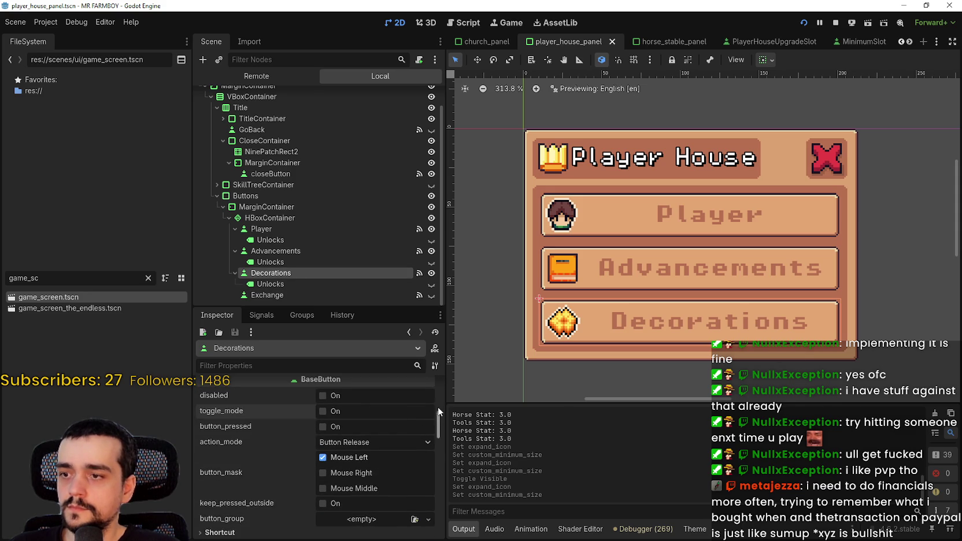
scroll(438, 415, "down", 5)
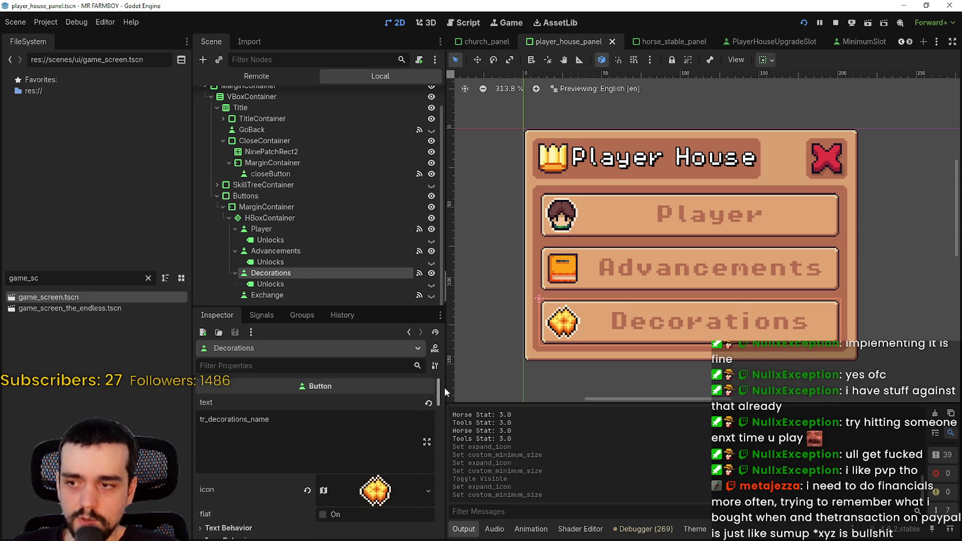
Make the Exchange button visible and set its minimum height to 30 px
left_click(333, 296)
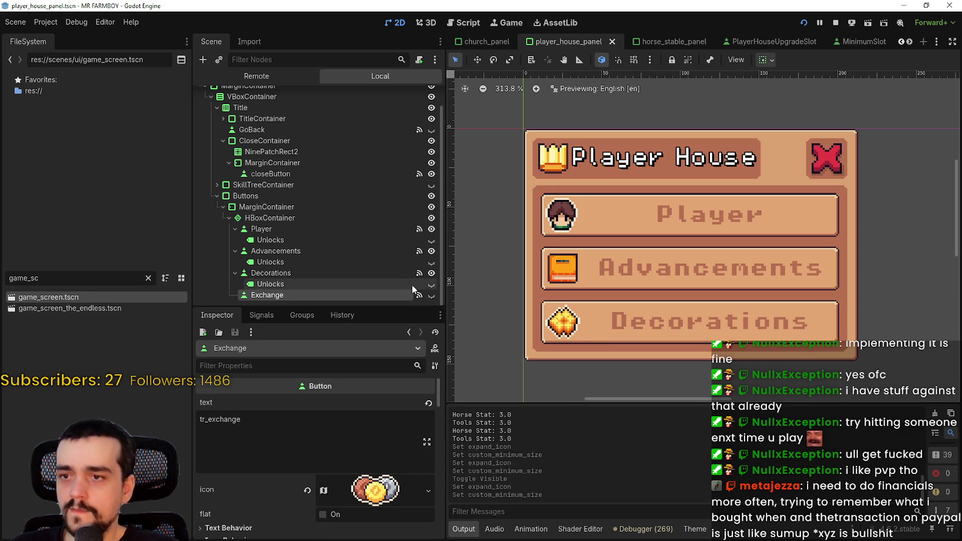
left_click(431, 295)
scroll(659, 292, "down", 5)
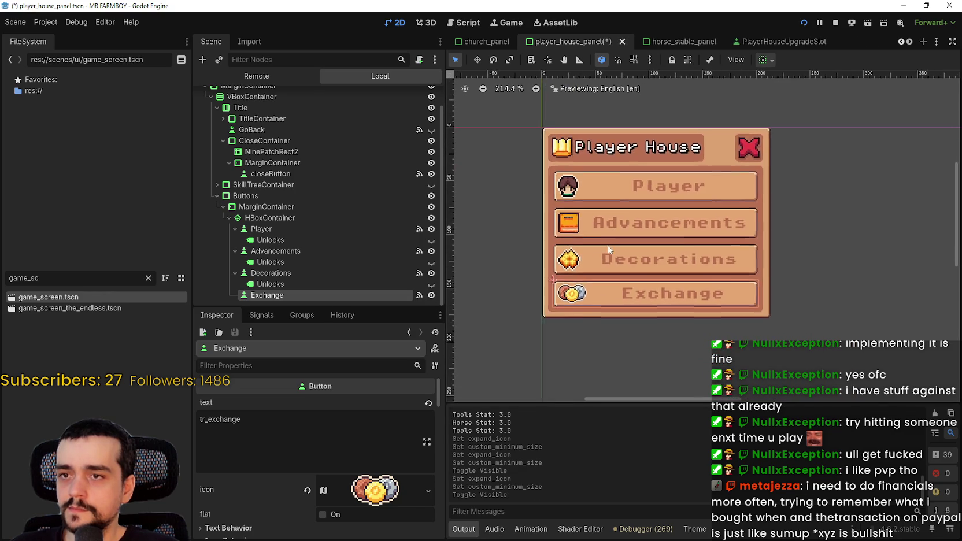
scroll(581, 322, "up", 2)
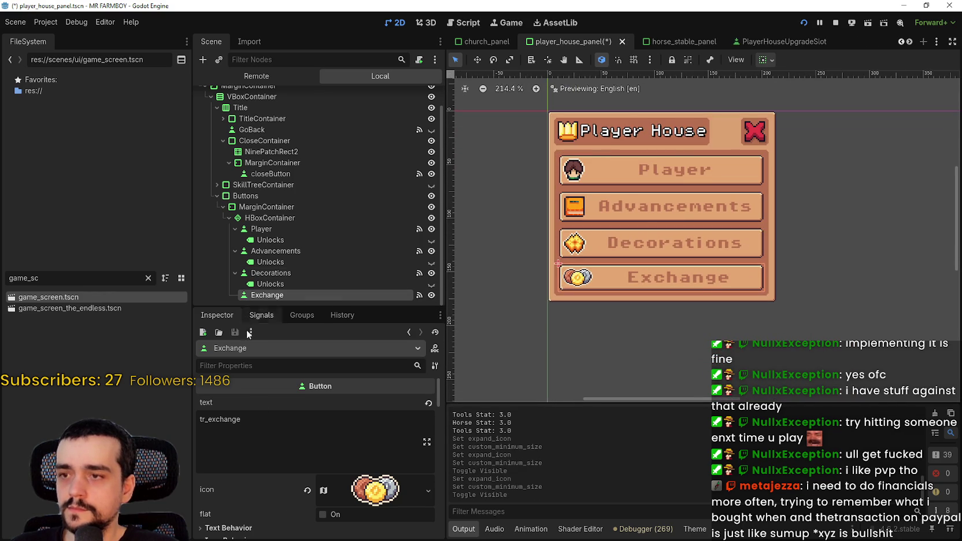
scroll(303, 500, "down", 2)
scroll(303, 500, "down", 5)
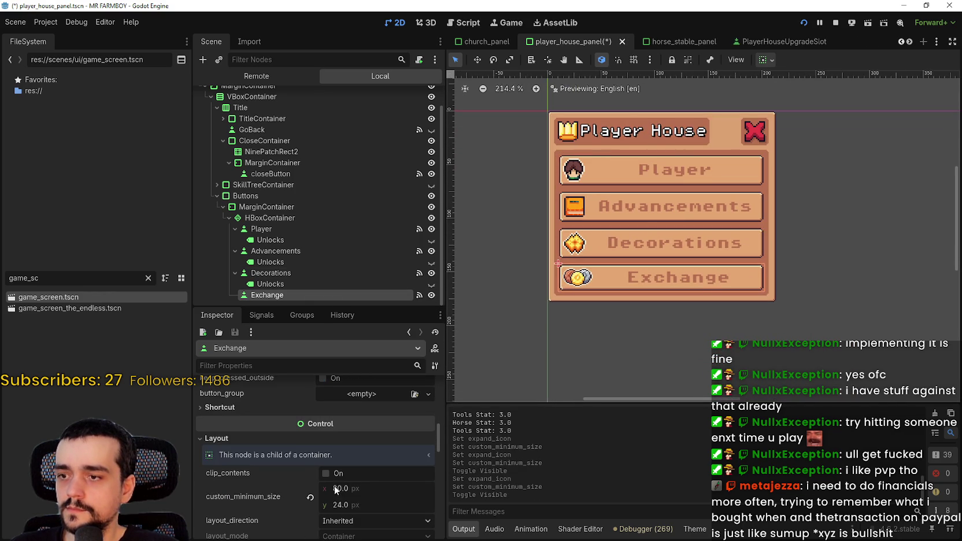
left_click(342, 503)
type("30")
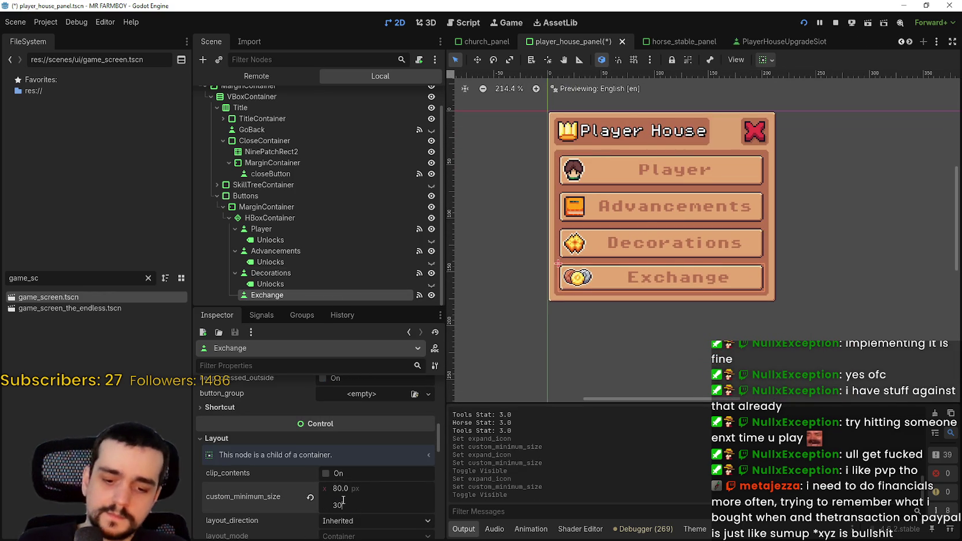
key("Return")
Turn on expand_icon for the Exchange button and save the scene
scroll(347, 463, "down", 2)
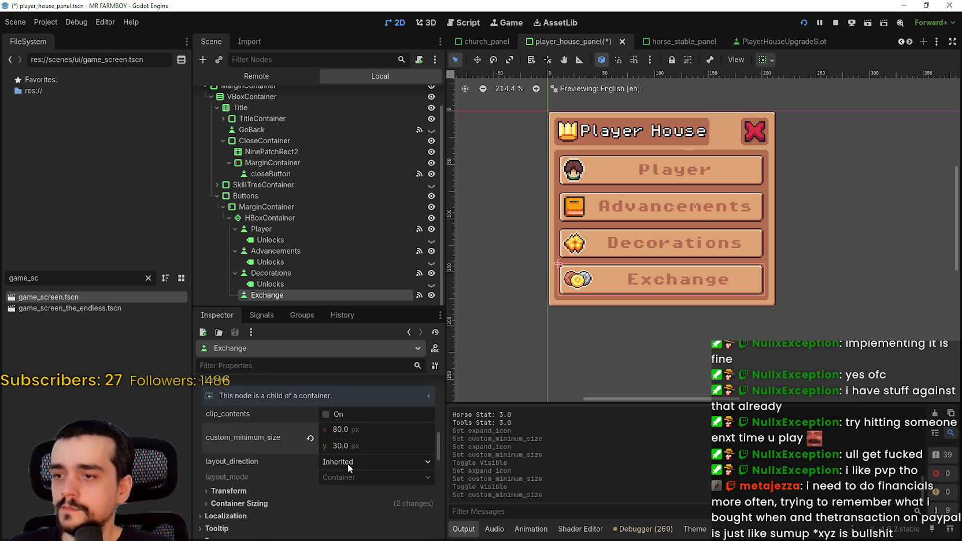
scroll(350, 463, "up", 5)
scroll(359, 451, "up", 2)
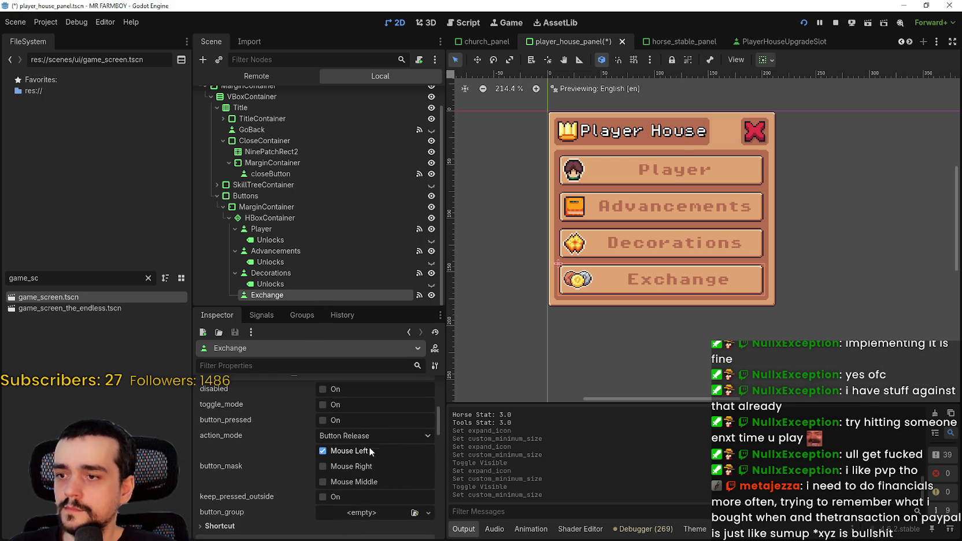
scroll(366, 445, "up", 4)
left_click(324, 412)
scroll(314, 468, "down", 1)
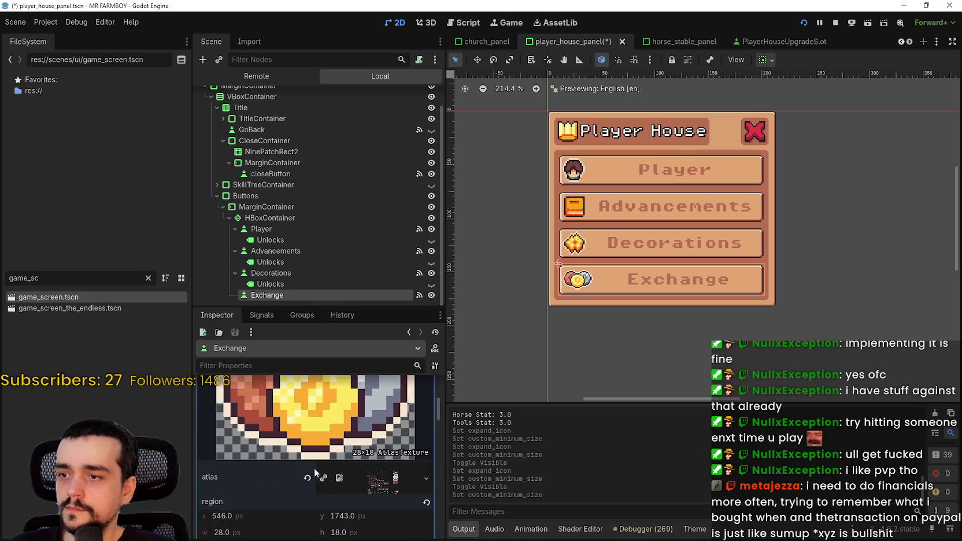
scroll(313, 468, "down", 5)
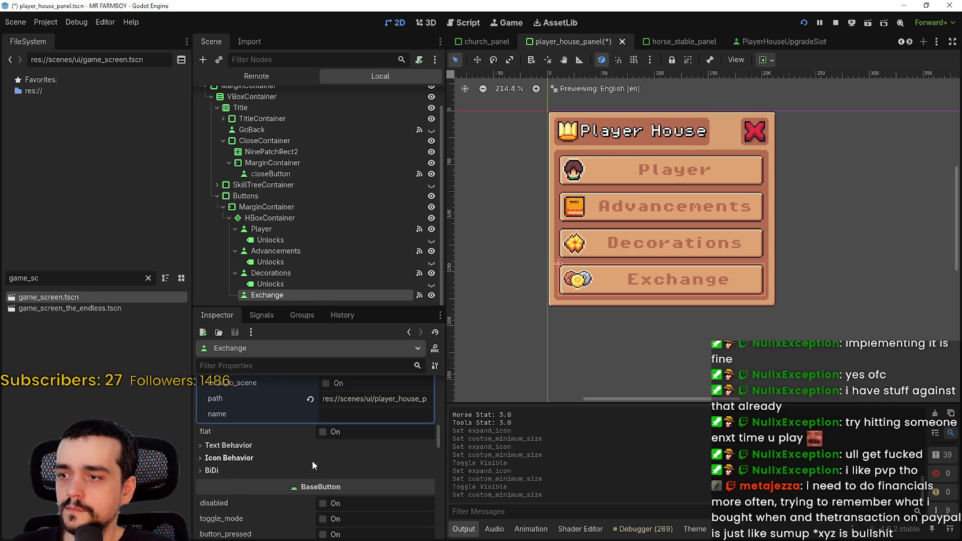
left_click(312, 459)
left_click(342, 503)
key("ctrl+s")
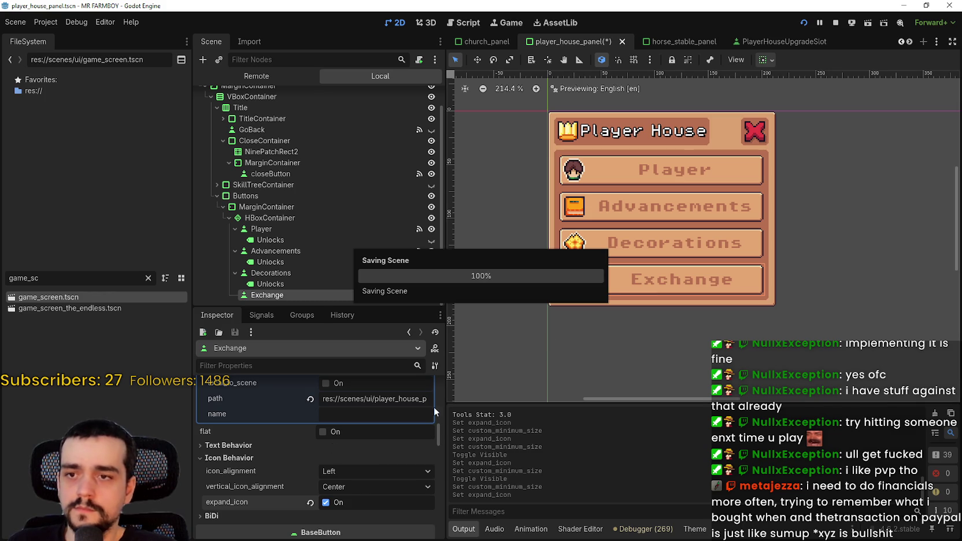
Hide the Exchange and Decorations buttons again and save
scroll(353, 441, "up", 6)
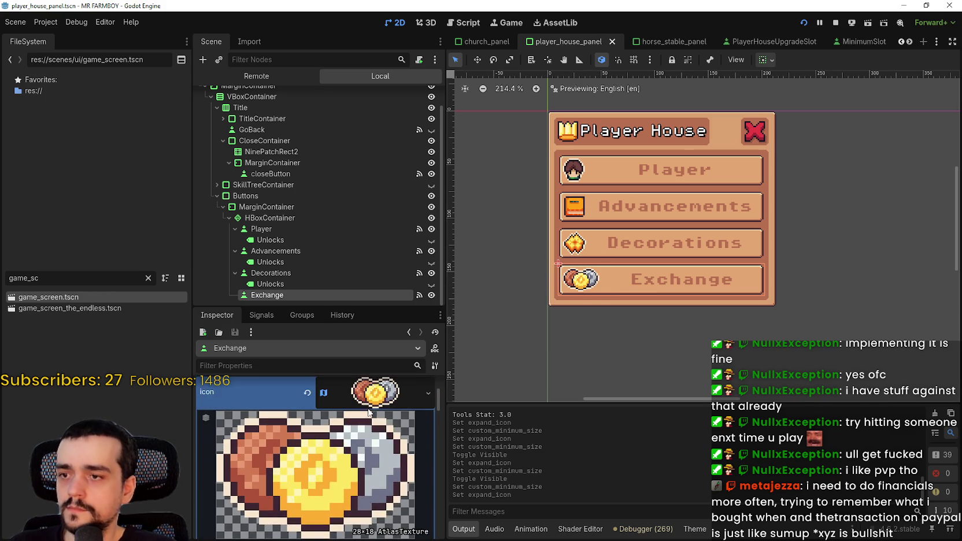
left_click(369, 407)
left_click(432, 295)
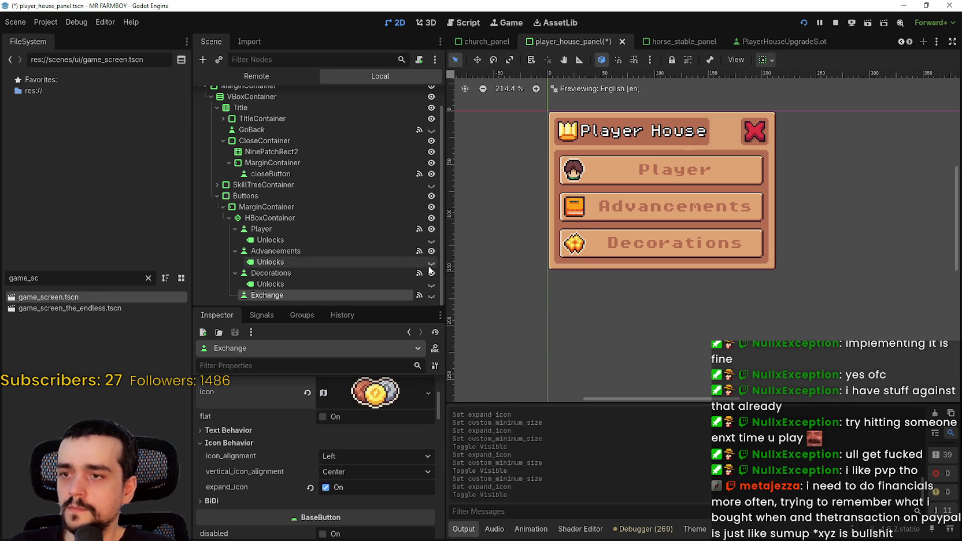
left_click(431, 272)
key("ctrl+s")
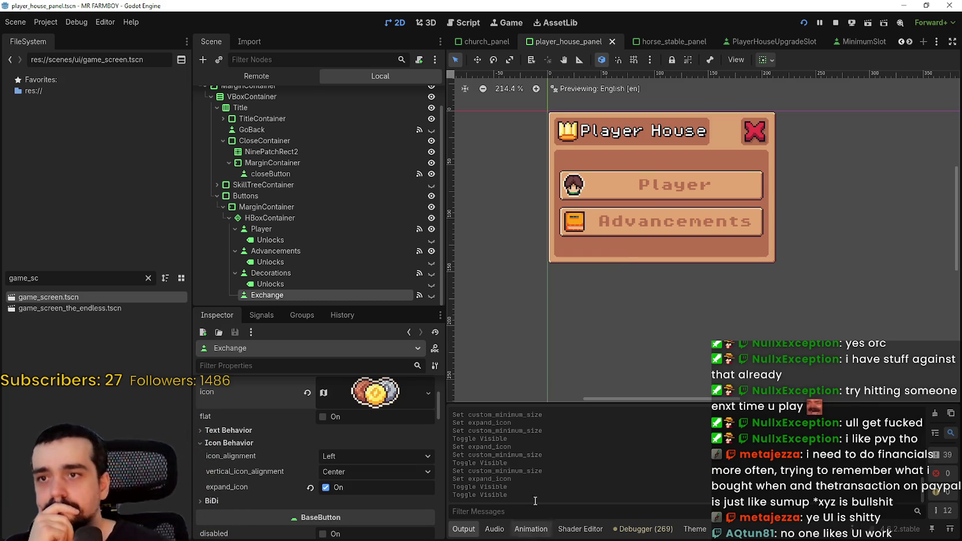
scroll(611, 176, "up", 3)
scroll(611, 173, "up", 1)
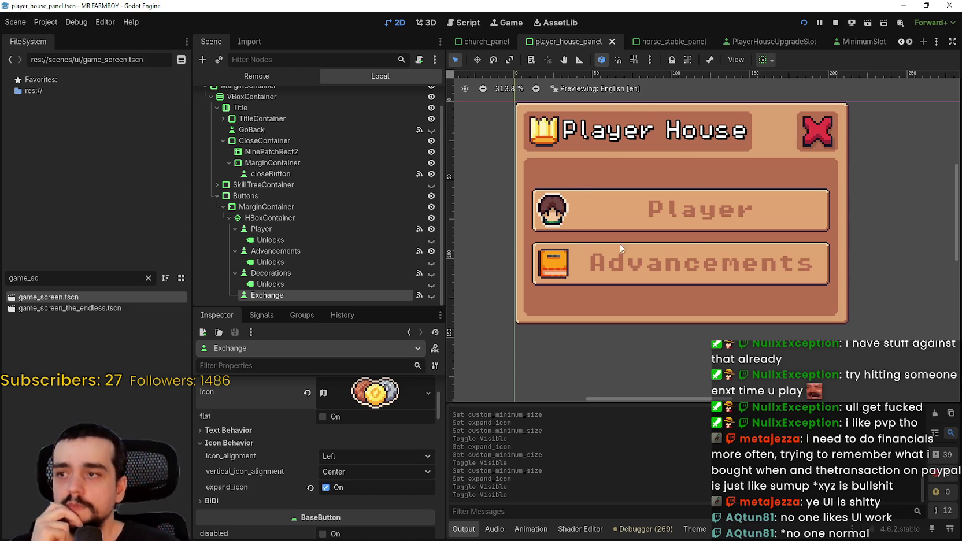
scroll(620, 244, "down", 6)
scroll(661, 223, "up", 5)
scroll(661, 223, "up", 4)
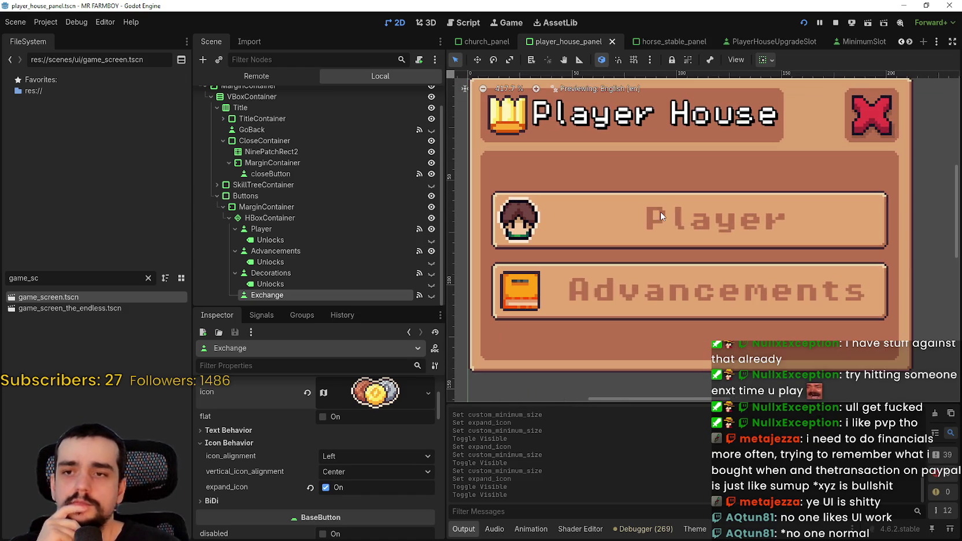
scroll(661, 219, "down", 5)
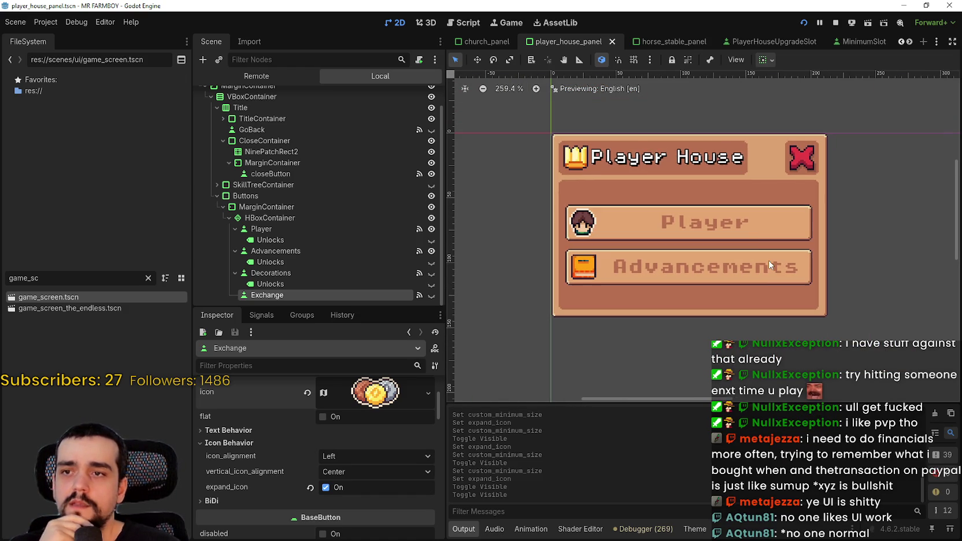
scroll(648, 171, "up", 2)
scroll(649, 171, "down", 2)
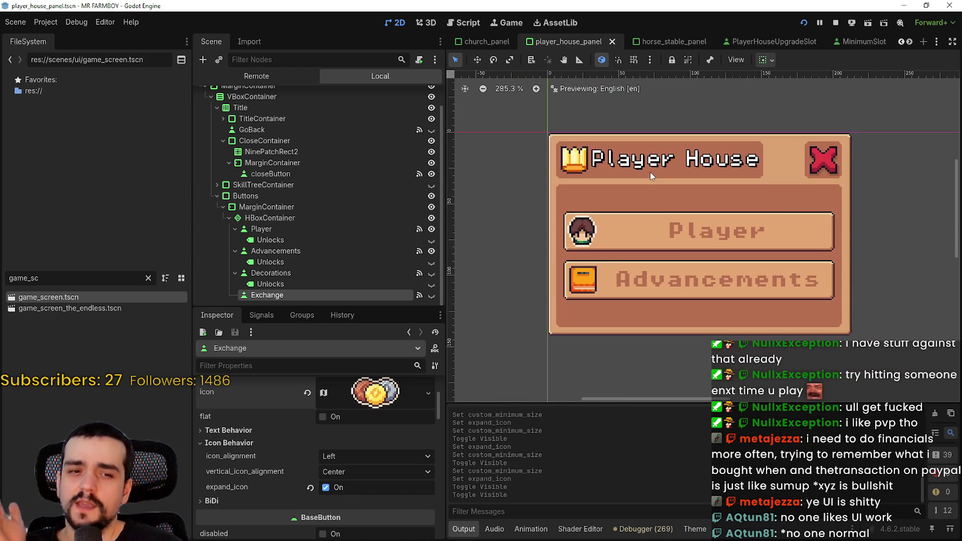
scroll(740, 193, "up", 1)
scroll(764, 199, "up", 1)
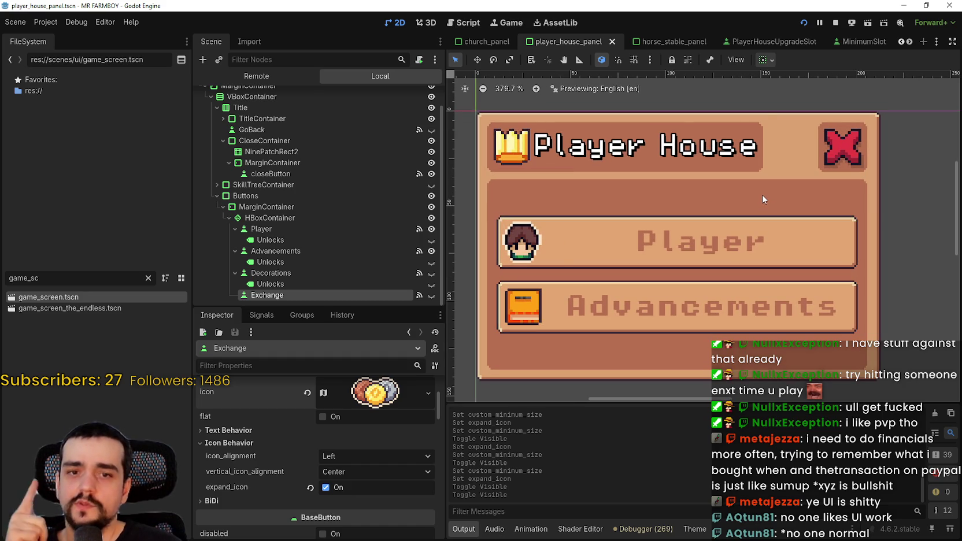
scroll(762, 194, "down", 2)
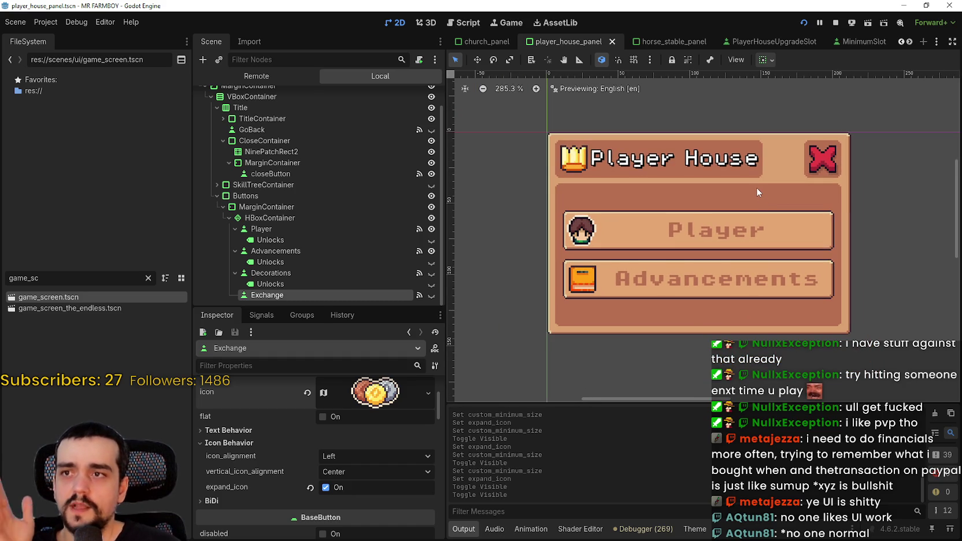
scroll(752, 231, "up", 1)
scroll(750, 256, "down", 2)
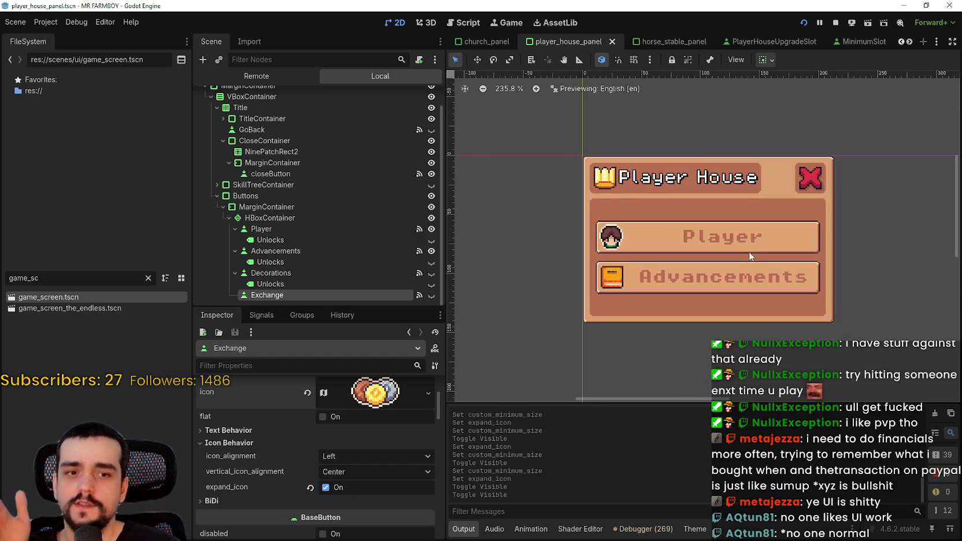
scroll(750, 256, "up", 2)
scroll(749, 255, "down", 1)
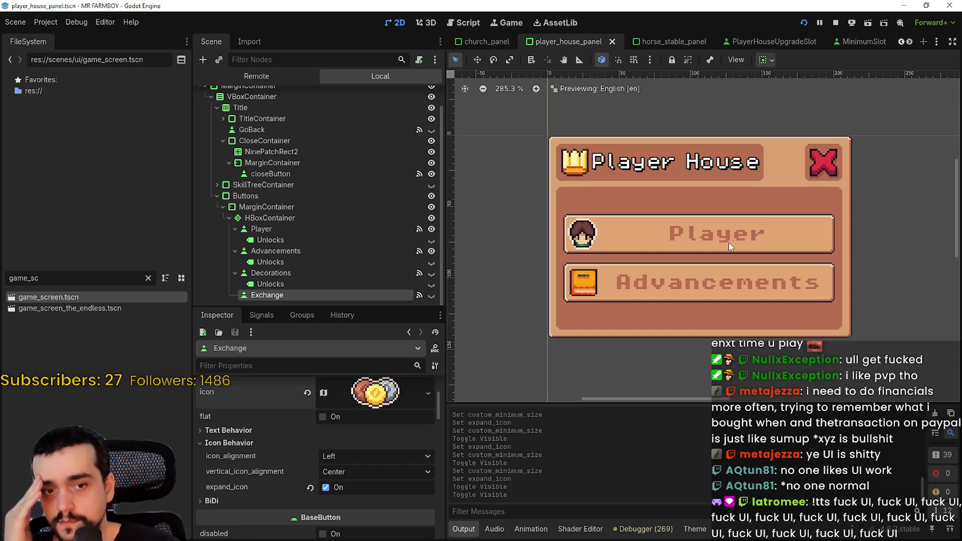
scroll(720, 242, "down", 1)
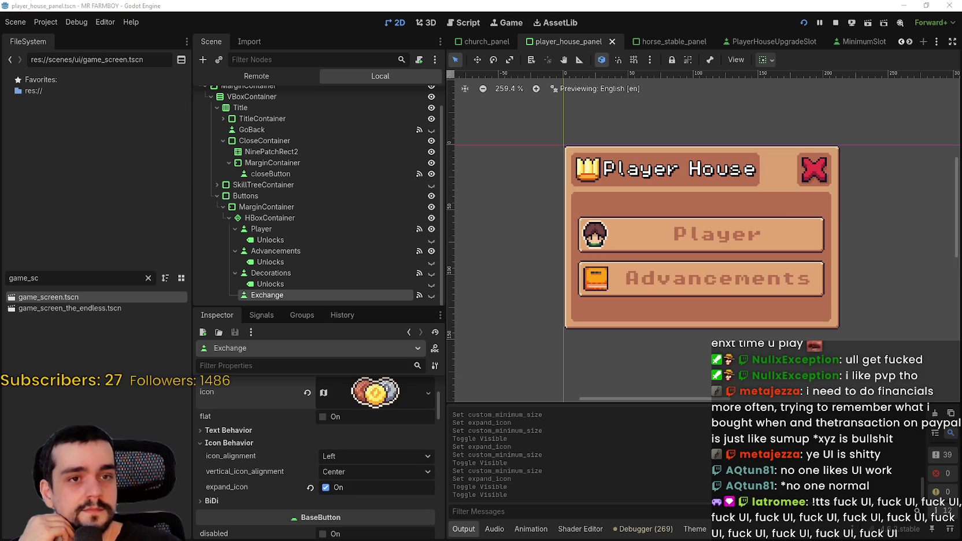
scroll(647, 313, "up", 1)
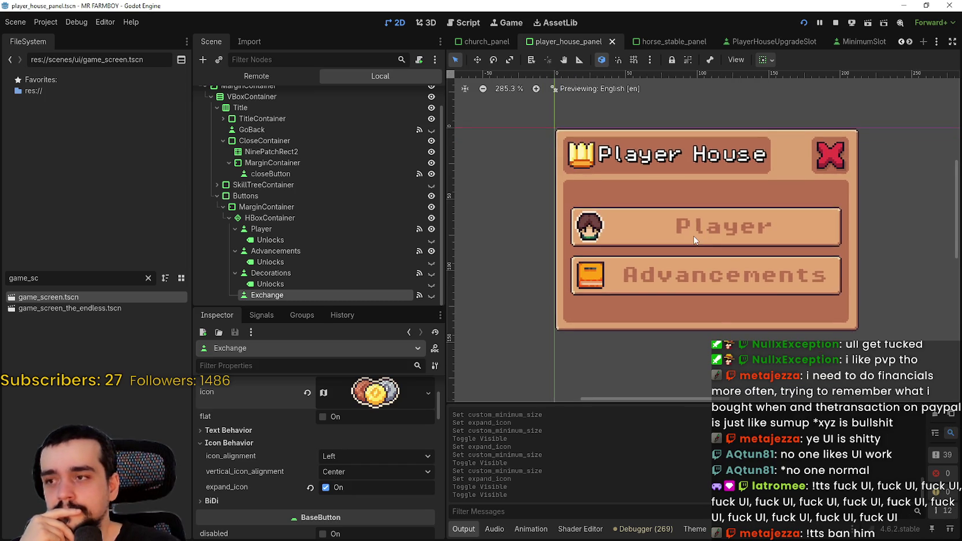
scroll(694, 241, "down", 3)
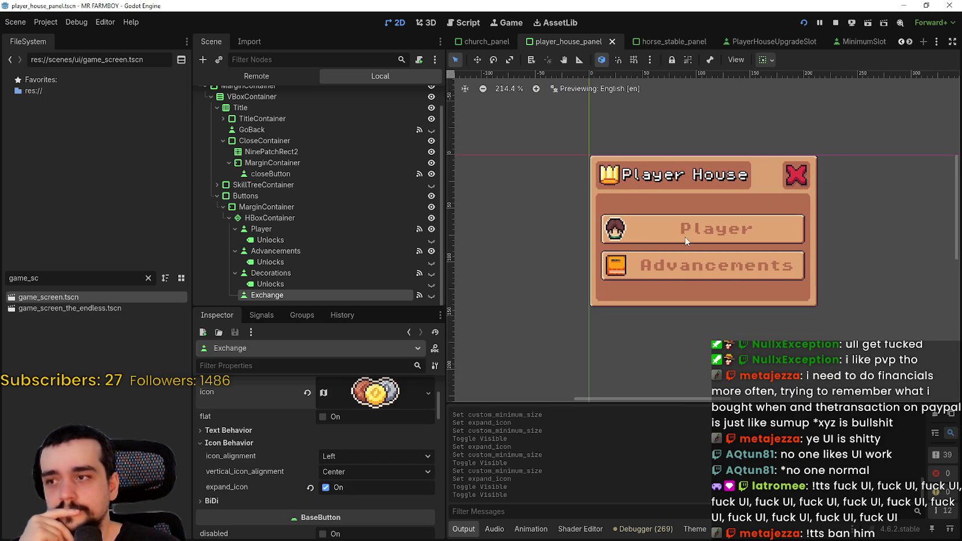
Fold the Buttons branch, select Buttons, then show closeButton's properties in the Inspector
left_click(216, 195)
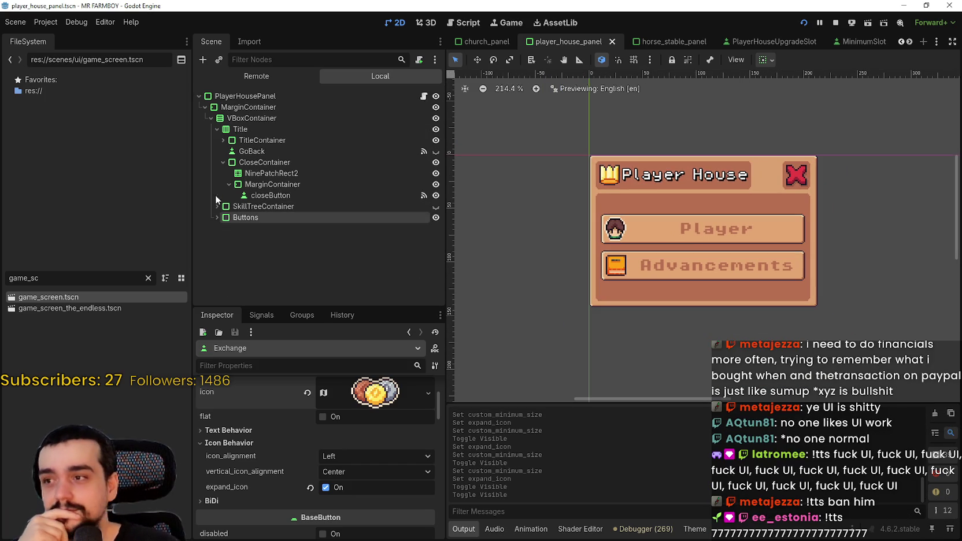
left_click(262, 220)
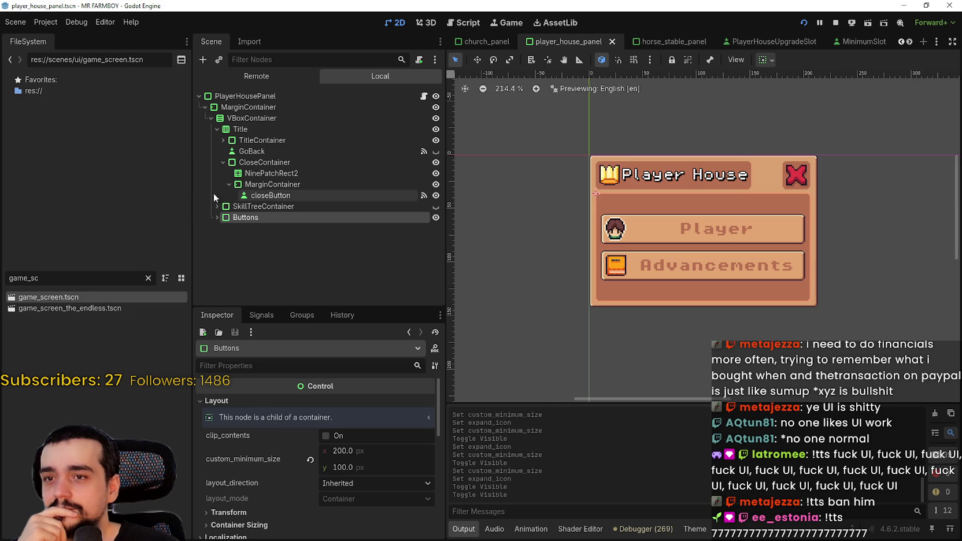
left_click(272, 195)
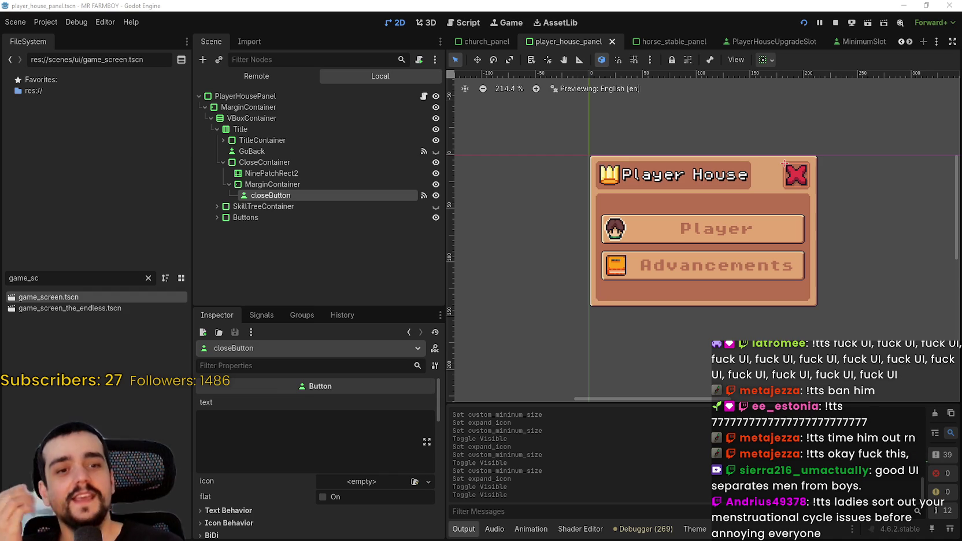
scroll(633, 319, "up", 1)
scroll(653, 261, "down", 2)
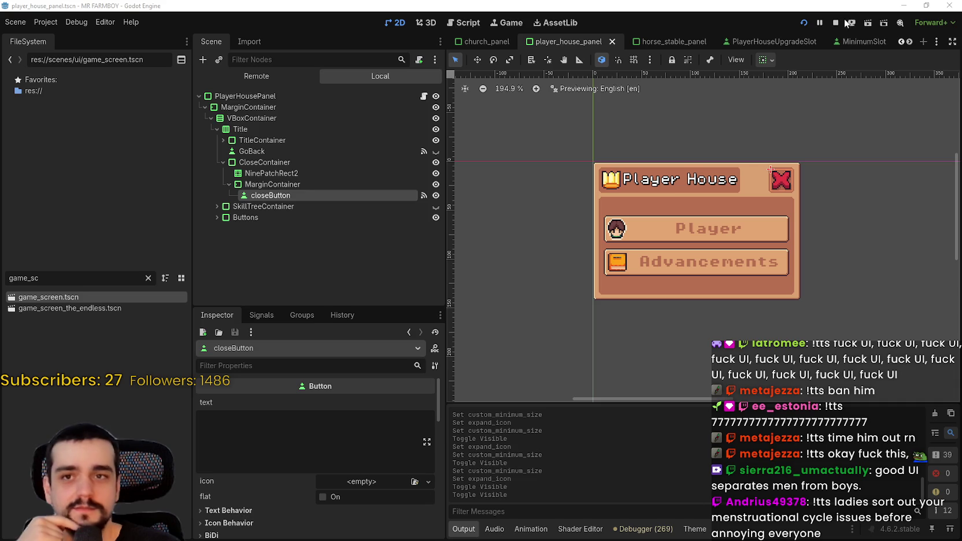
Reload the running game, continue, and load the Save 2 world
left_click(804, 22)
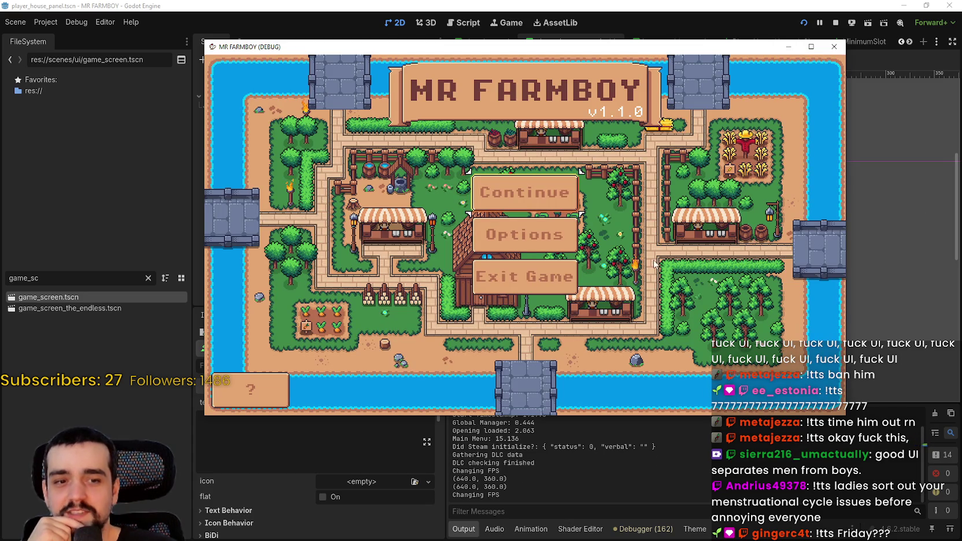
left_click(554, 199)
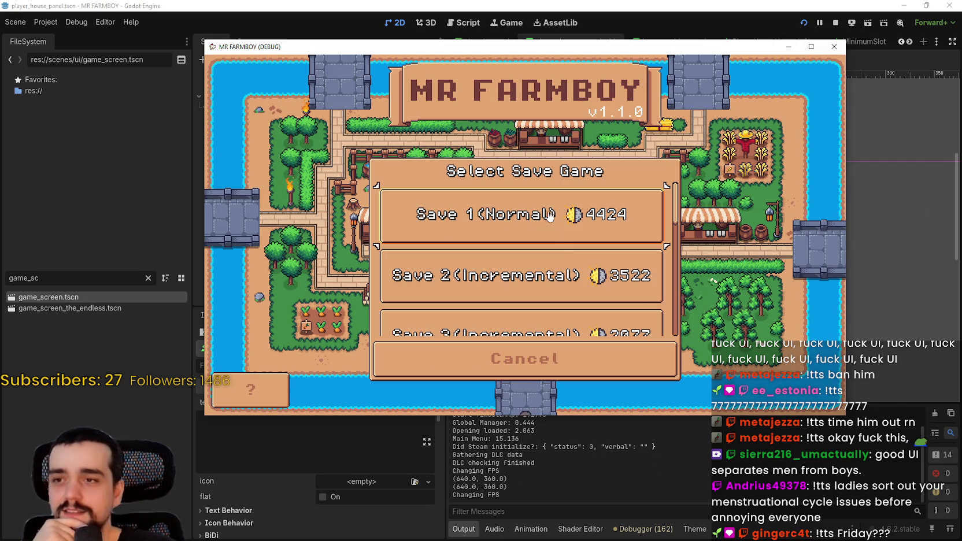
left_click(458, 283)
left_click(458, 288)
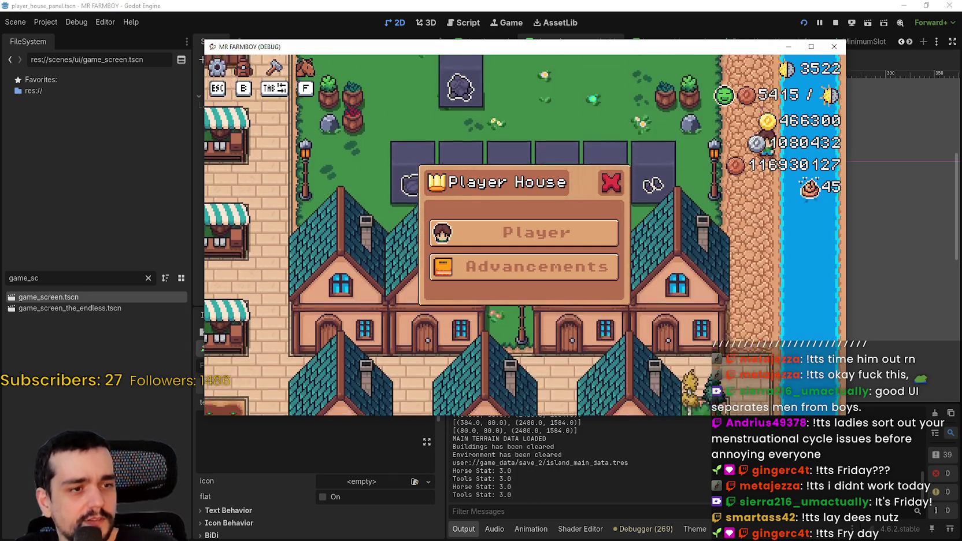
Close the game, open game_screen_the_endless.tscn, hide PlayerHousePanel, and save
left_click(694, 4)
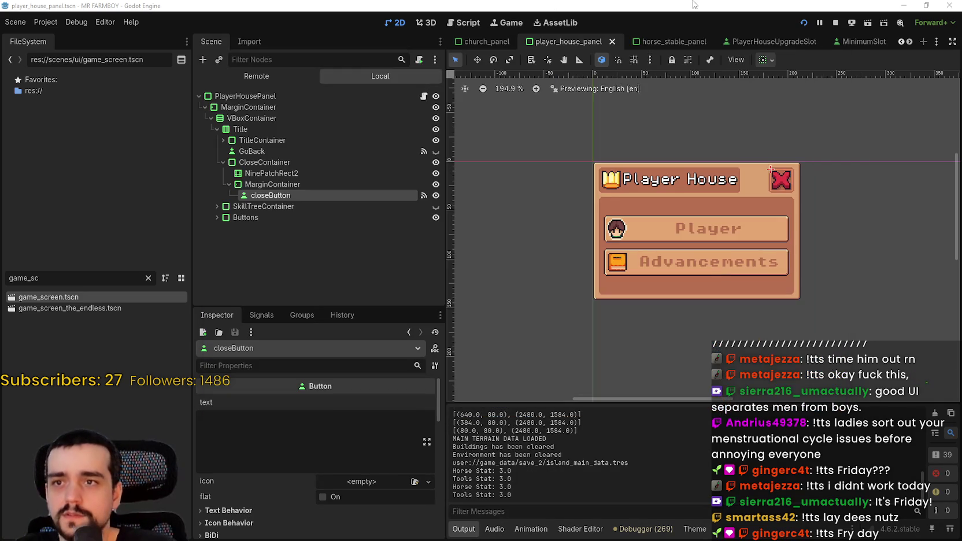
scroll(550, 138, "down", 1)
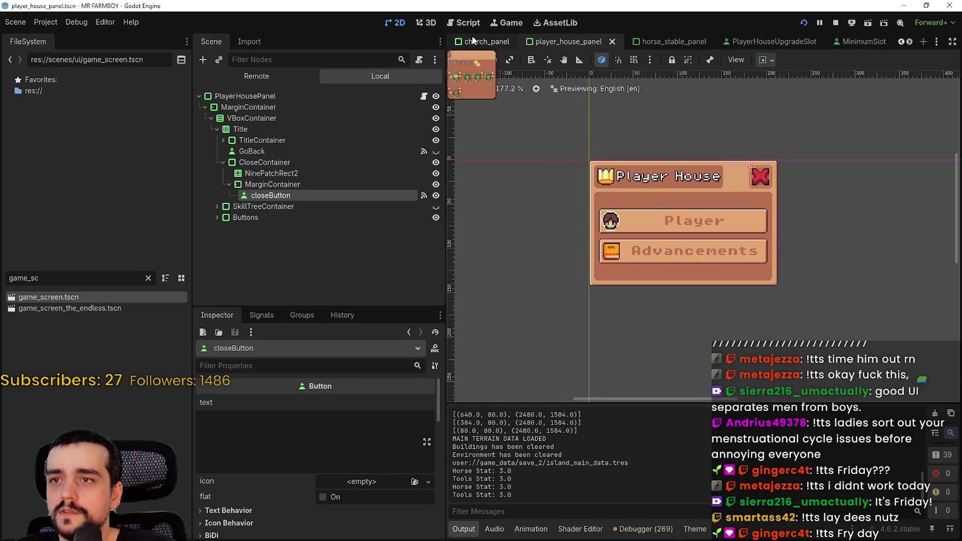
double_click(109, 308)
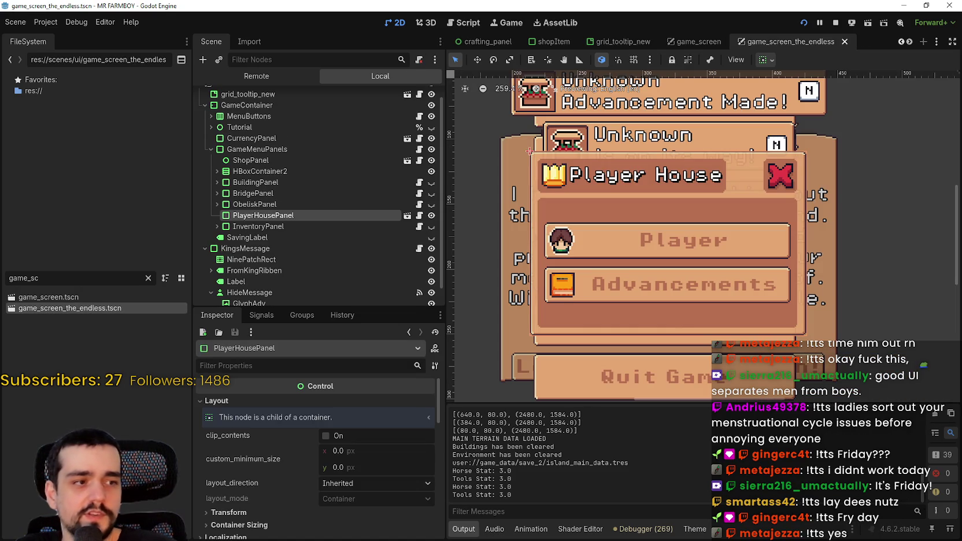
scroll(740, 231, "down", 3)
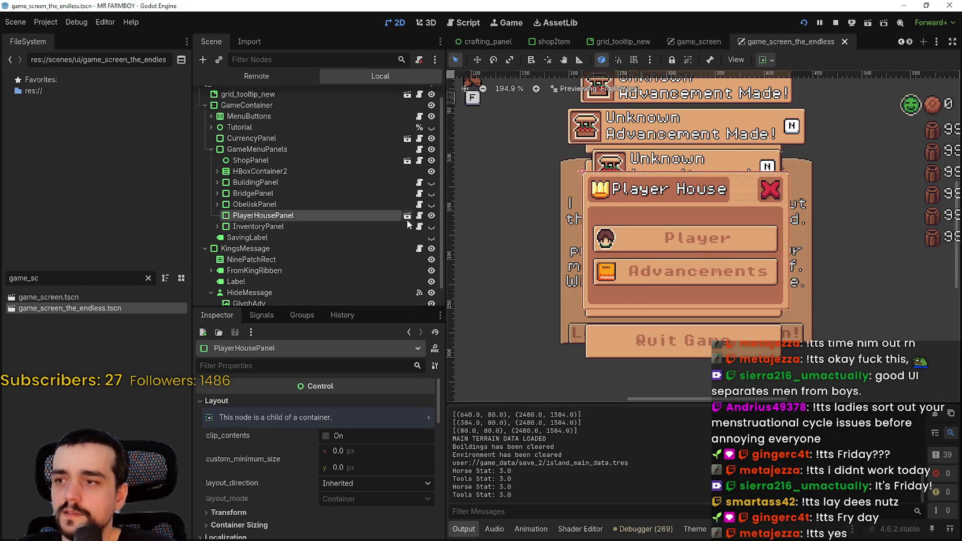
left_click(432, 215)
key("ctrl+s")
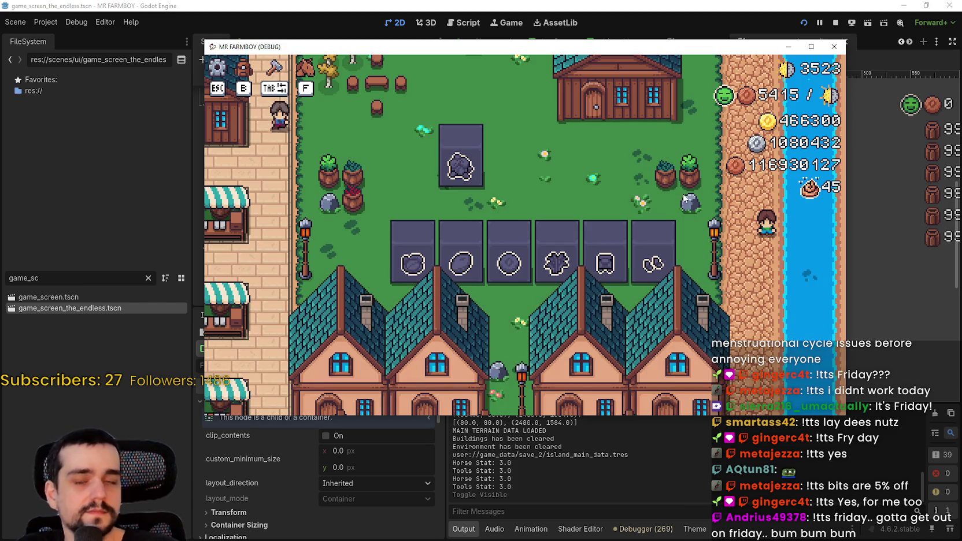
Walk the farmer past the warehouse inventory and Blue Chance Obelisk down the street
key("w")
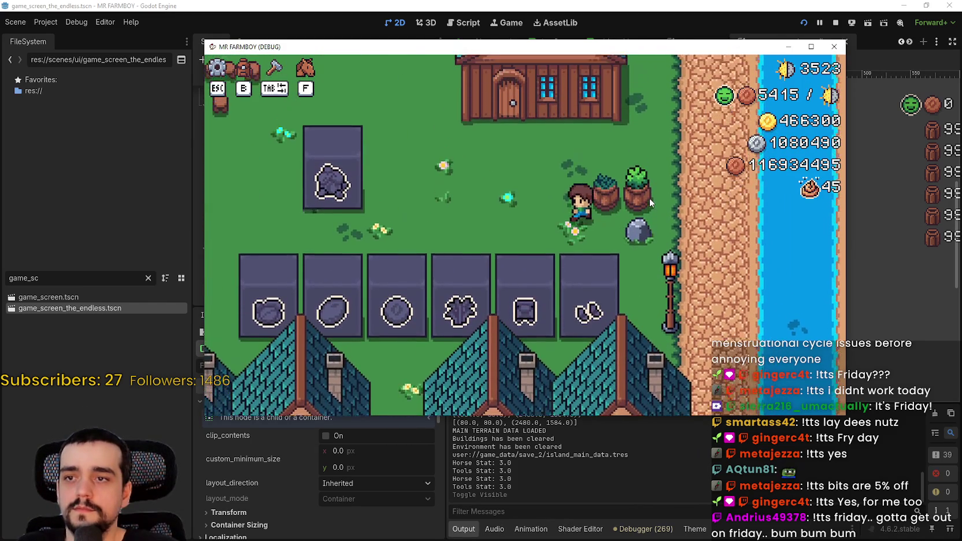
key("e")
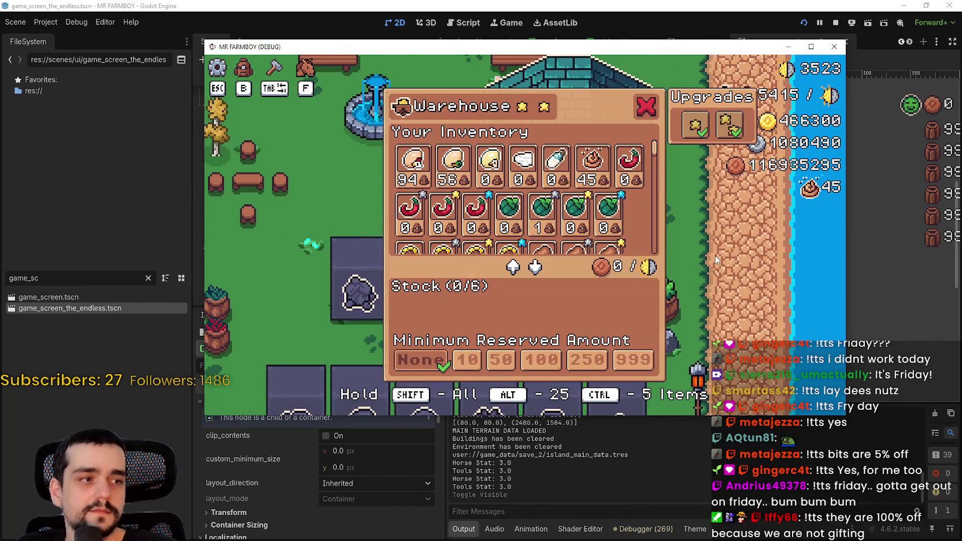
key("Escape")
key("s")
left_click(715, 254)
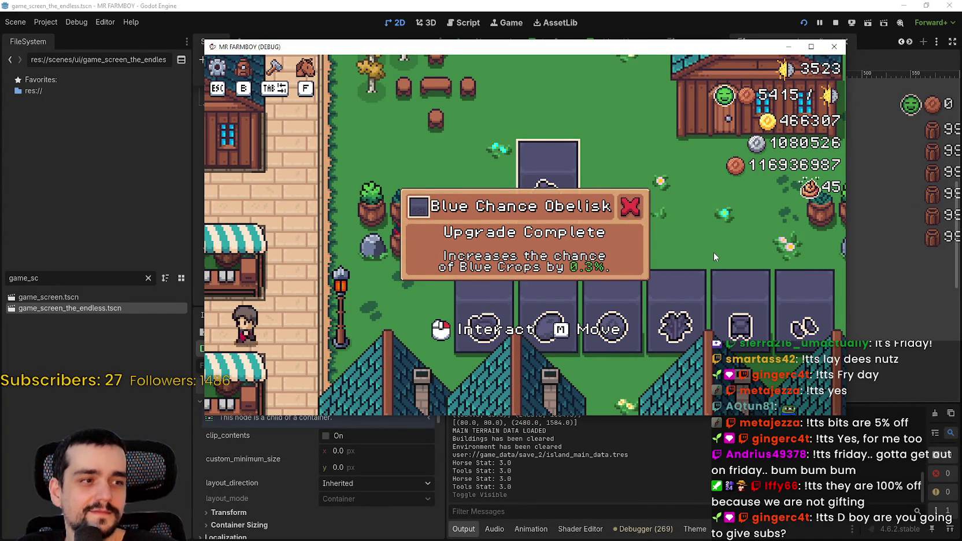
key("s")
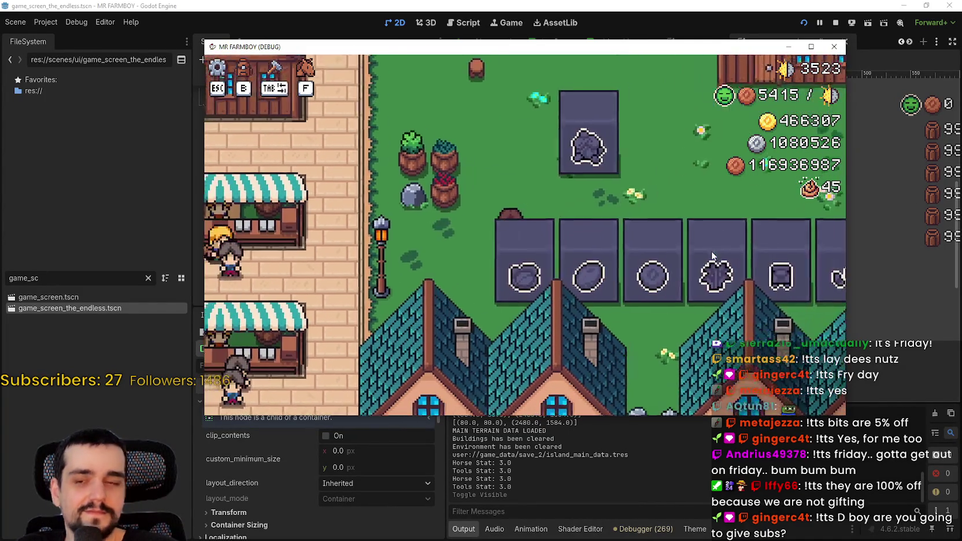
key("s")
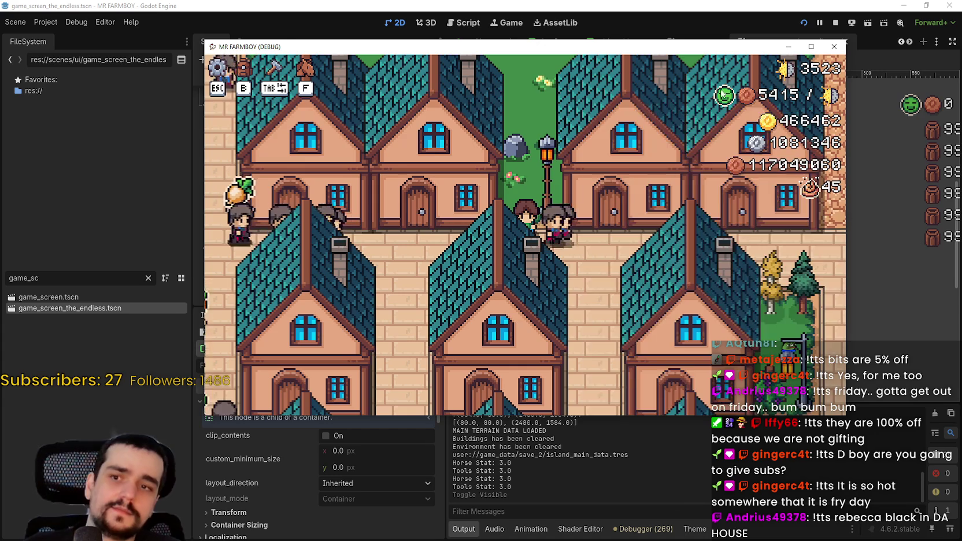
Check the outlined house's panel, then walk the farmer north past the fountain toward the houses
scroll(611, 267, "down", 3)
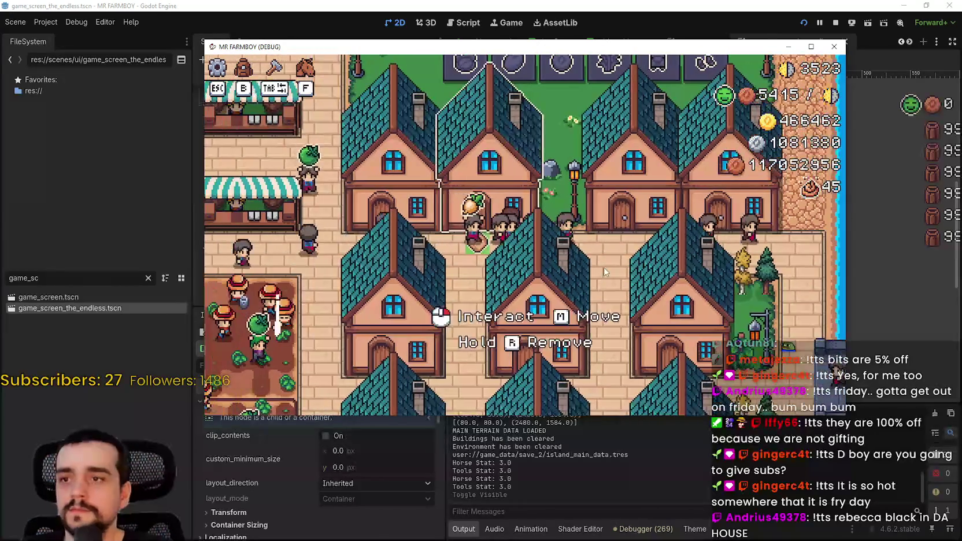
left_click(605, 272)
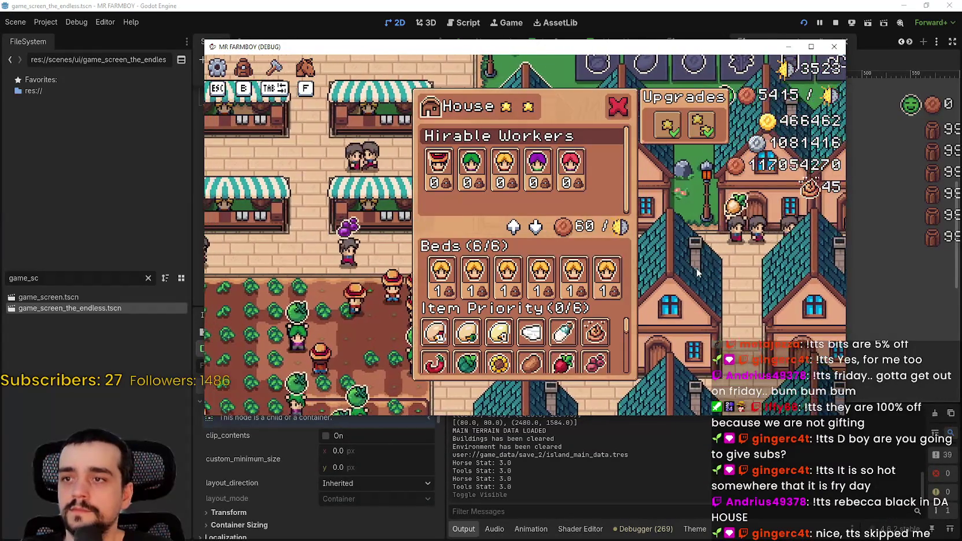
key("Escape")
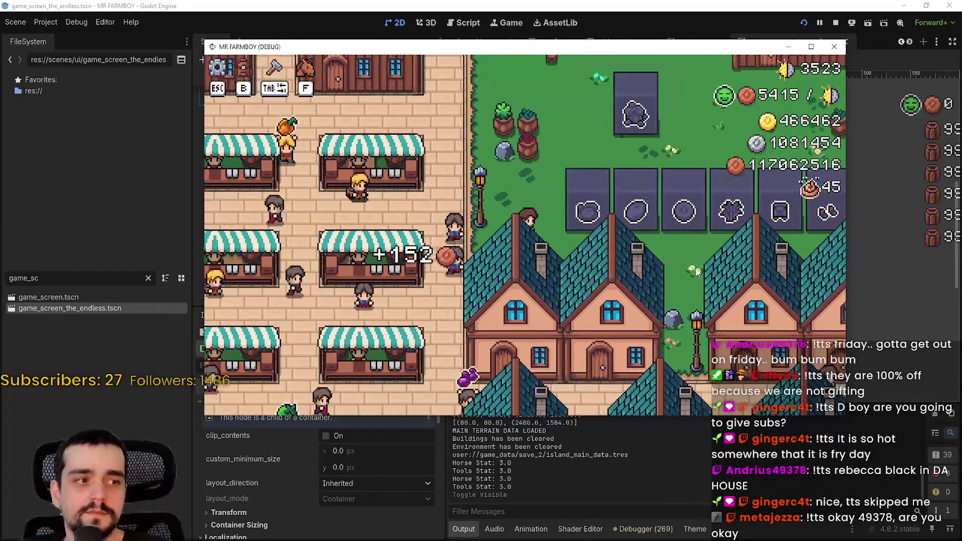
key("w")
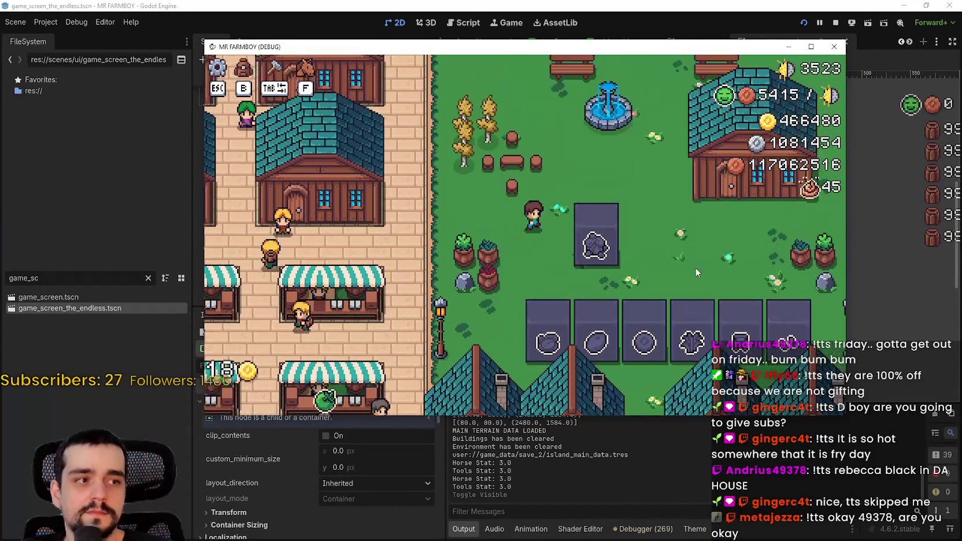
key("s")
key("d")
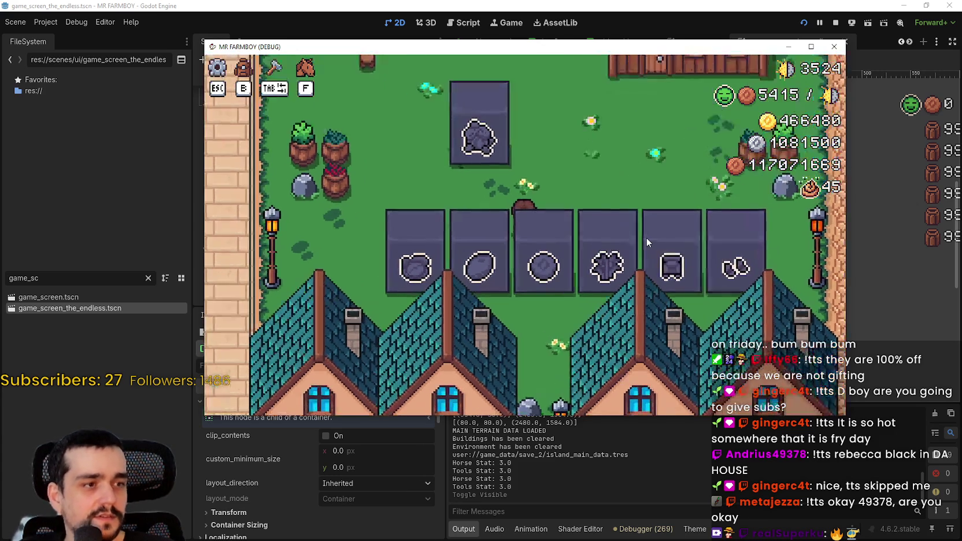
key("w")
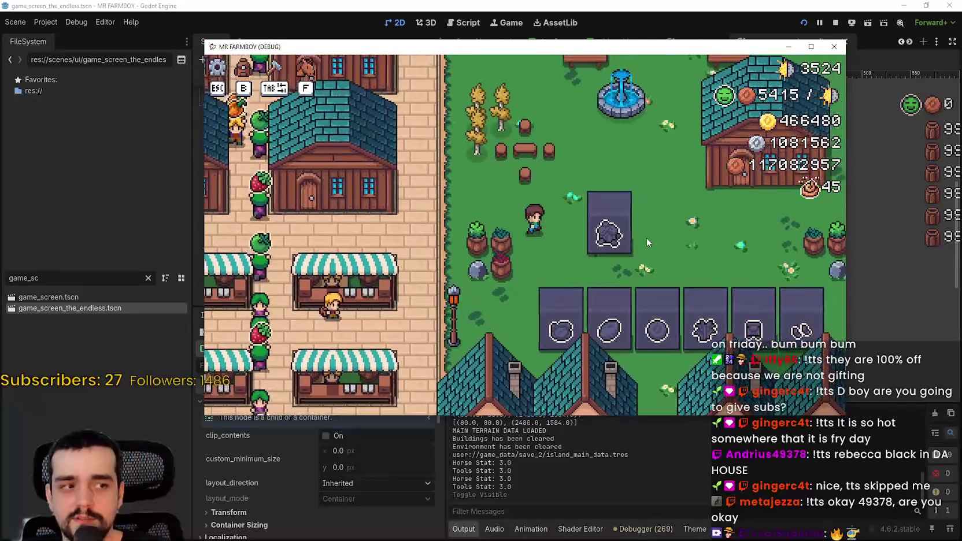
key("w")
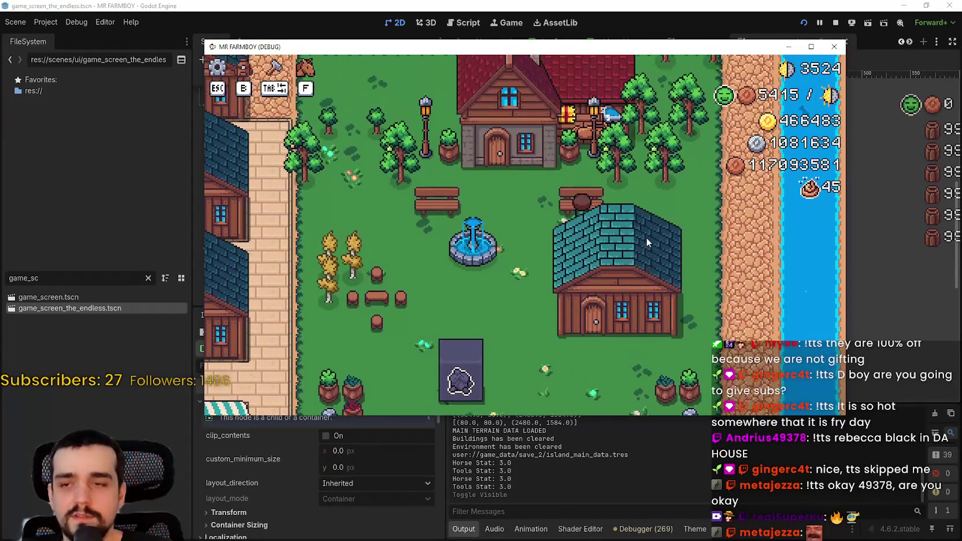
Review the Player House horse and farm tools advancements in a maximized window, then stop the game
left_click(647, 237)
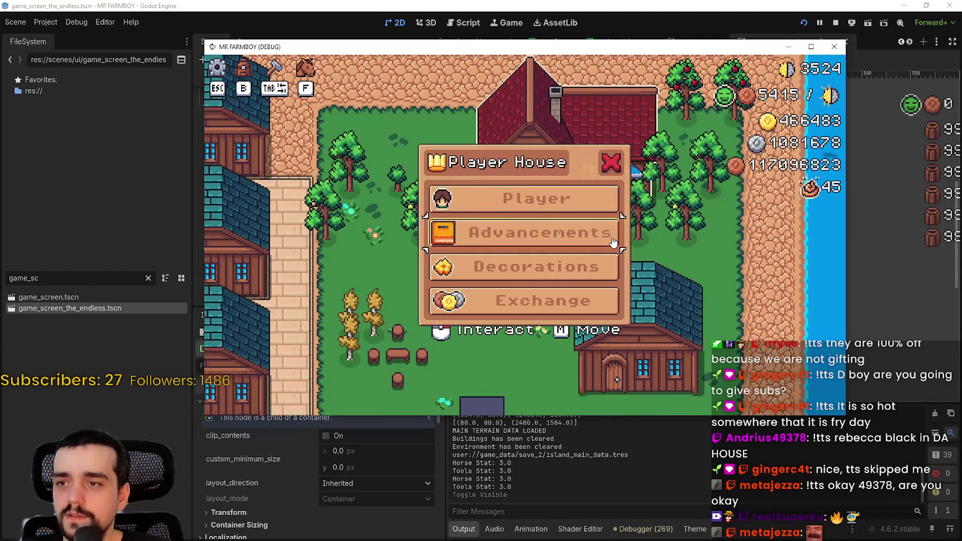
left_click(811, 49)
left_click(471, 263)
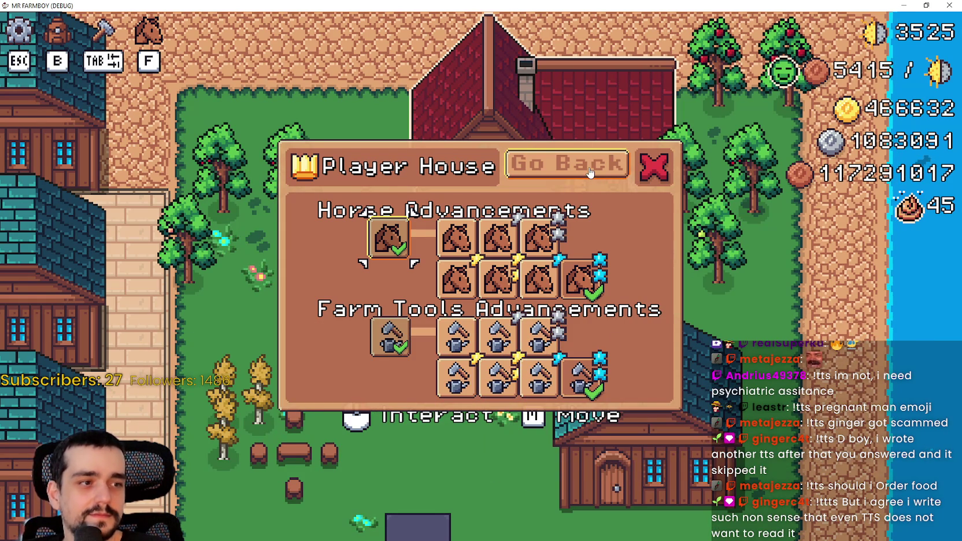
left_click(590, 171)
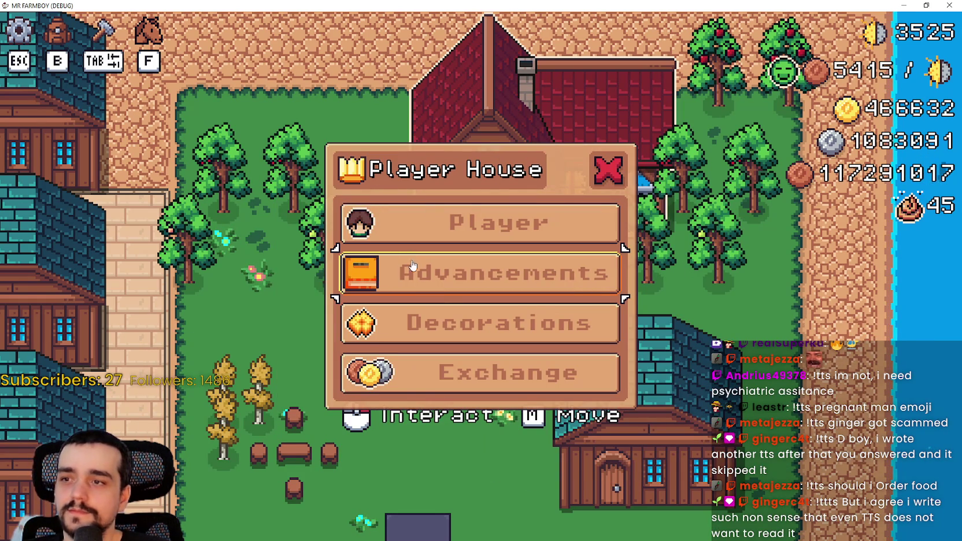
left_click(485, 270)
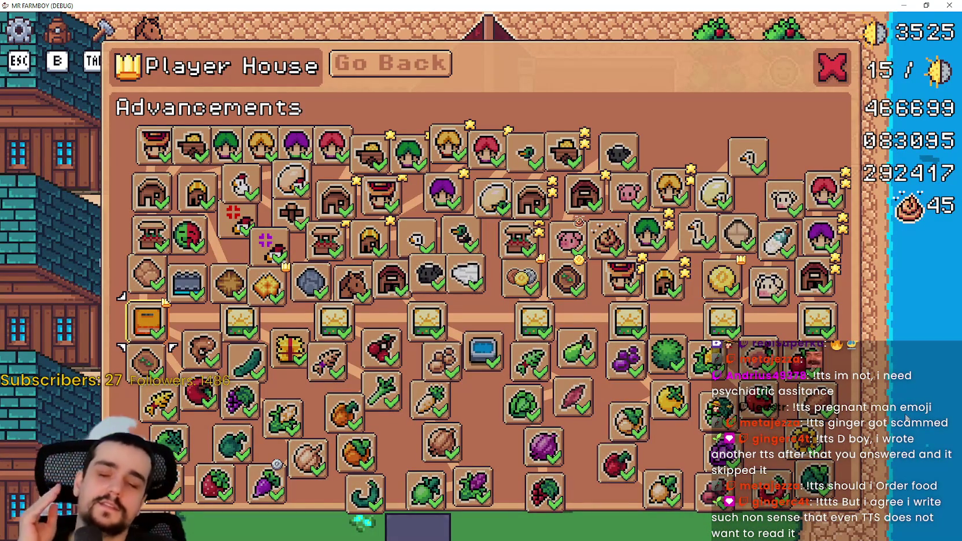
left_click(926, 4)
key("F8")
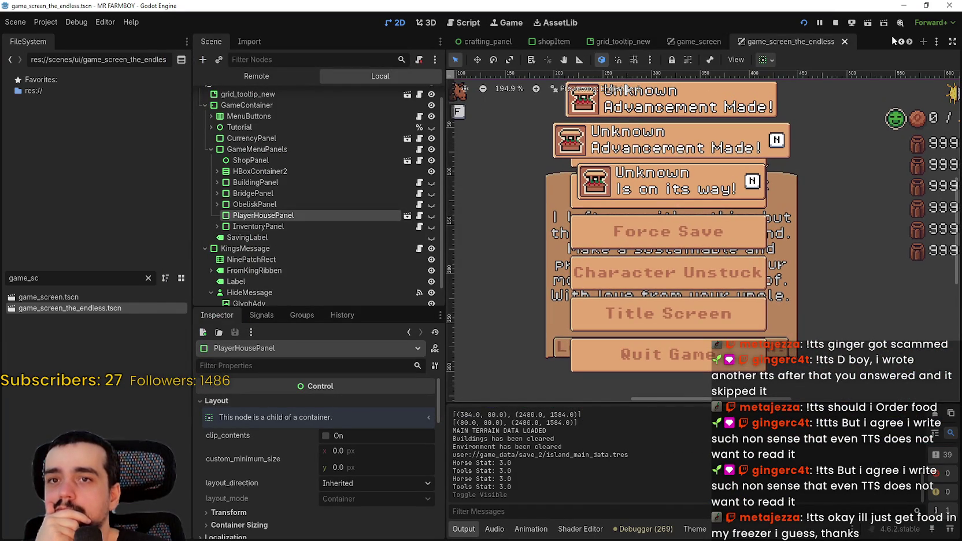
Open the PlayerHousePanel scene and inspect its SkillTreeContainer node
left_click(909, 42)
left_click(909, 41)
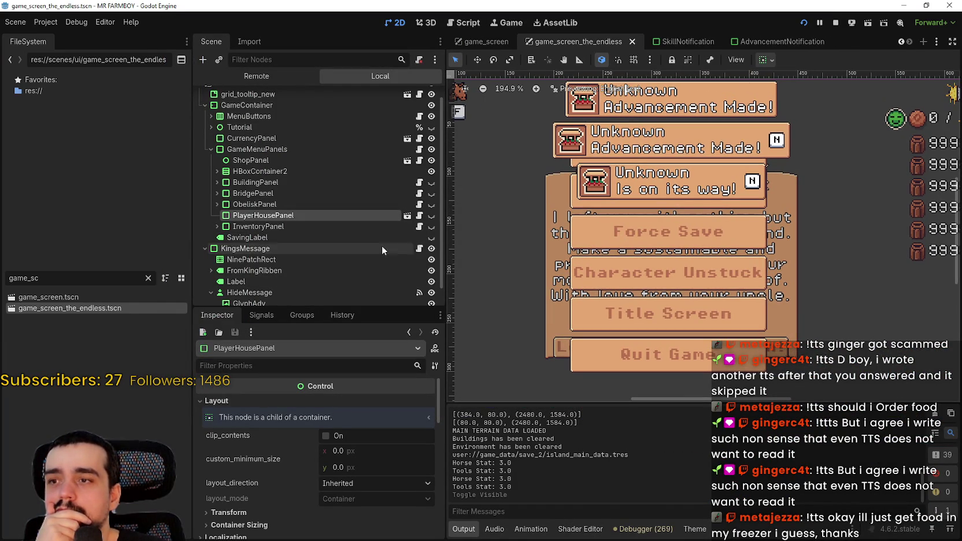
left_click(407, 215)
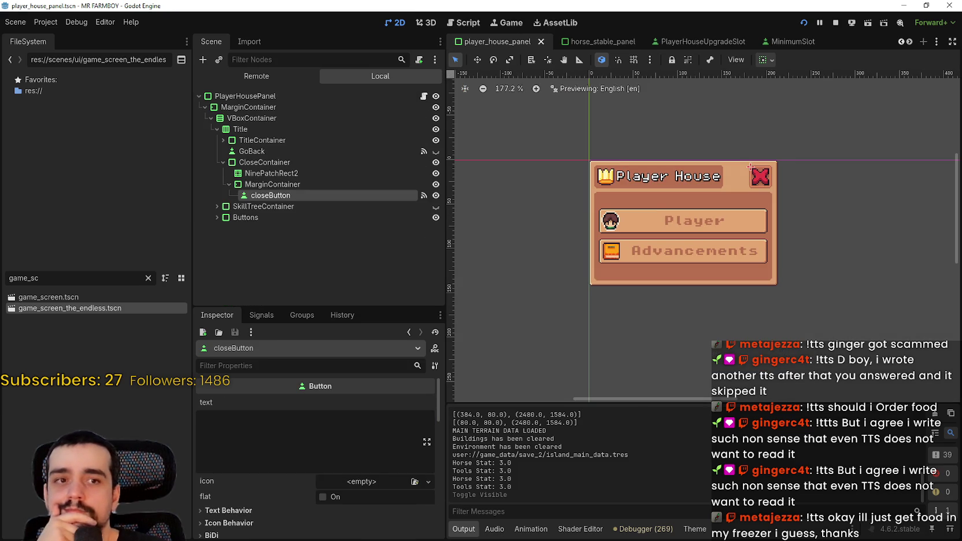
scroll(613, 258, "down", 2)
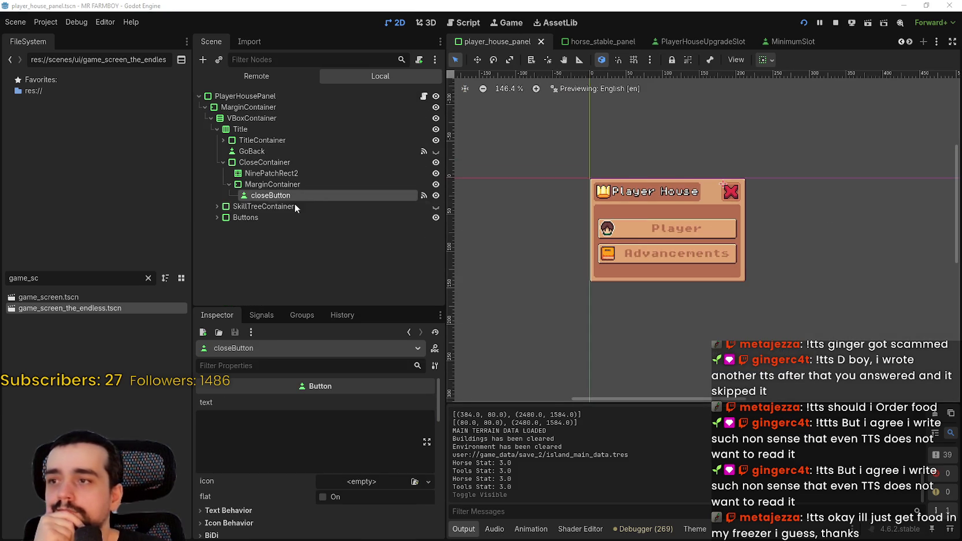
left_click(230, 207)
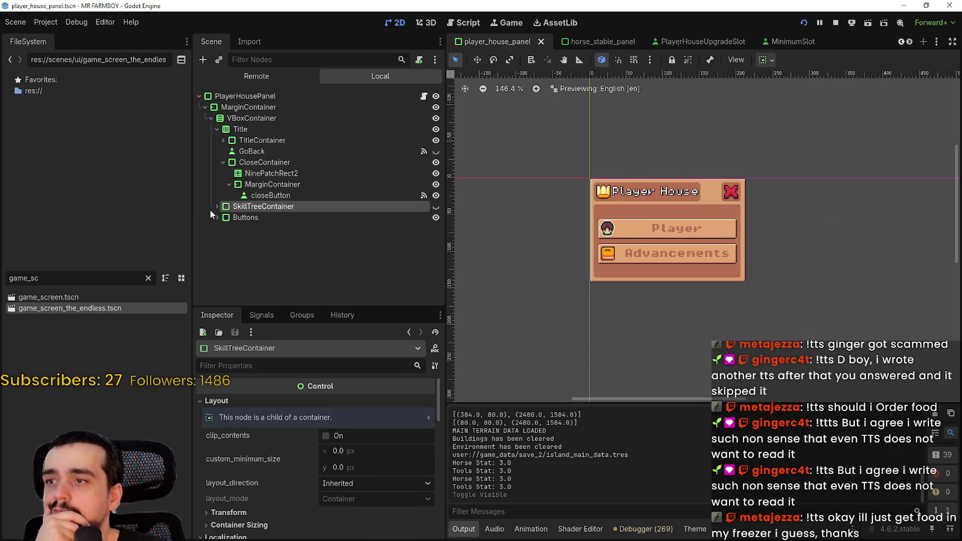
Adjust GoBack's horizontal container sizing alignment and Expand flag
left_click(233, 152)
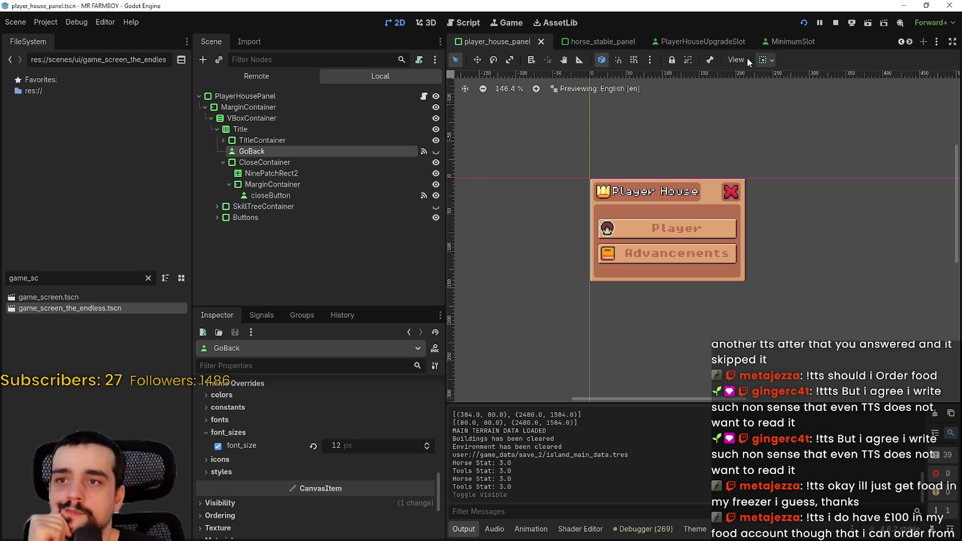
left_click(767, 61)
left_click(809, 98)
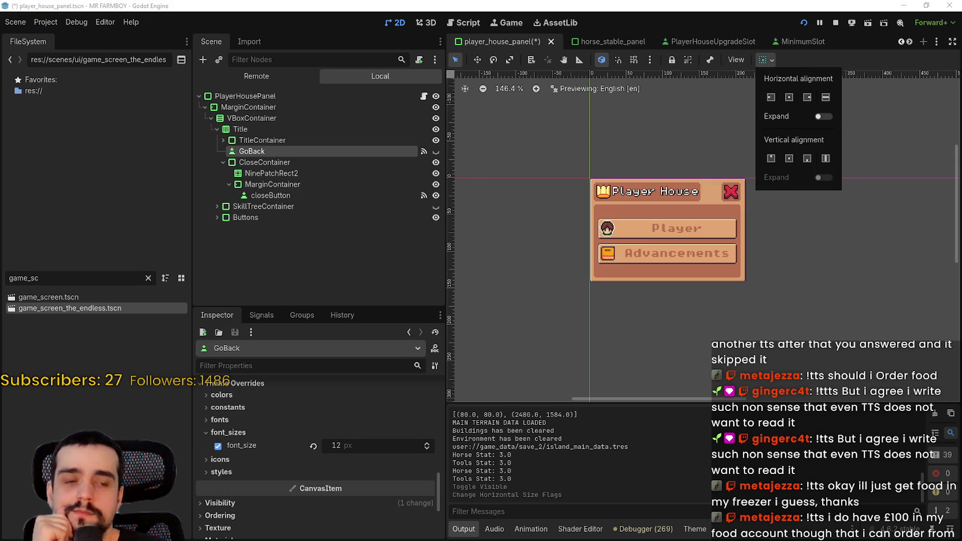
left_click(764, 60)
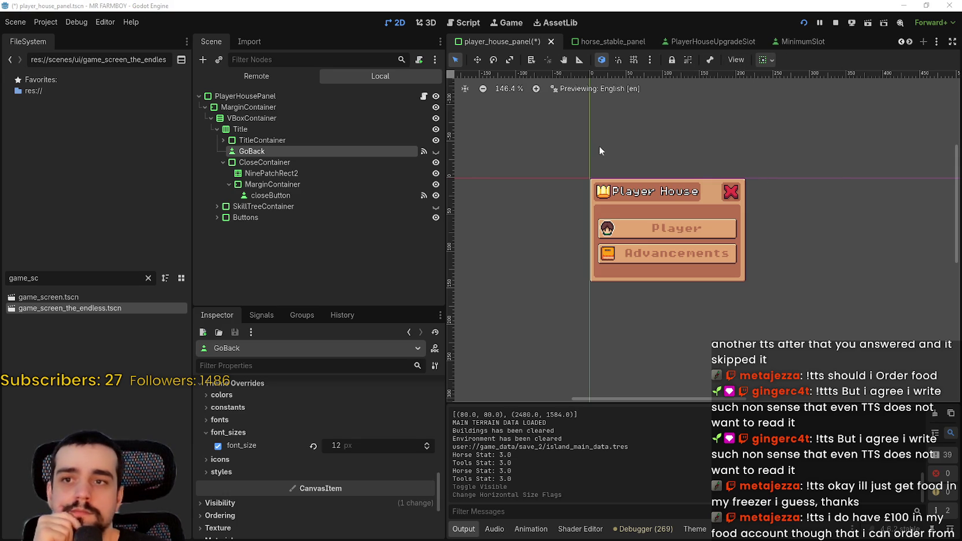
left_click(766, 60)
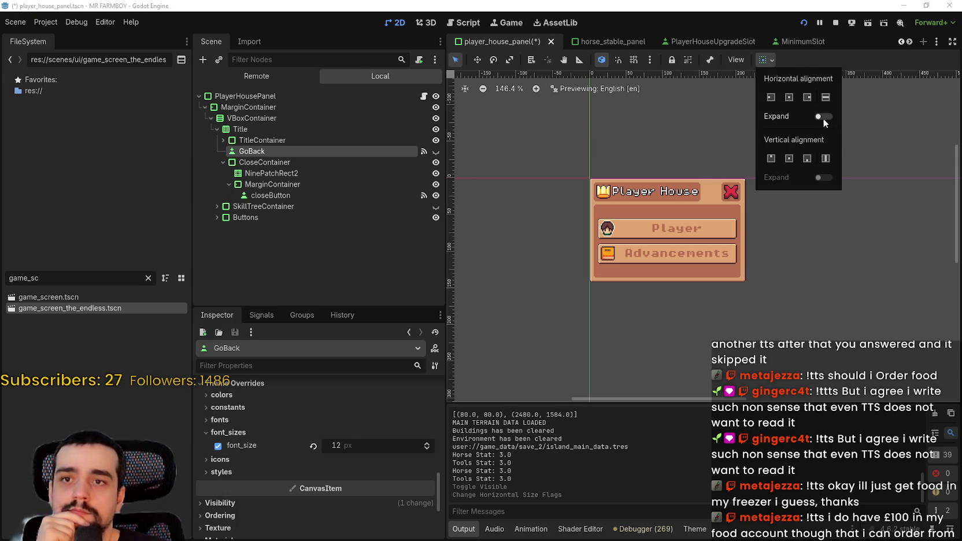
left_click(825, 116)
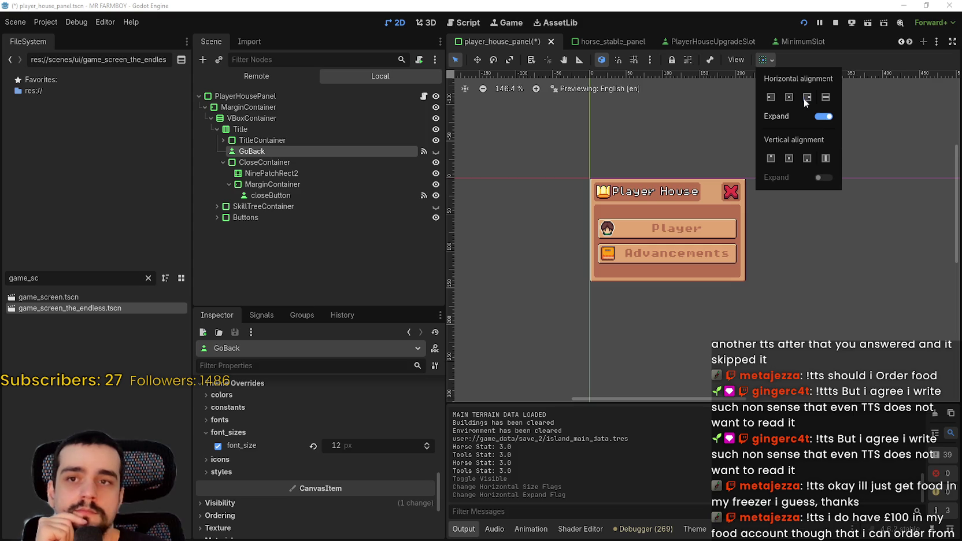
left_click(806, 97)
left_click(806, 98)
left_click(823, 116)
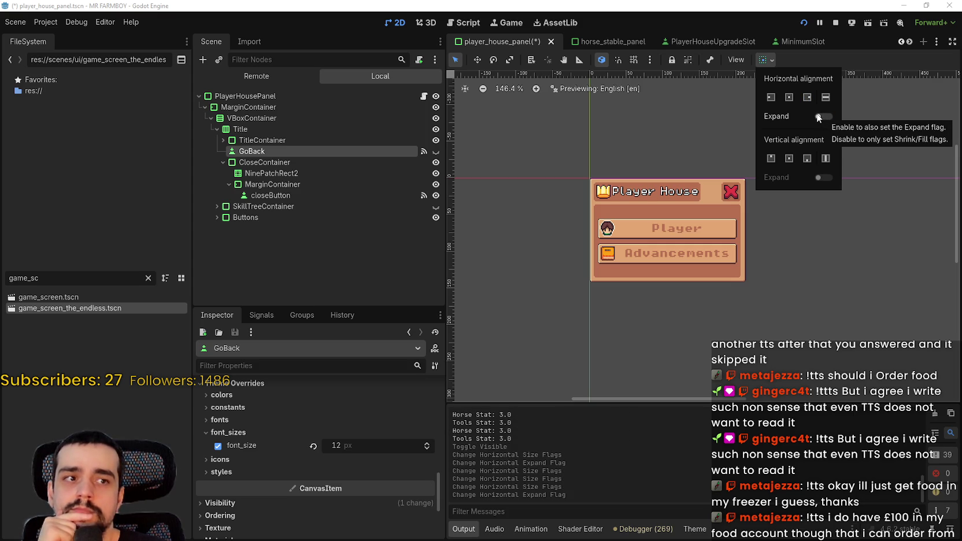
left_click(818, 117)
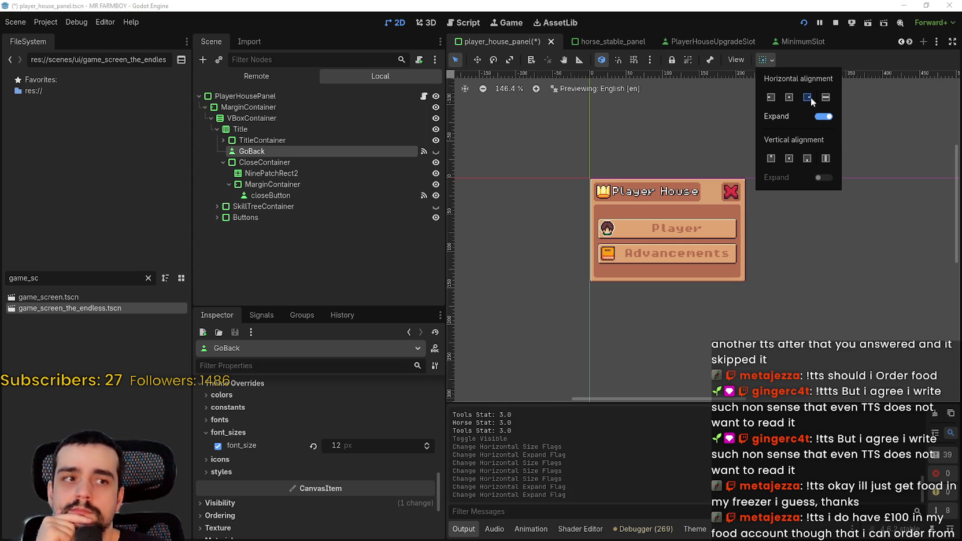
left_click(811, 97)
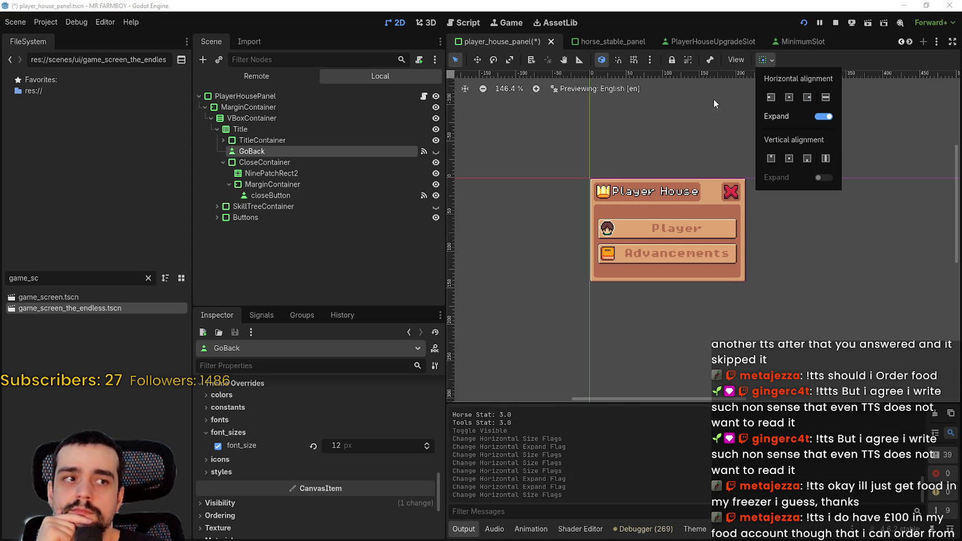
Check closeButton's container sizing, then move up through NinePatchRect2 to CloseContainer
left_click(259, 194)
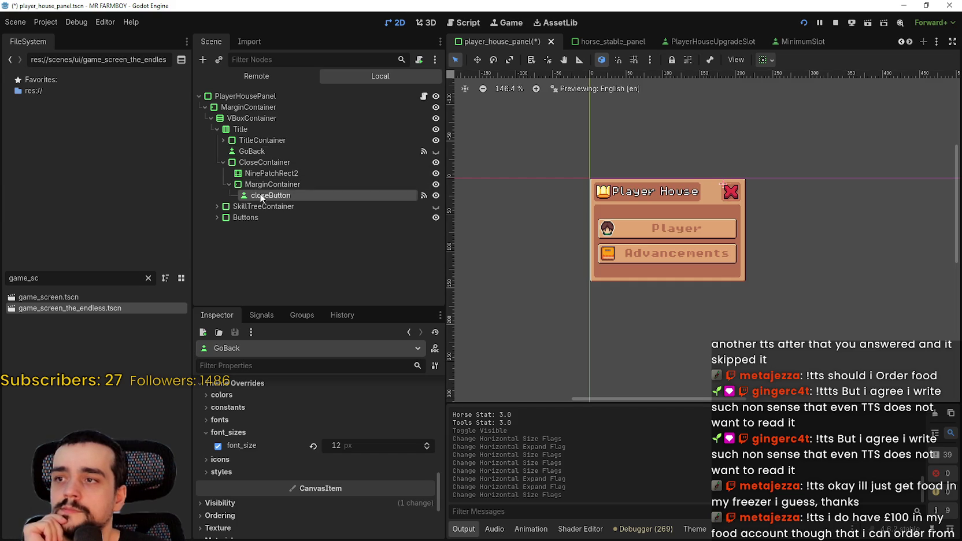
left_click(766, 63)
left_click(766, 62)
left_click(774, 63)
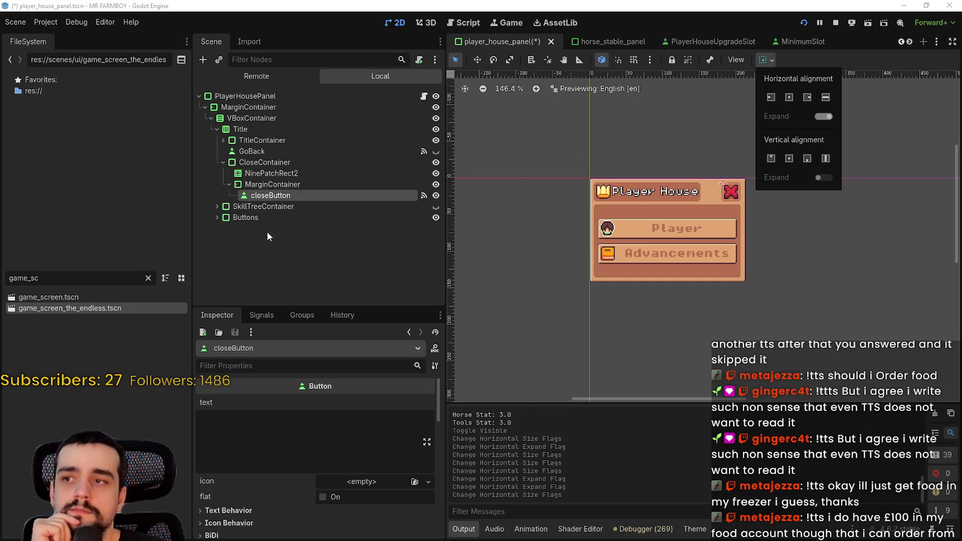
left_click(273, 185)
left_click(271, 174)
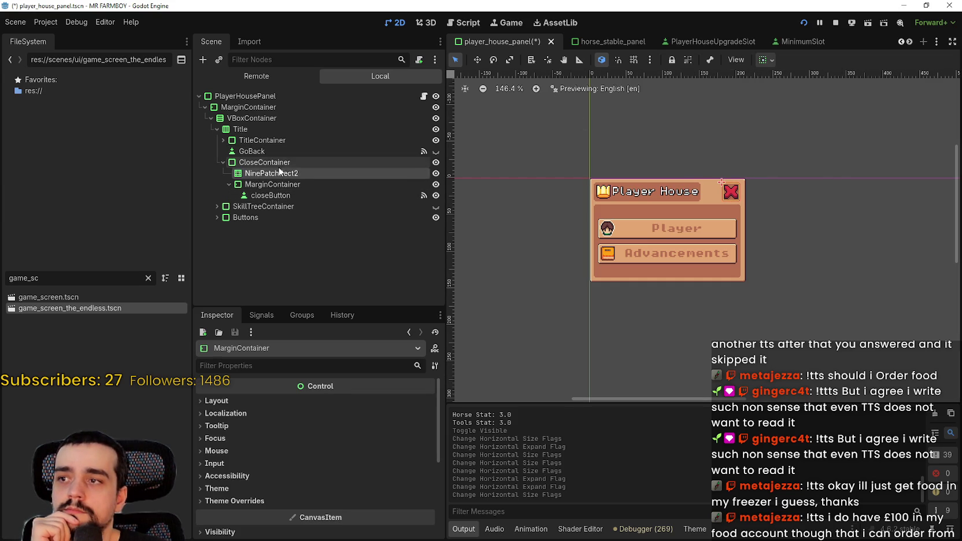
left_click(290, 162)
Turn off CloseContainer's horizontal Expand flag and save player_house_panel
left_click(765, 60)
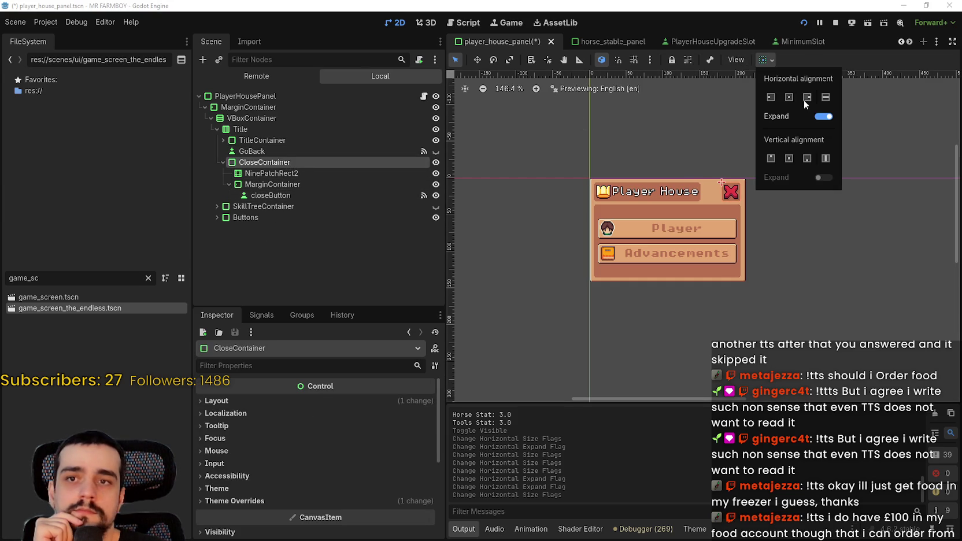
left_click(827, 117)
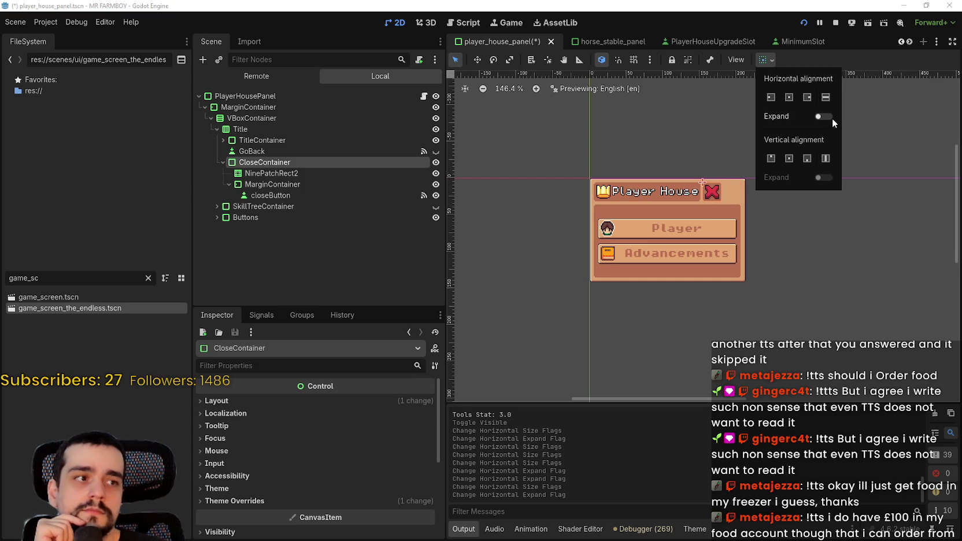
left_click(843, 56)
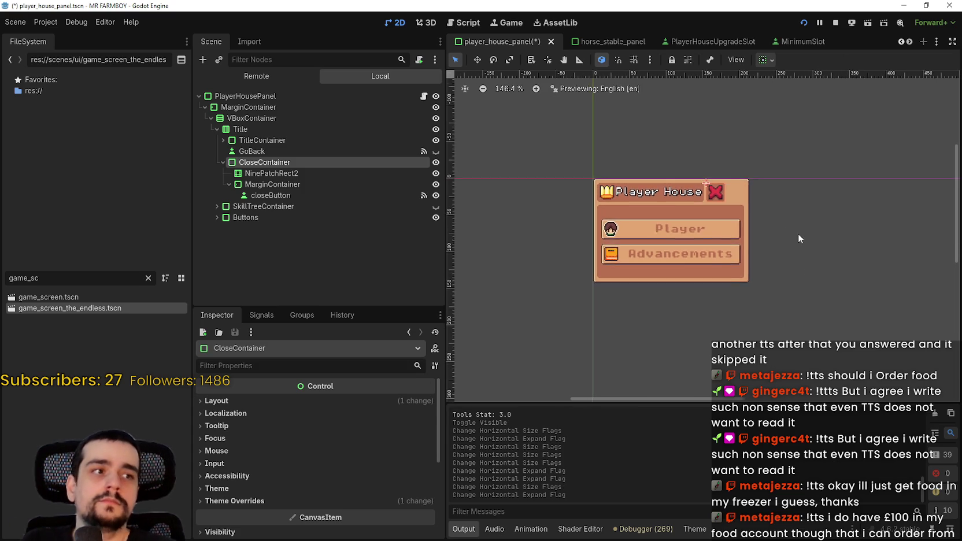
scroll(799, 233, "down", 2)
key("ctrl+s")
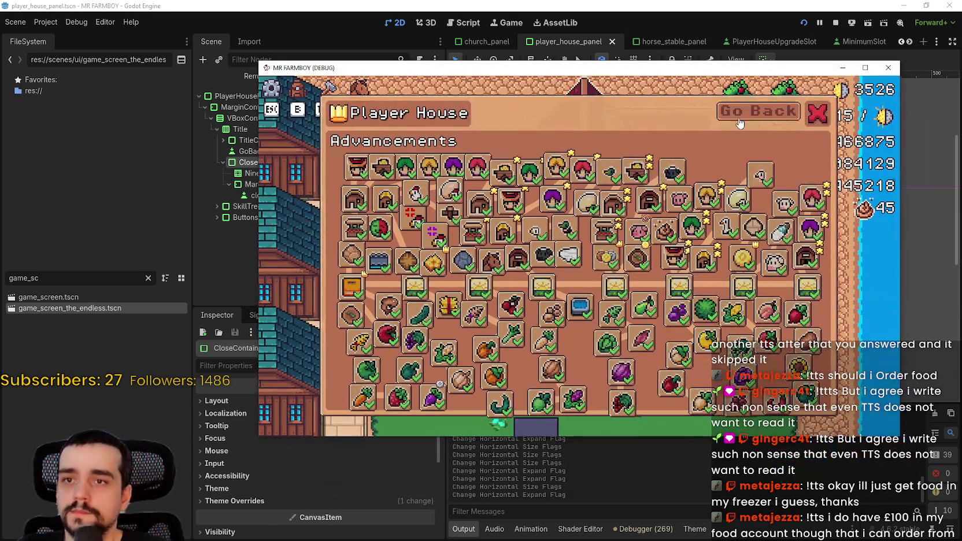
Visit Advancements, Player and Decorations via Go Back, ending on the Silver/Gold Coin Exchange page
left_click(758, 109)
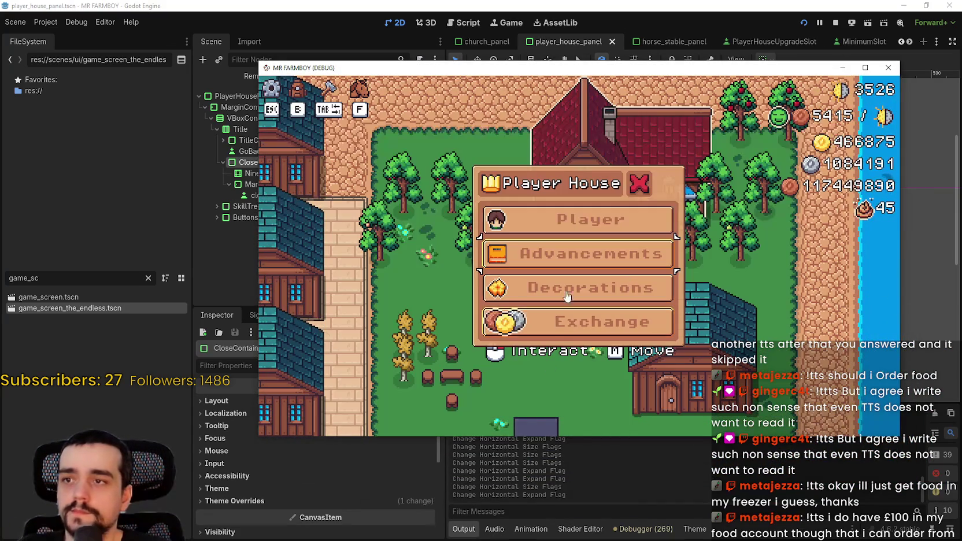
key("Return")
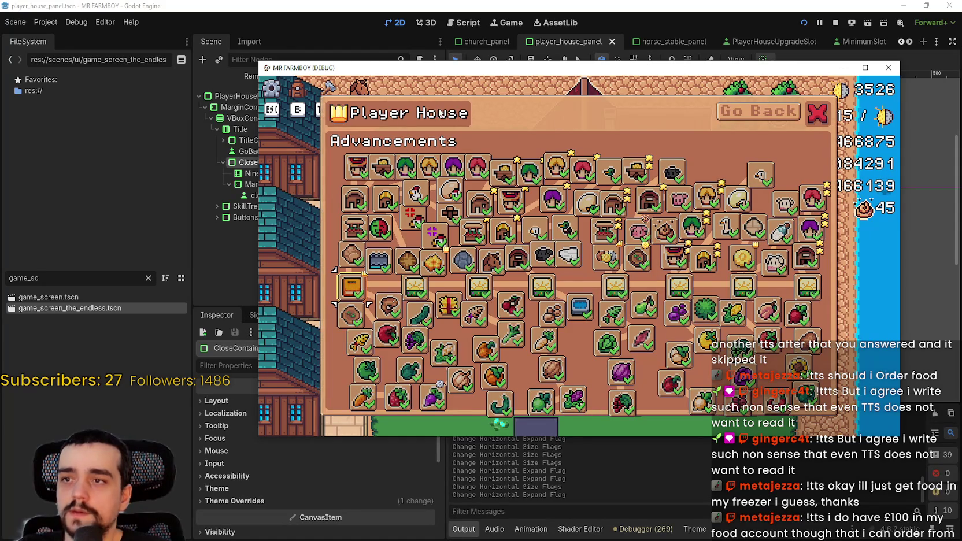
left_click(758, 110)
left_click(643, 216)
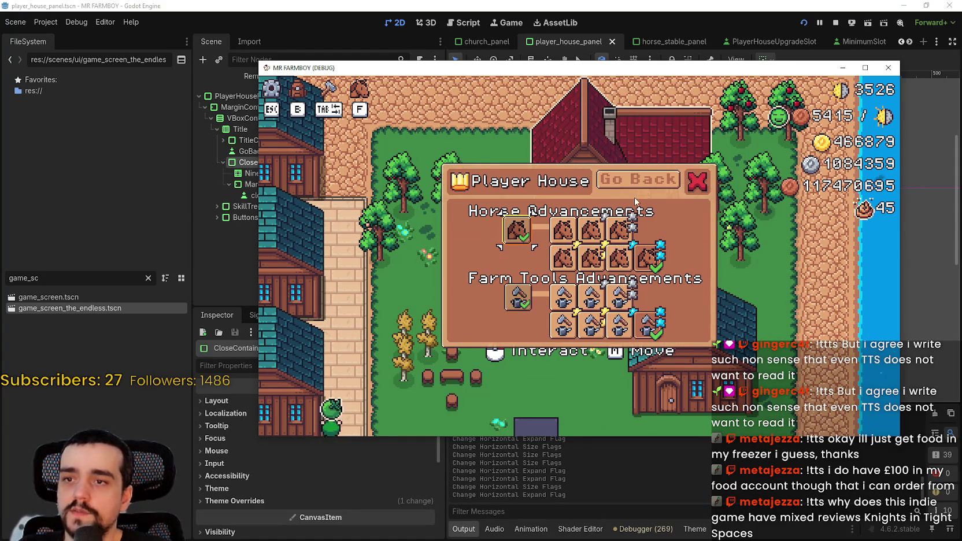
left_click(634, 181)
left_click(569, 286)
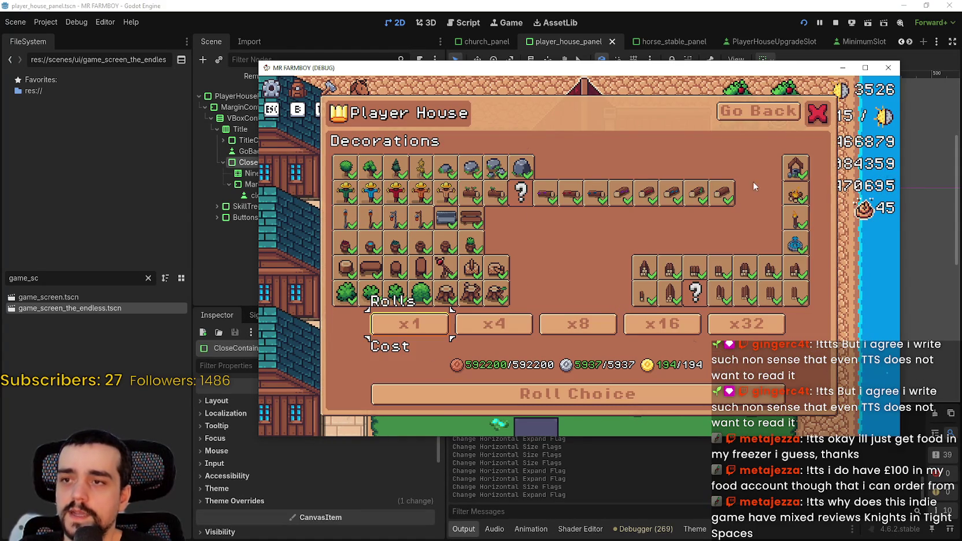
left_click(769, 112)
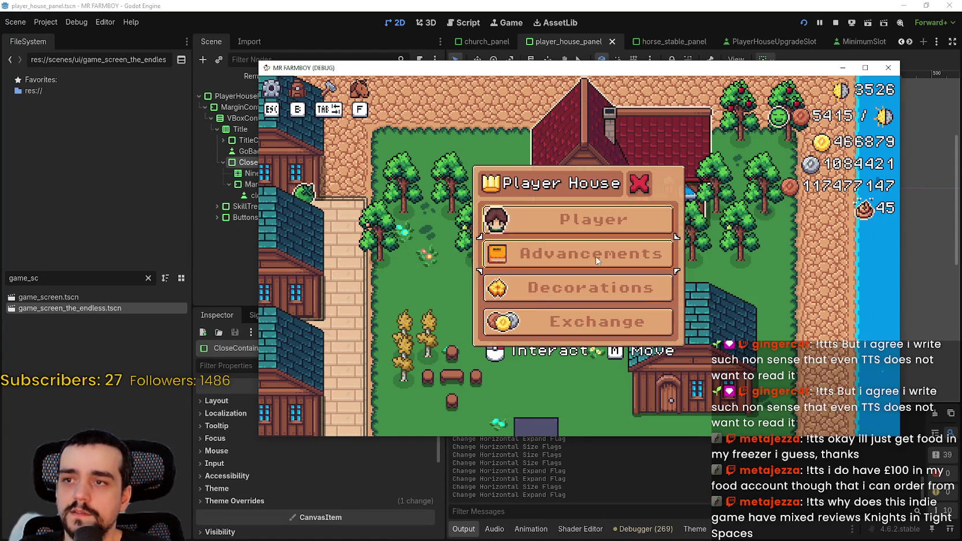
left_click(556, 322)
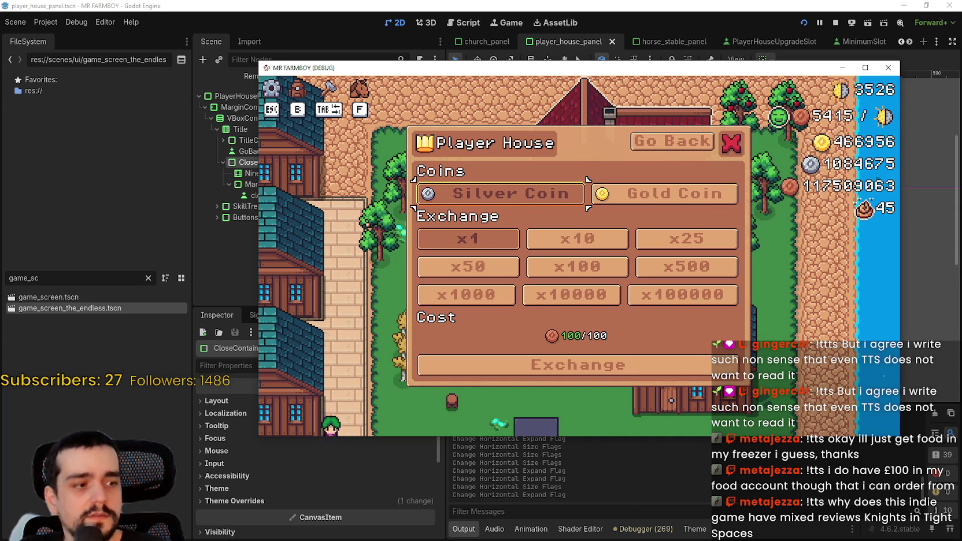
Search the Steam store for 'Knights in ti' and view its gameplay screenshots
key("alt+Tab")
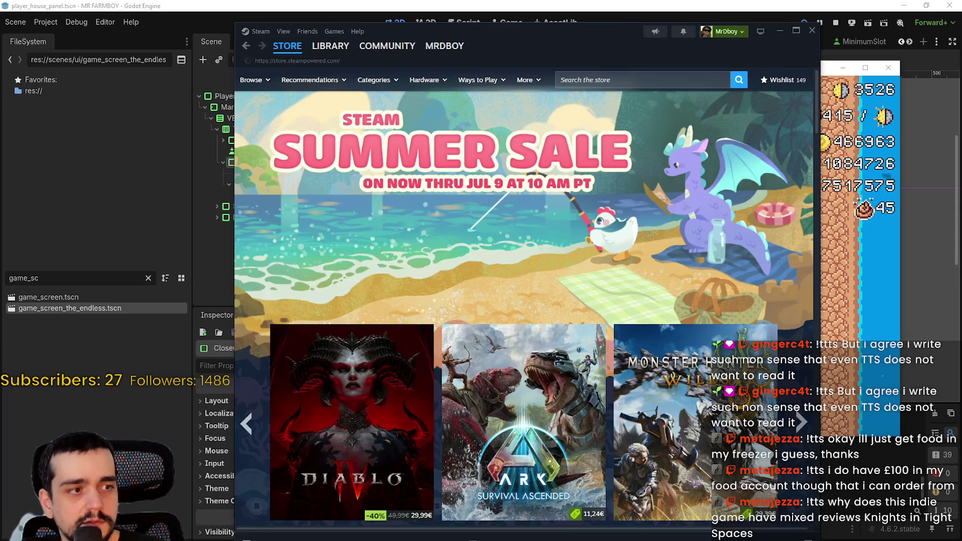
left_click(652, 72)
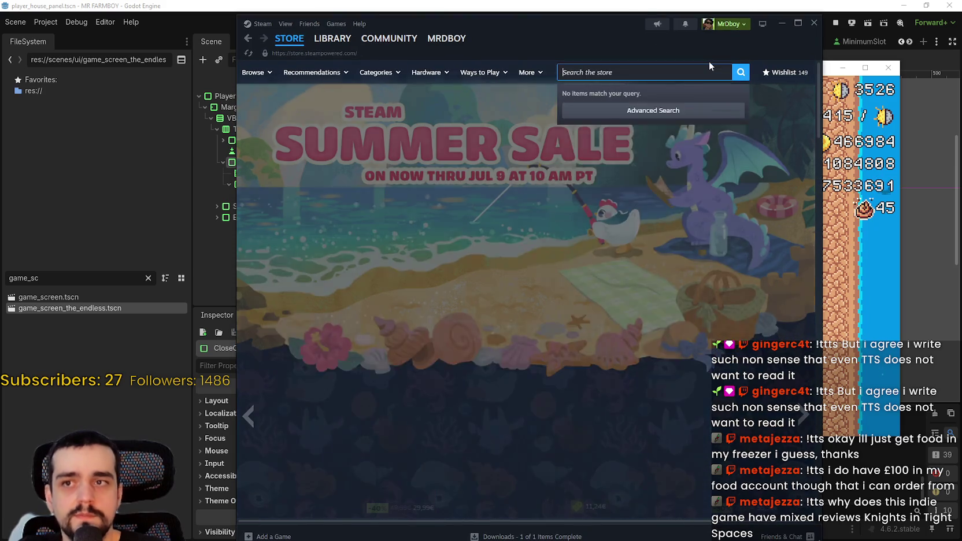
type("Kni")
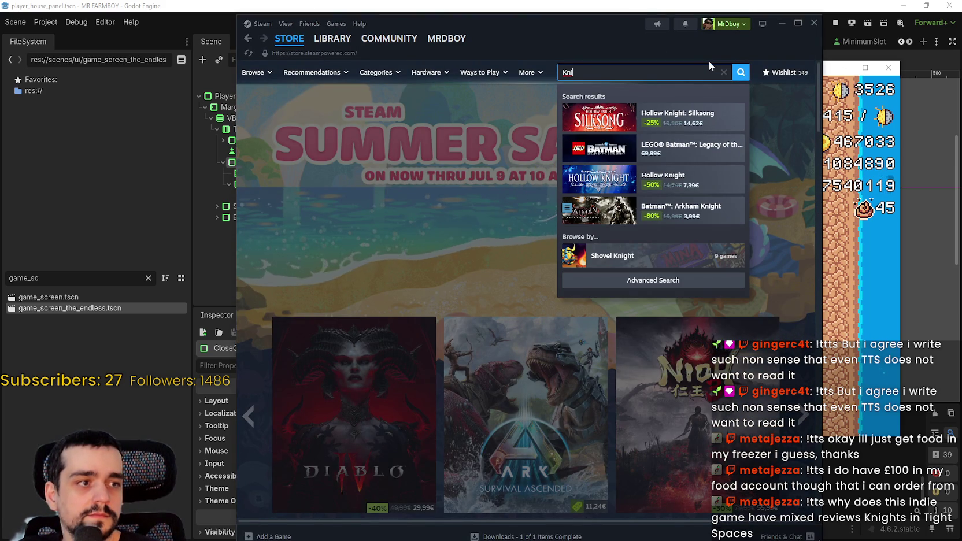
type("ghts ")
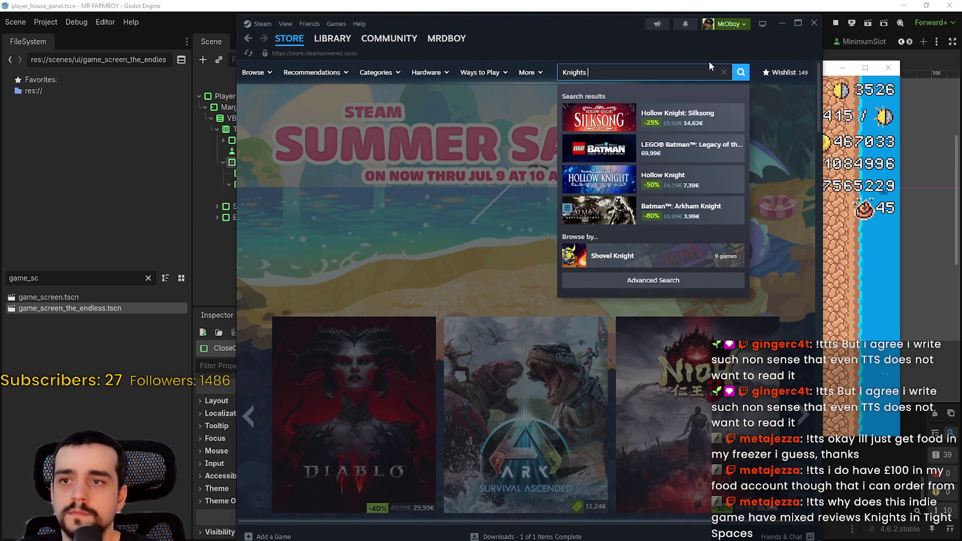
type("in ti")
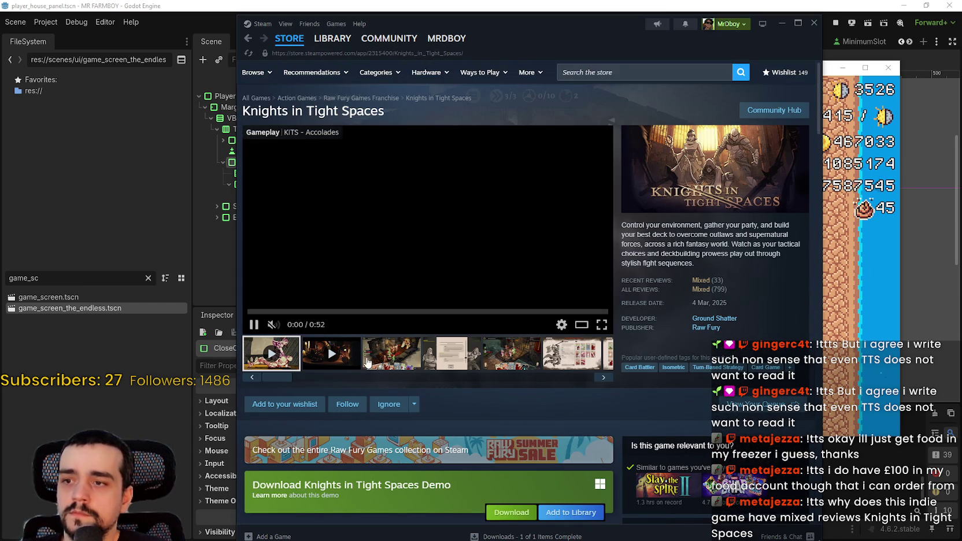
left_click(366, 362)
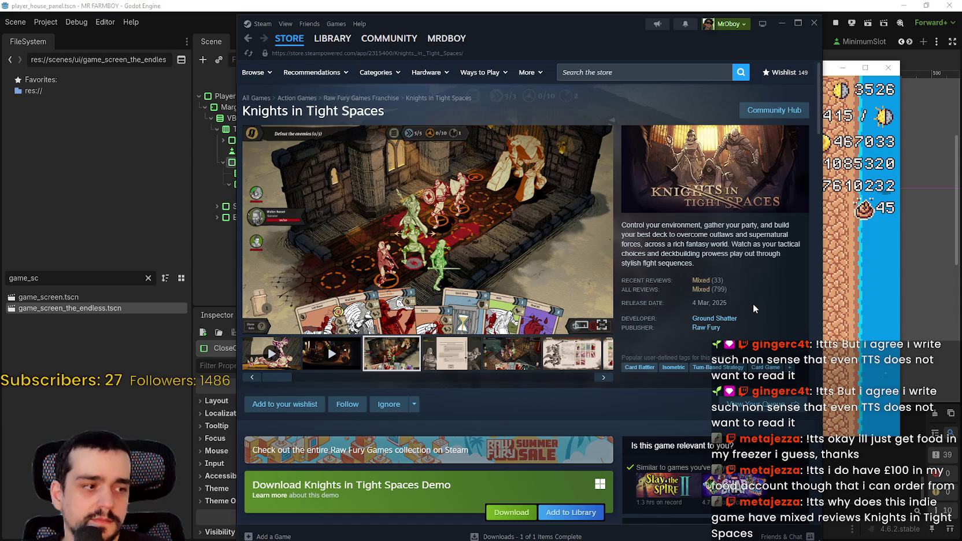
scroll(414, 350, "down", 3)
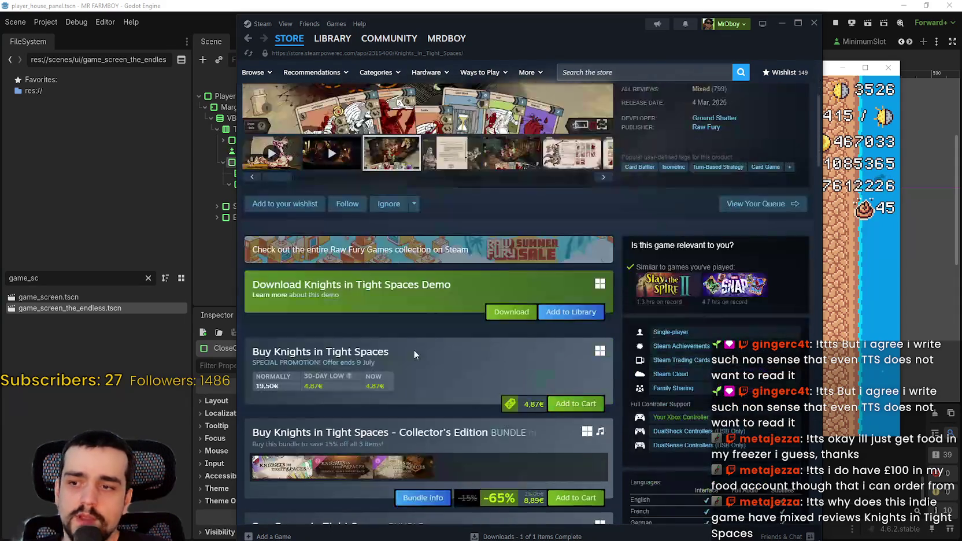
scroll(456, 449, "down", 4)
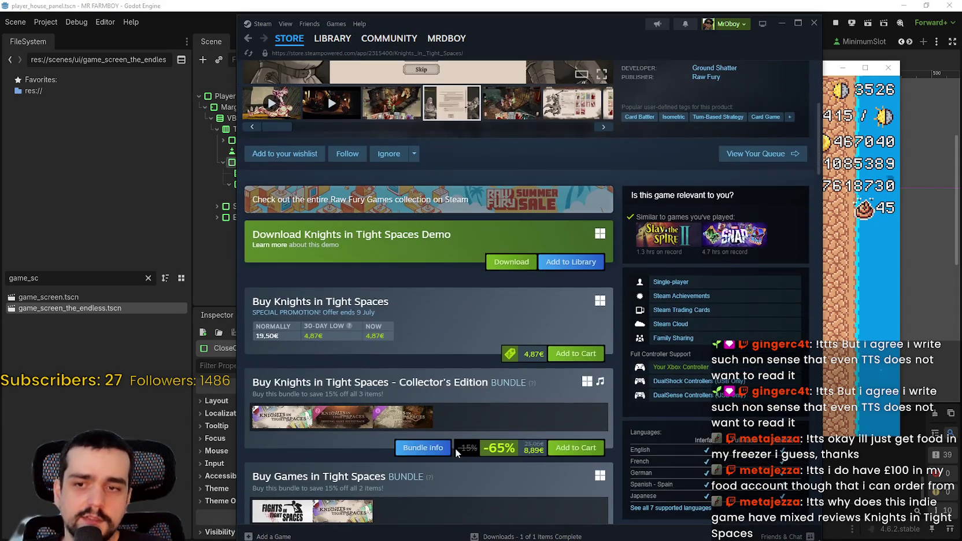
scroll(457, 446, "up", 7)
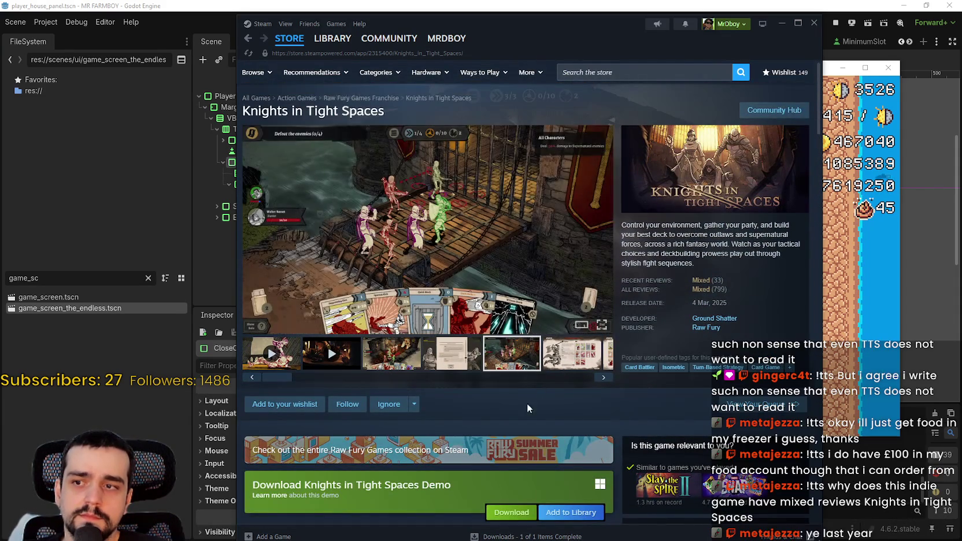
Scroll down to the Knights in Tight Spaces reviews and expand a recent review
scroll(523, 408, "down", 5)
scroll(517, 419, "down", 8)
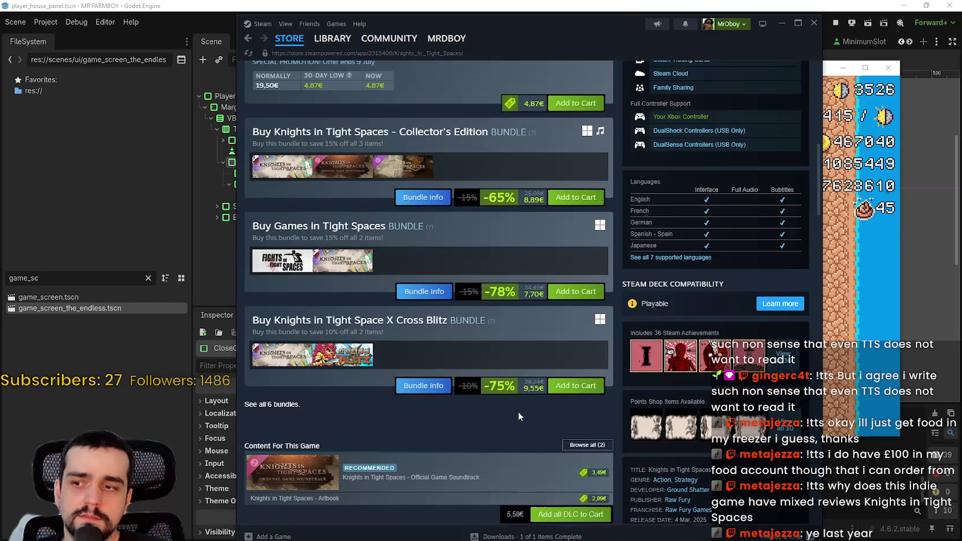
scroll(519, 413, "down", 5)
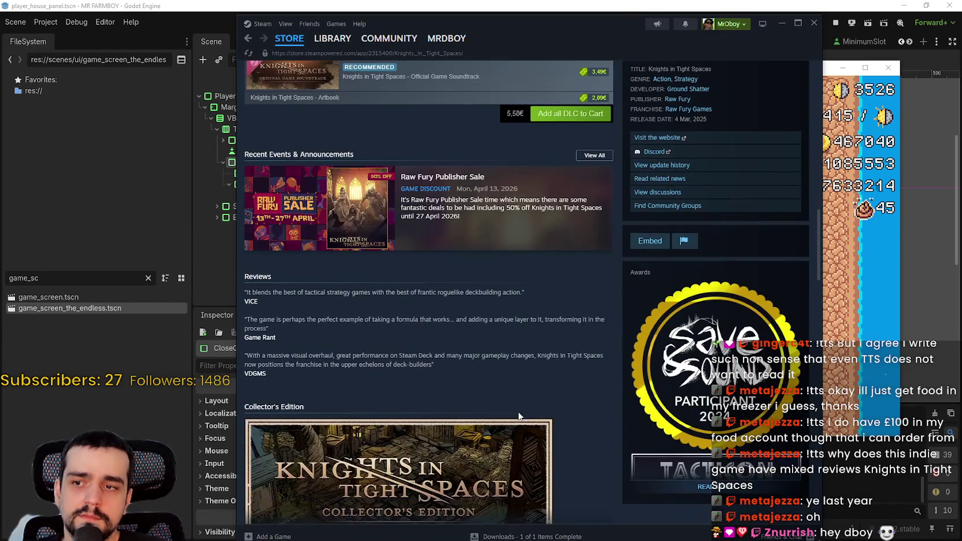
scroll(516, 408, "down", 5)
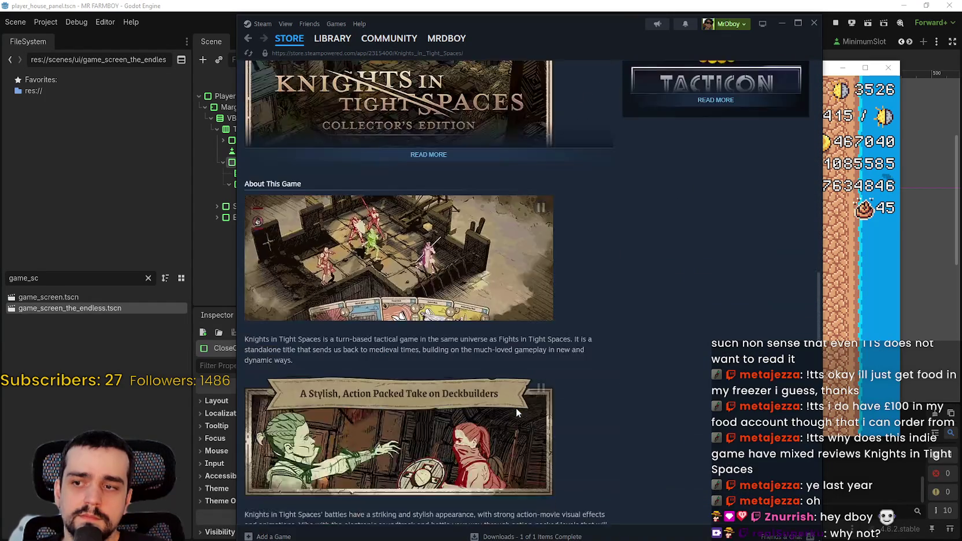
scroll(516, 408, "down", 1)
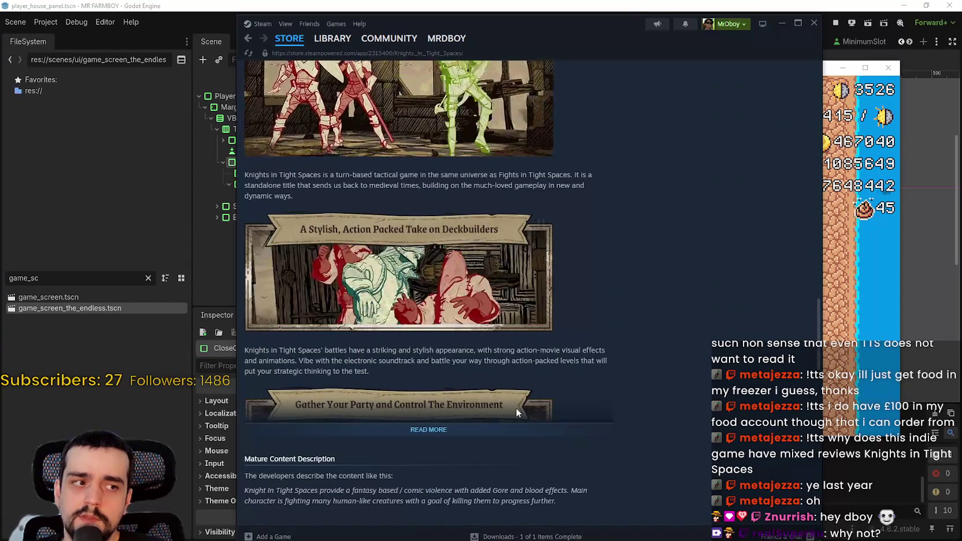
scroll(516, 407, "down", 3)
scroll(517, 407, "down", 2)
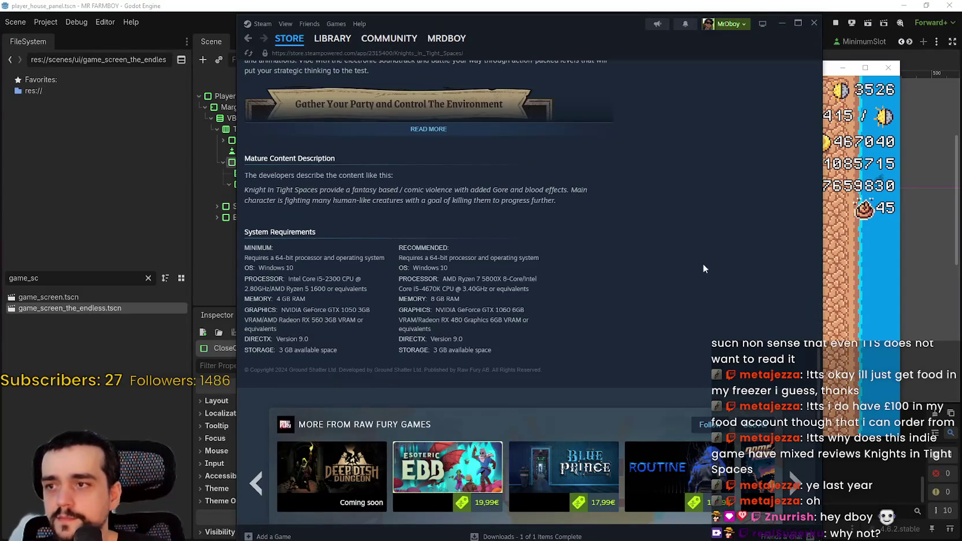
left_click_drag(817, 256, 817, 324)
scroll(810, 359, "down", 3)
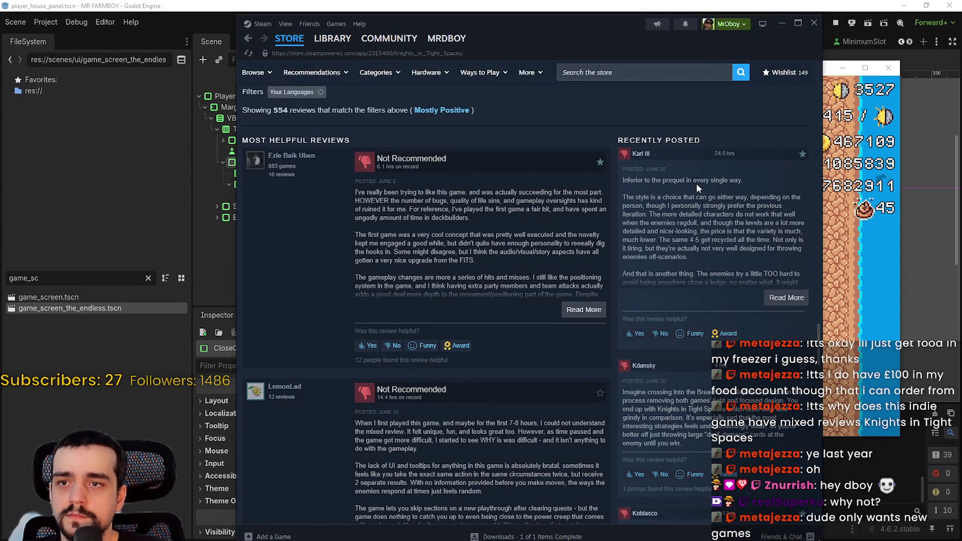
mouse_move(740, 180)
left_mouse_down()
mouse_move(588, 175)
mouse_move(617, 177)
mouse_move(625, 203)
mouse_move(694, 275)
mouse_move(746, 352)
mouse_move(712, 454)
left_mouse_up()
left_click(781, 299)
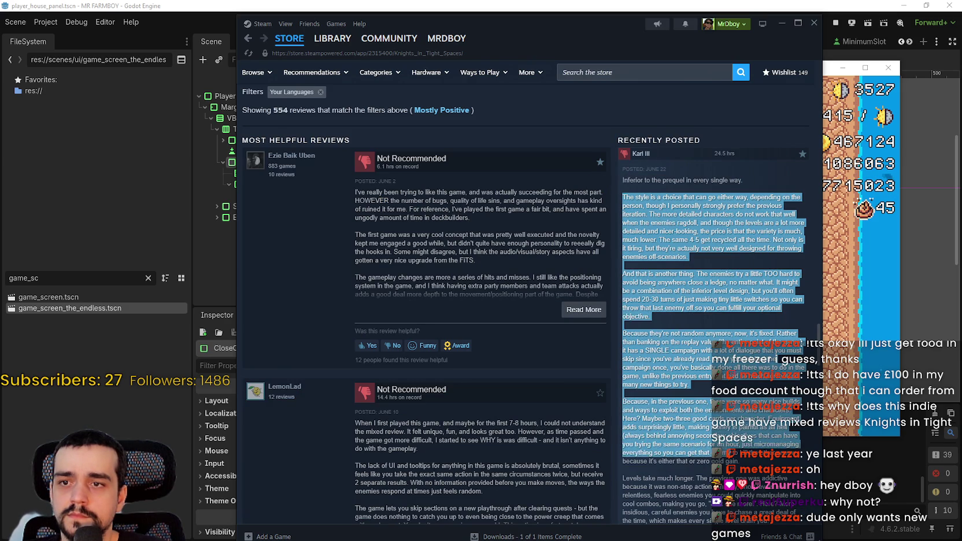
Read through the expanded review text, then scroll back up
scroll(525, 292, "down", 8)
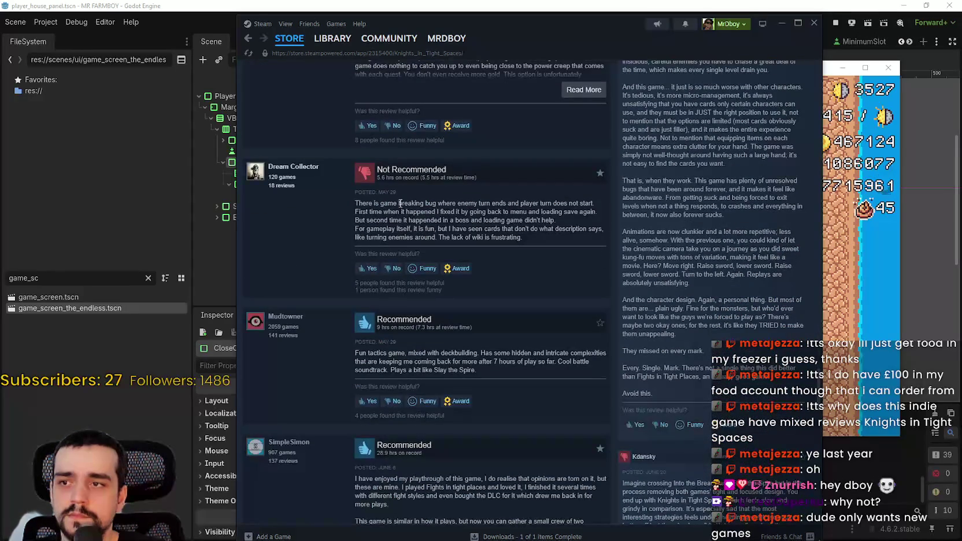
mouse_move(355, 197)
left_mouse_down()
mouse_move(579, 220)
mouse_move(582, 240)
left_mouse_up()
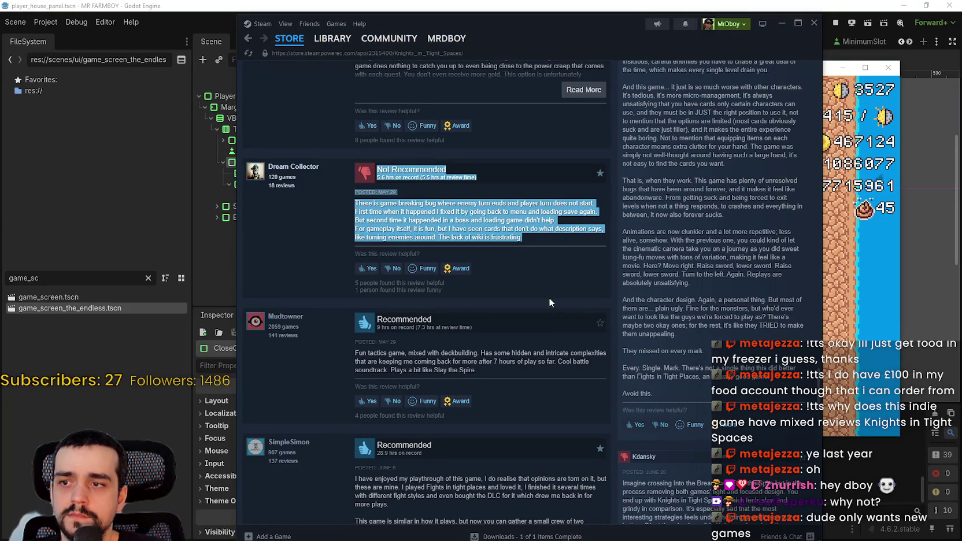
scroll(439, 384, "down", 1)
scroll(440, 383, "down", 2)
mouse_move(373, 253)
left_mouse_down()
mouse_move(578, 266)
mouse_move(557, 273)
left_mouse_up()
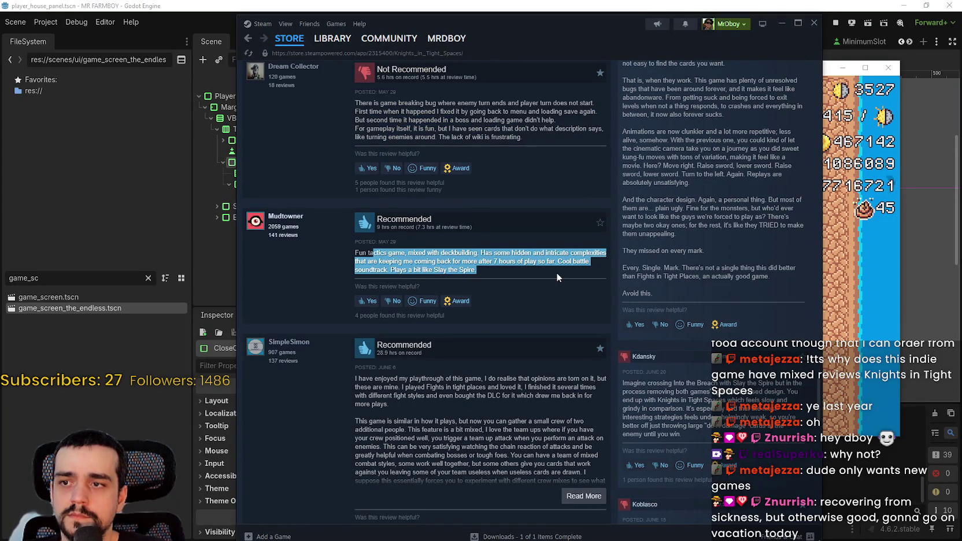
scroll(565, 412, "down", 3)
mouse_move(624, 233)
left_mouse_down()
mouse_move(752, 265)
mouse_move(693, 266)
mouse_move(803, 280)
left_mouse_up()
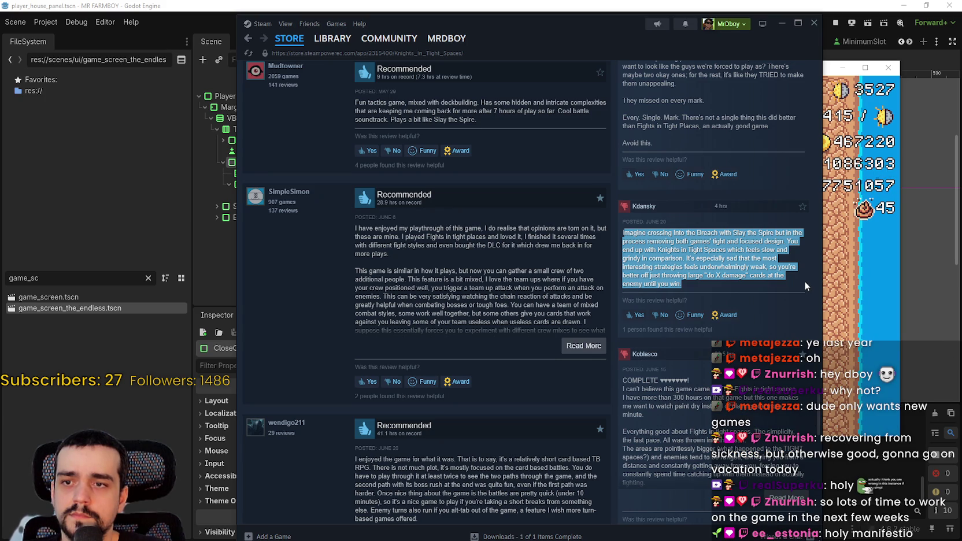
scroll(795, 379, "down", 3)
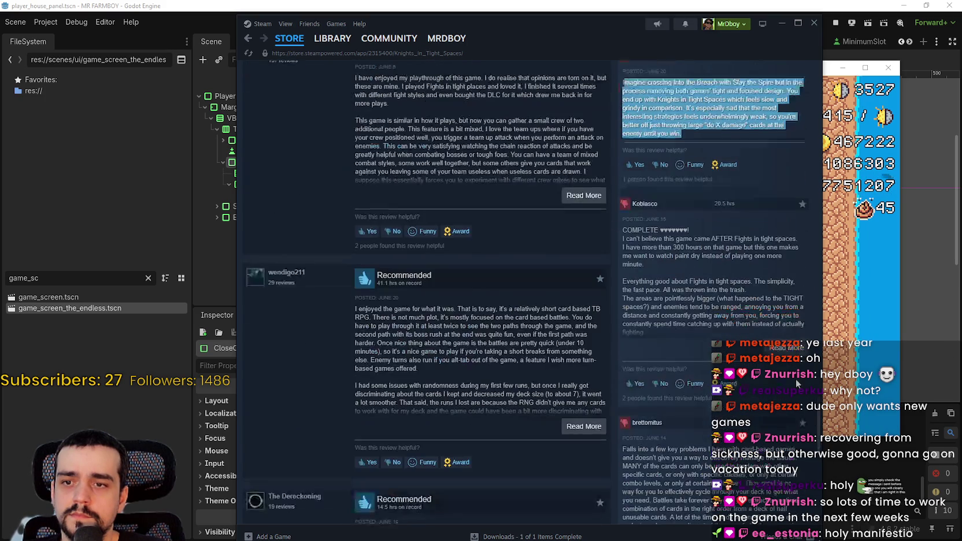
scroll(795, 379, "up", 20)
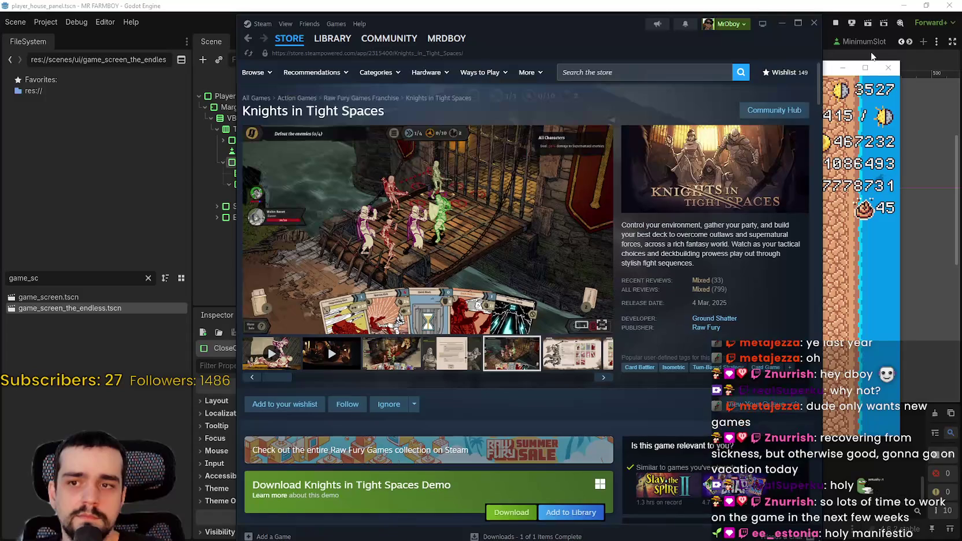
Open the Raw Fury publisher page and browse down its game list
left_click(720, 325)
scroll(534, 476, "down", 5)
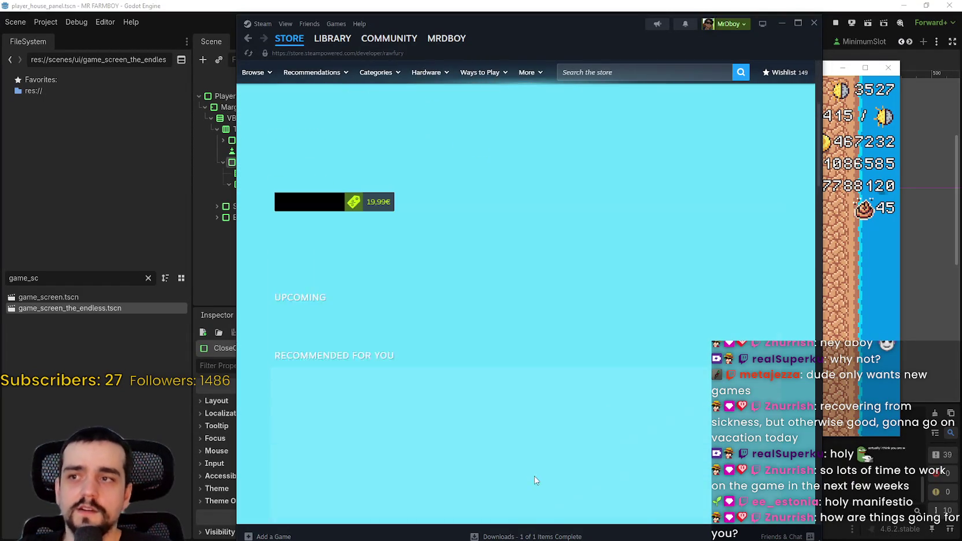
scroll(535, 476, "down", 3)
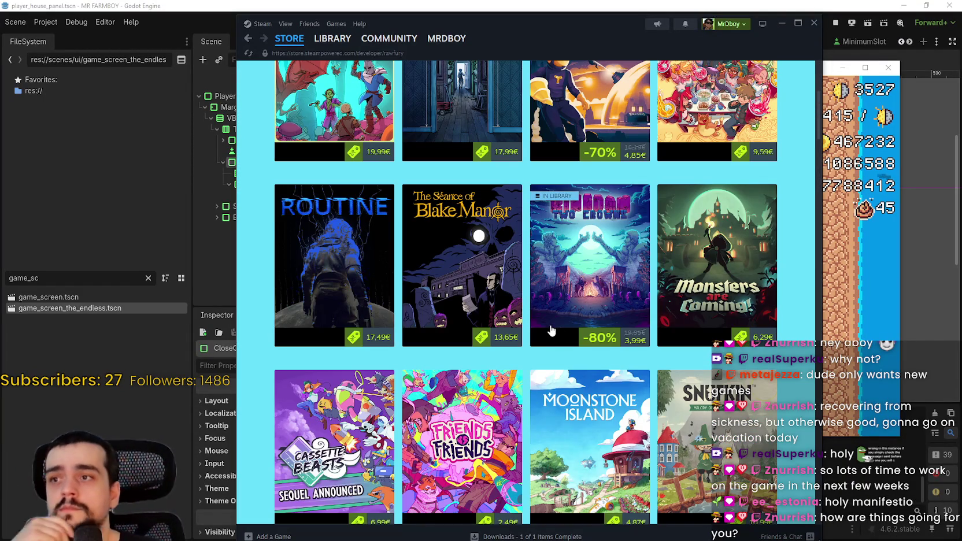
scroll(551, 330, "up", 3)
mouse_move(781, 243)
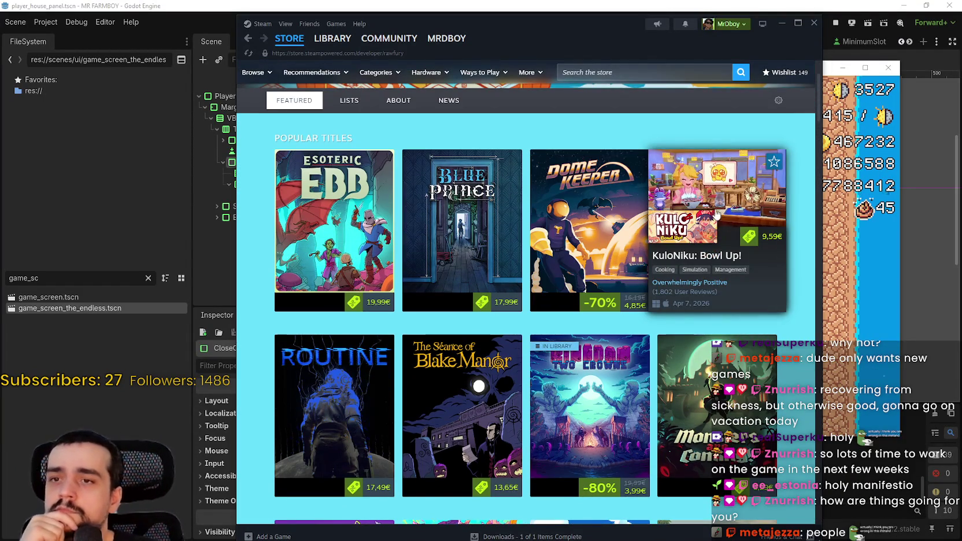
scroll(602, 306, "down", 6)
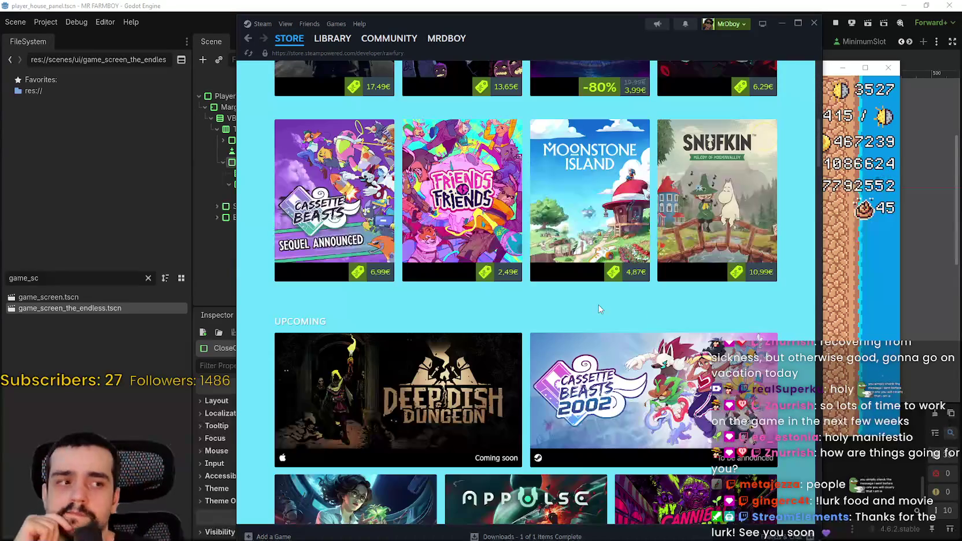
scroll(600, 298, "down", 2)
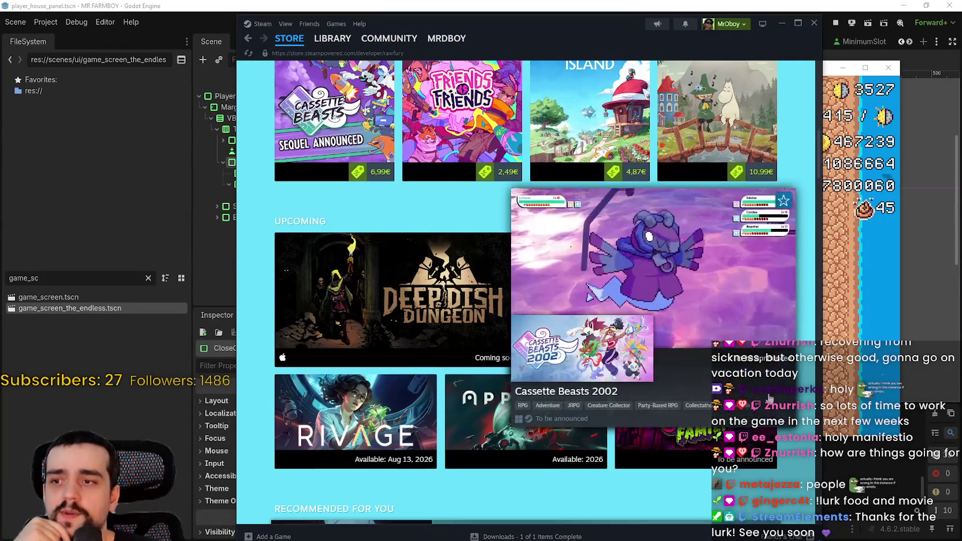
scroll(771, 399, "up", 1)
scroll(672, 389, "down", 8)
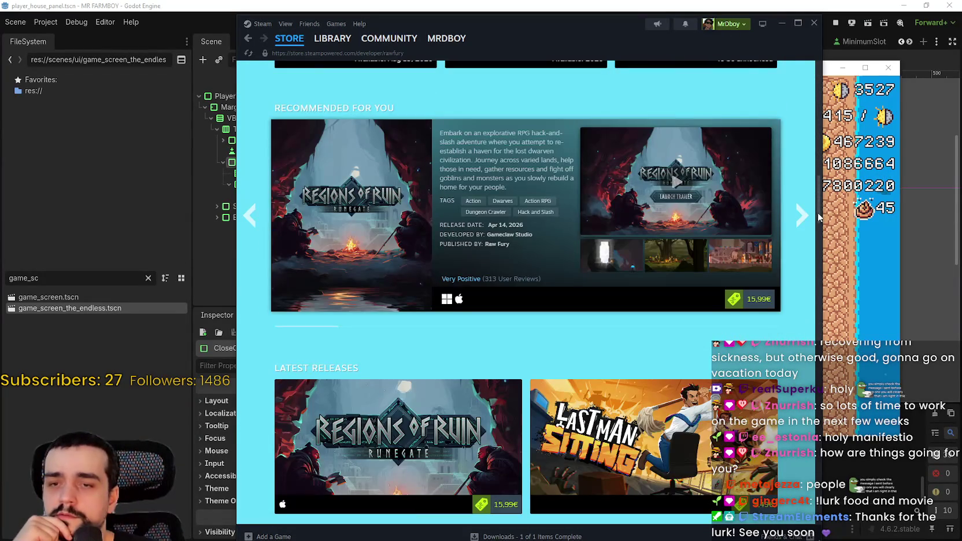
mouse_move(819, 217)
left_mouse_down()
mouse_move(808, 272)
mouse_move(822, 361)
mouse_move(828, 314)
mouse_move(819, 388)
mouse_move(835, 495)
left_mouse_up()
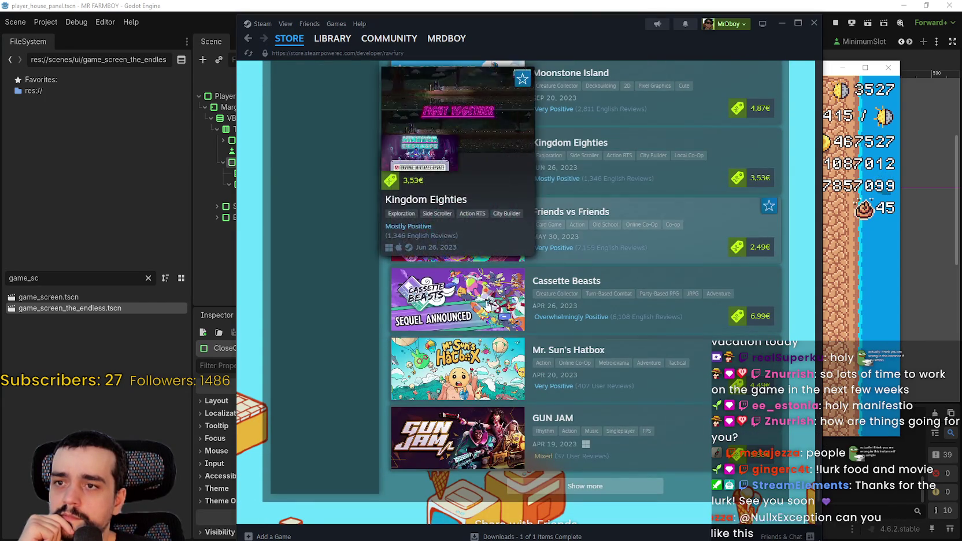
scroll(579, 463, "down", 2)
Load more Raw Fury games with Show more and scroll through Tails Noir, Flat Eye, Dome Keeper
left_click(609, 391)
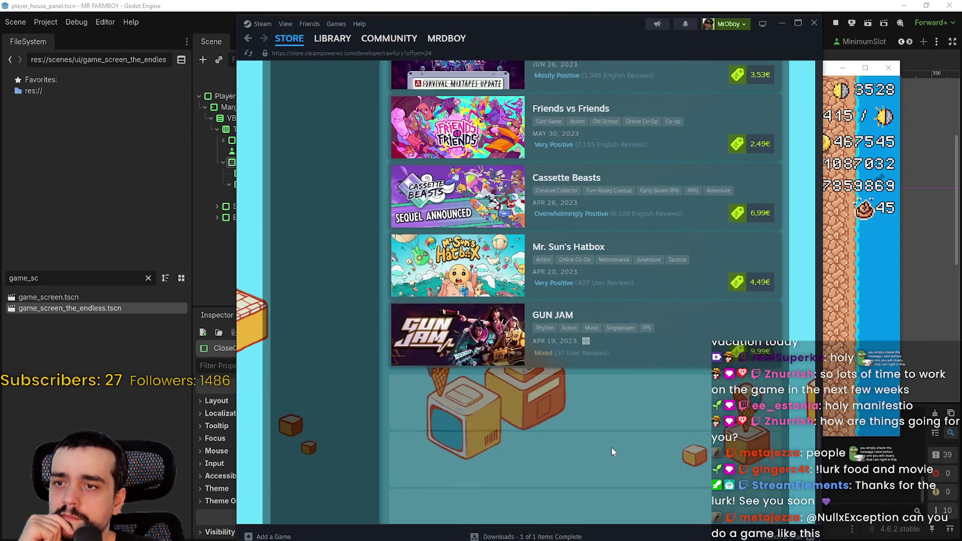
scroll(611, 445, "down", 4)
scroll(615, 432, "down", 5)
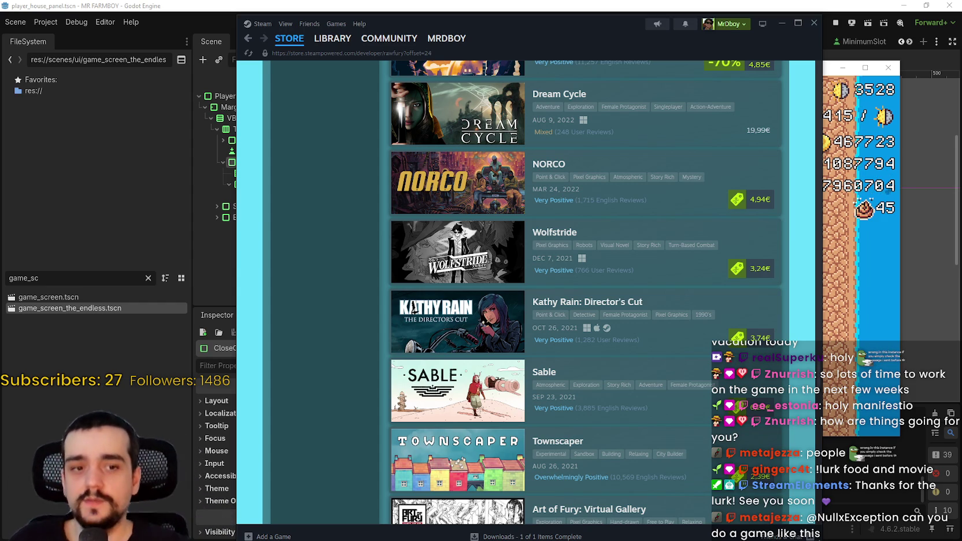
scroll(607, 99, "down", 3)
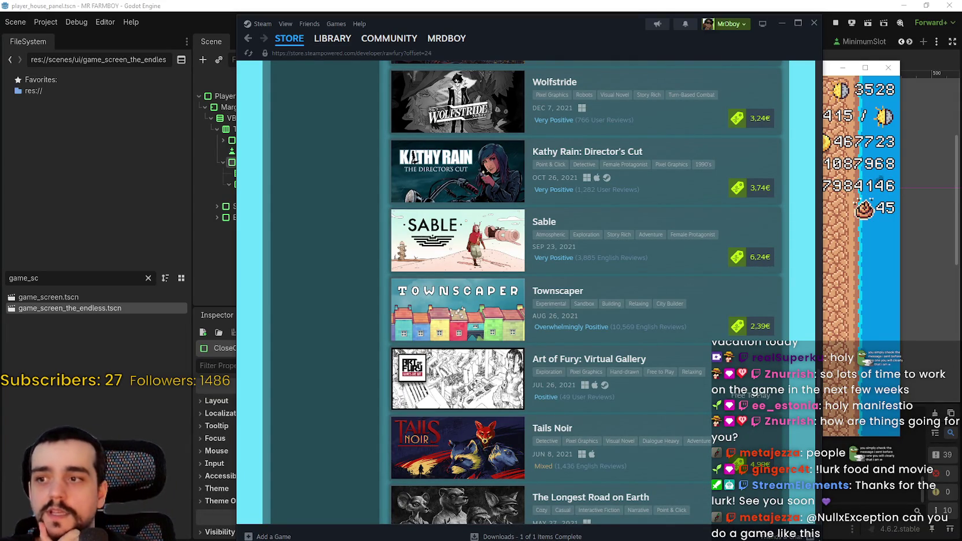
Return from the coin Exchange to the Player House menu, briefly maximizing then restoring the game window
key("alt+Tab")
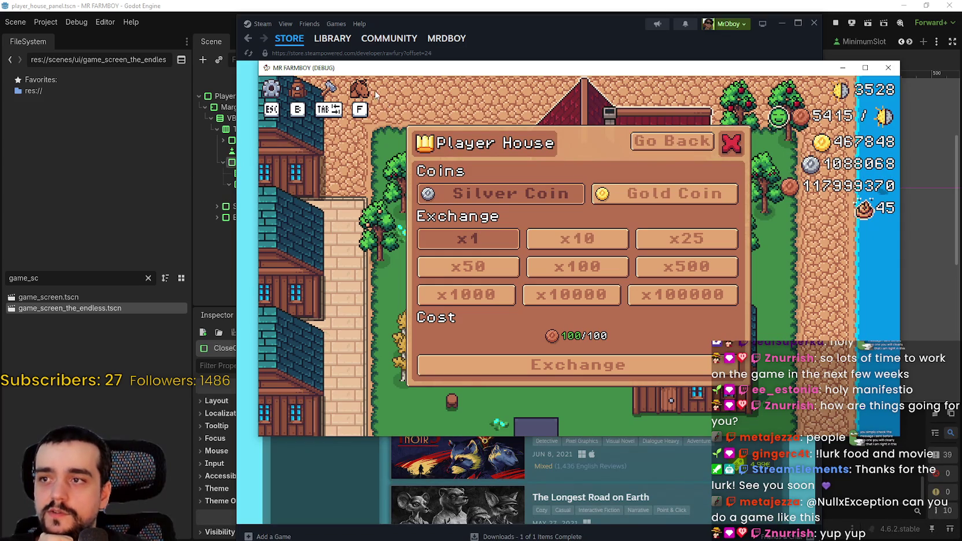
left_click(665, 145)
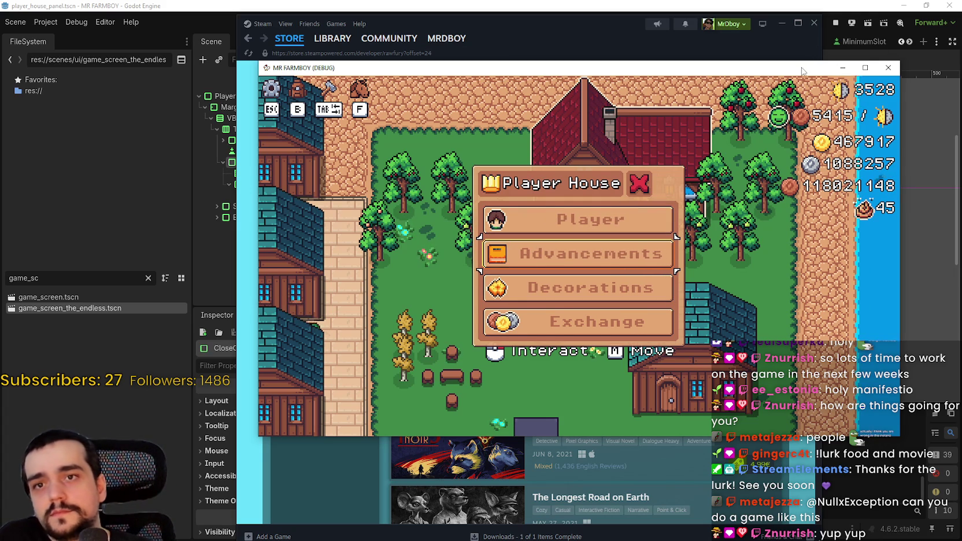
left_click_drag(802, 70, 798, 2)
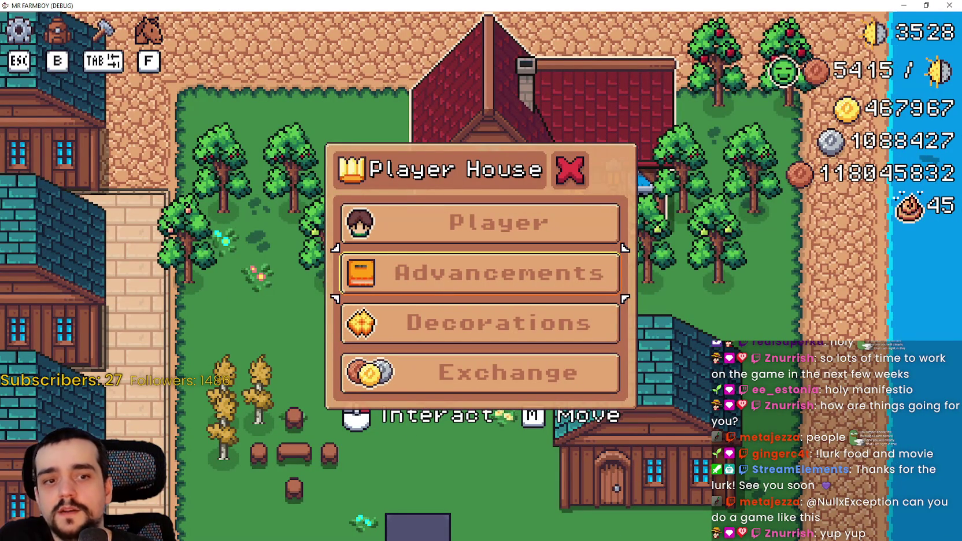
left_click(926, 4)
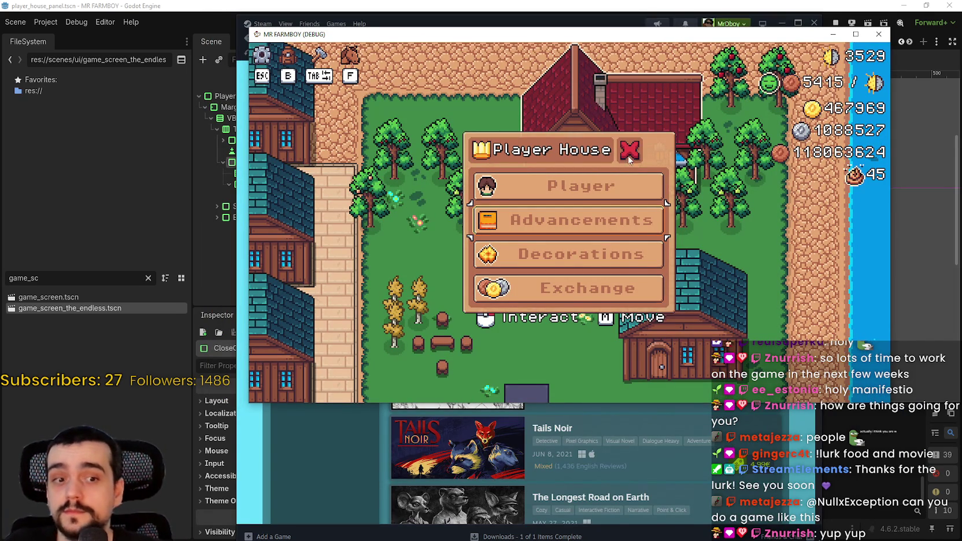
Scroll through the Raw Fury game list, then go back to the Knights in Tight Spaces page
left_click(317, 474)
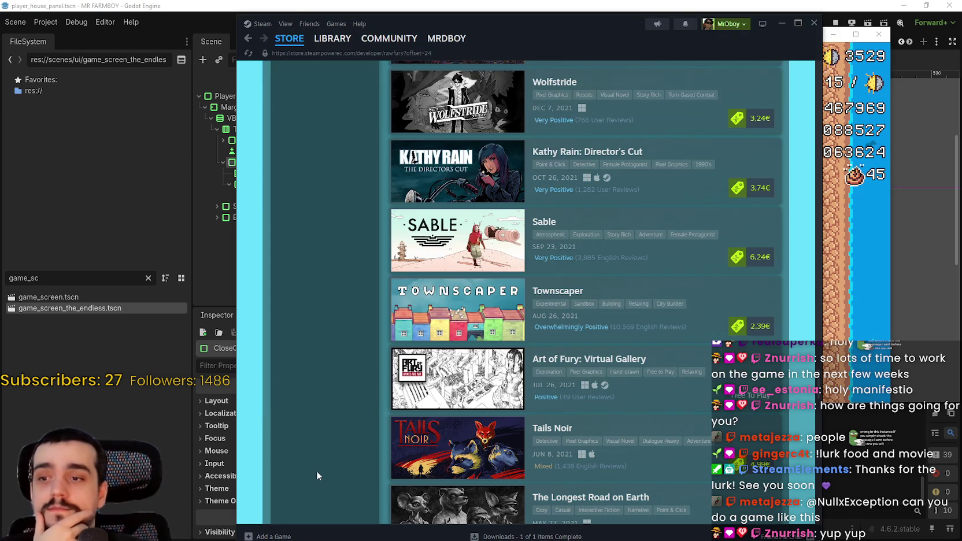
scroll(299, 391, "down", 3)
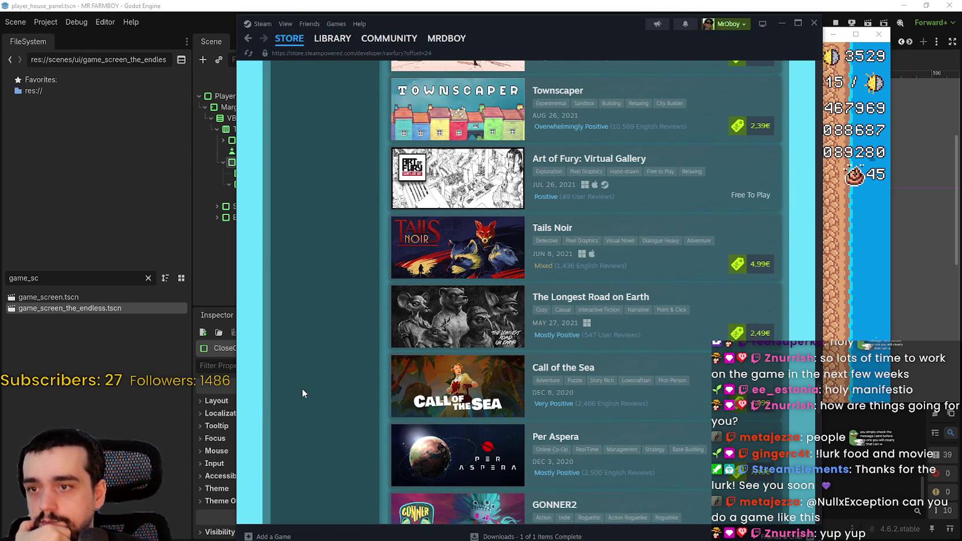
scroll(688, 371, "down", 2)
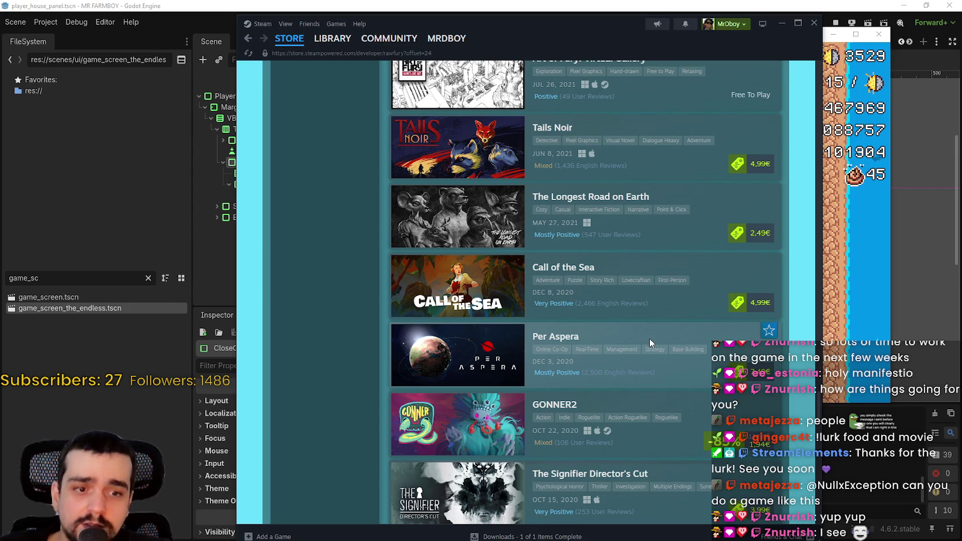
scroll(650, 341, "down", 5)
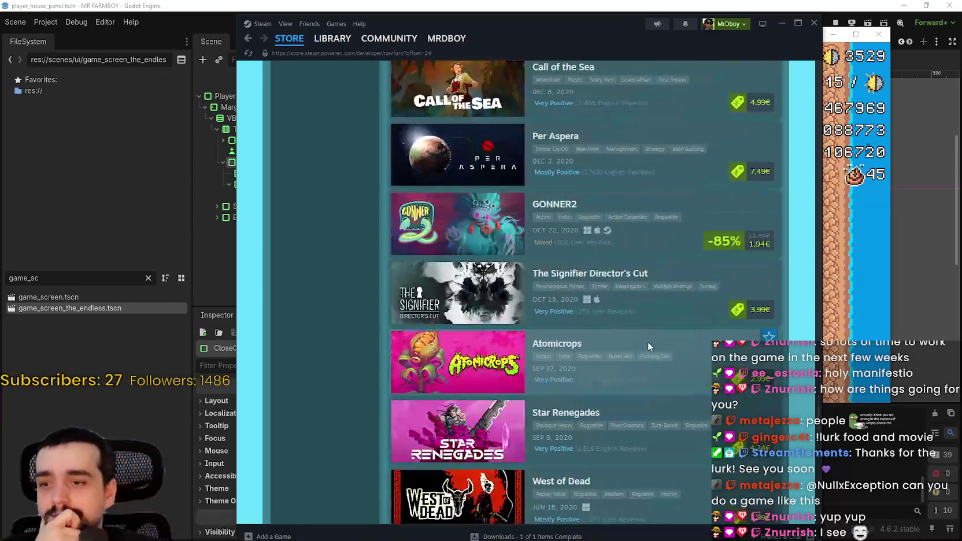
scroll(646, 347, "down", 1)
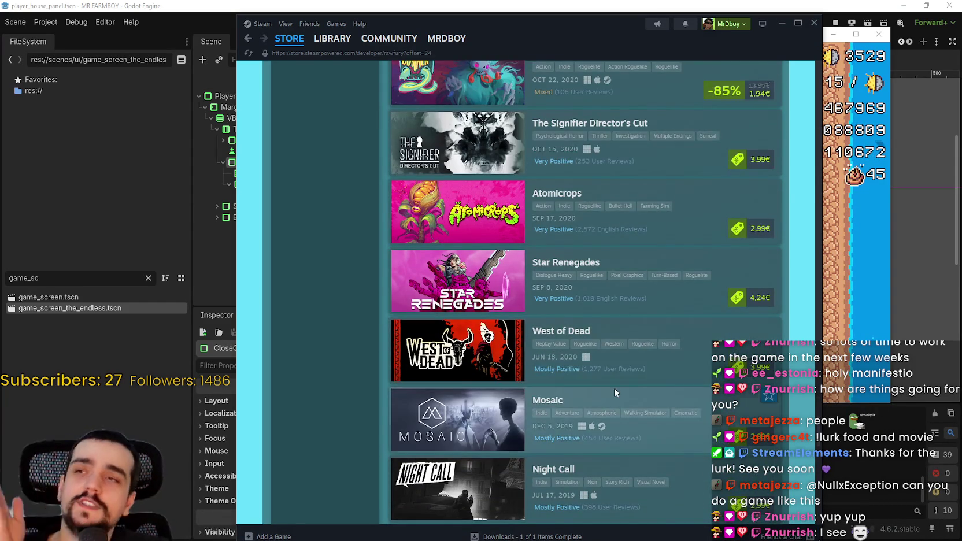
scroll(615, 389, "down", 2)
scroll(634, 432, "down", 4)
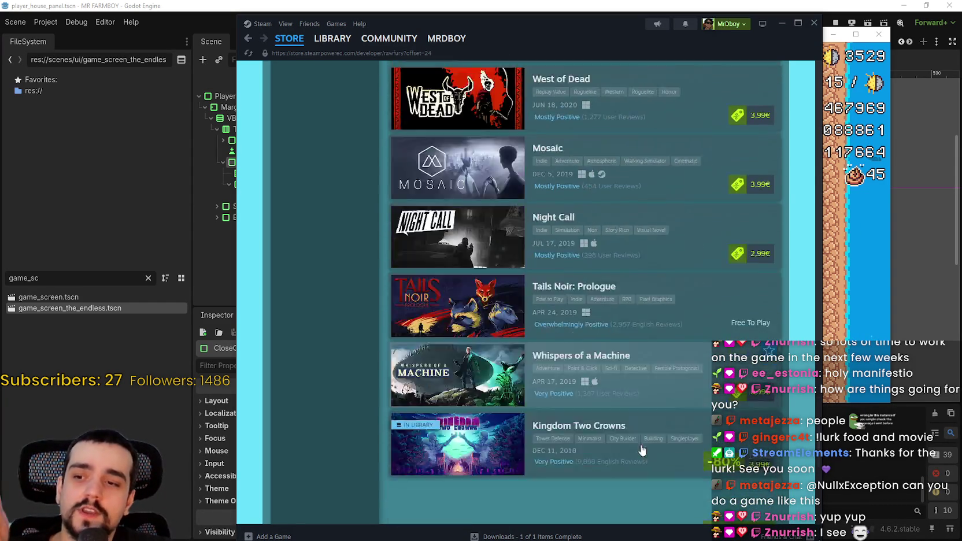
scroll(579, 404, "down", 2)
scroll(567, 399, "down", 2)
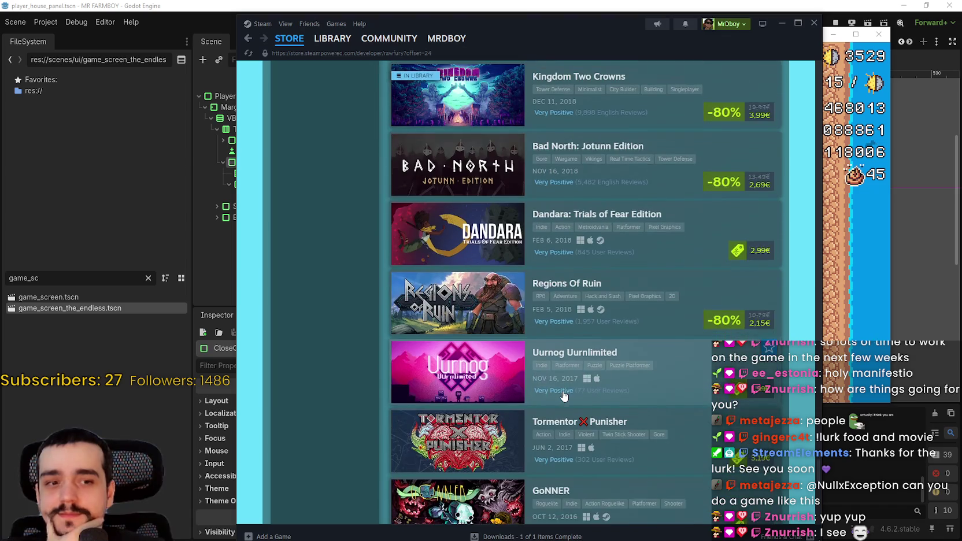
scroll(570, 384, "down", 6)
scroll(494, 290, "up", 12)
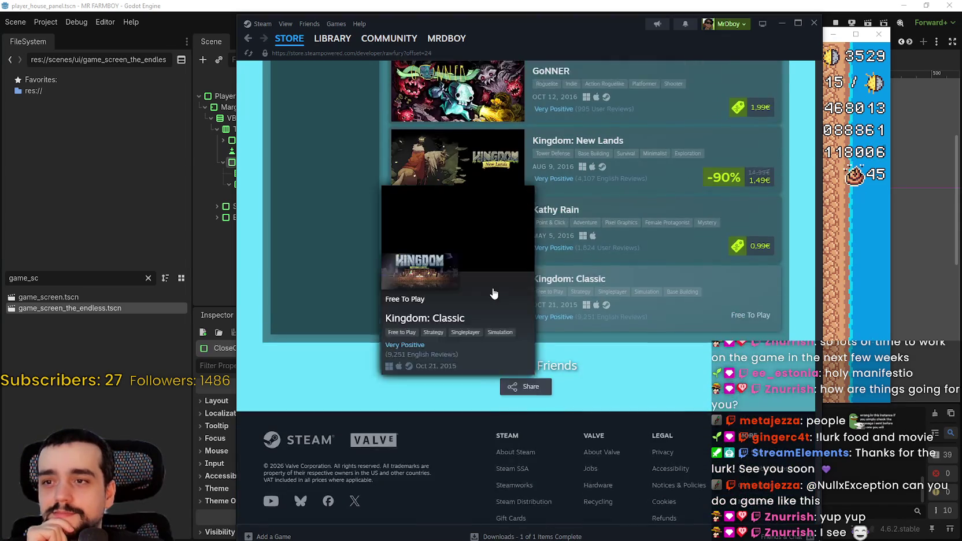
scroll(472, 288, "up", 11)
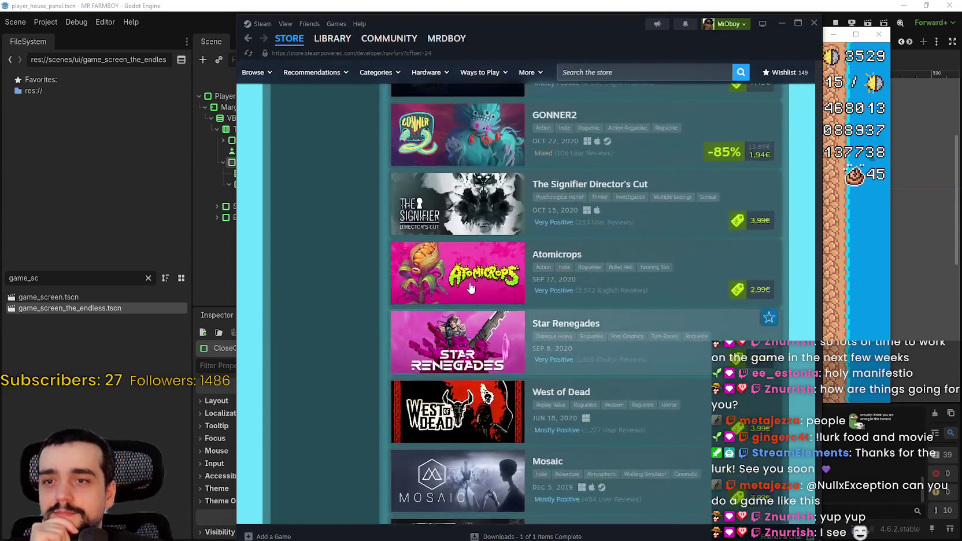
scroll(470, 285, "up", 5)
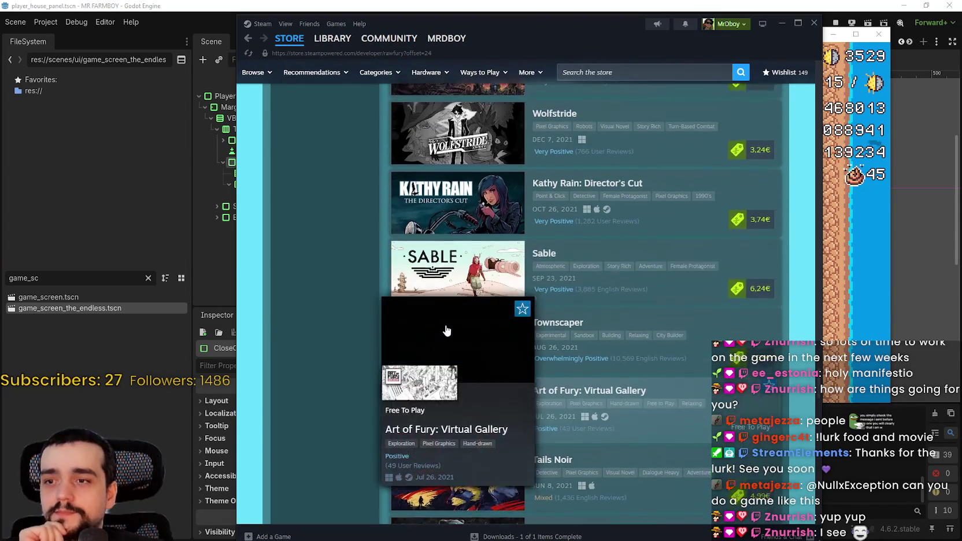
scroll(431, 347, "up", 12)
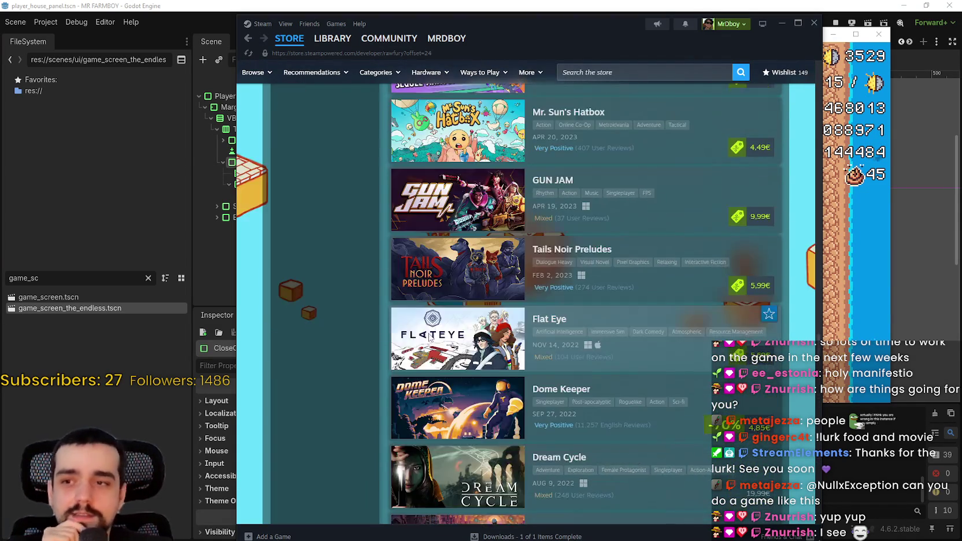
scroll(455, 339, "down", 6)
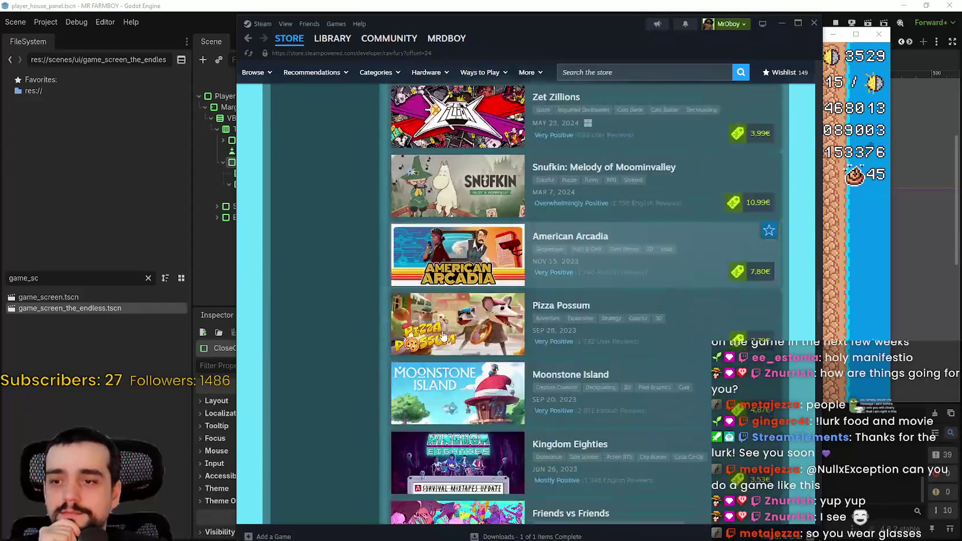
scroll(435, 363, "up", 11)
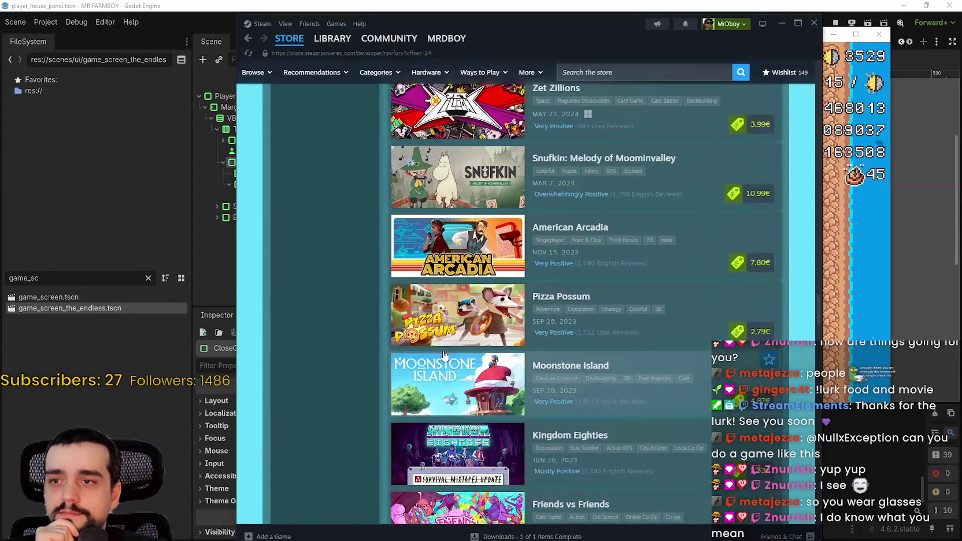
scroll(440, 347, "up", 13)
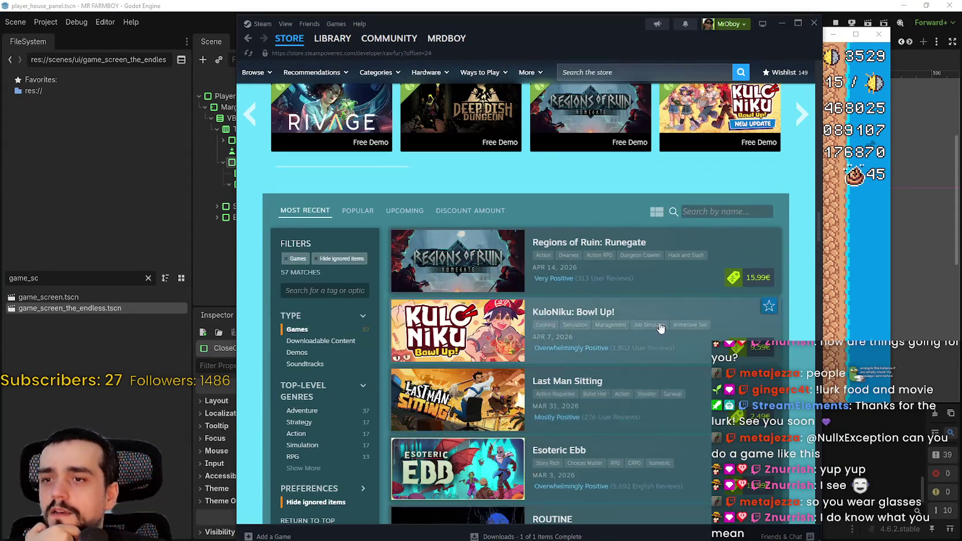
left_click(248, 39)
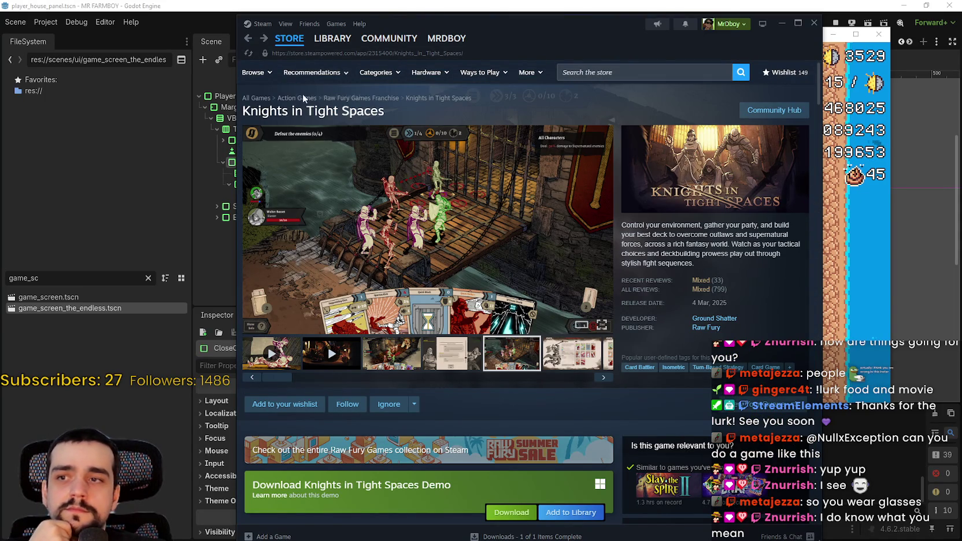
Open Fights in Tight Spaces from the Knights in Tight Spaces bundle list
scroll(801, 374, "down", 3)
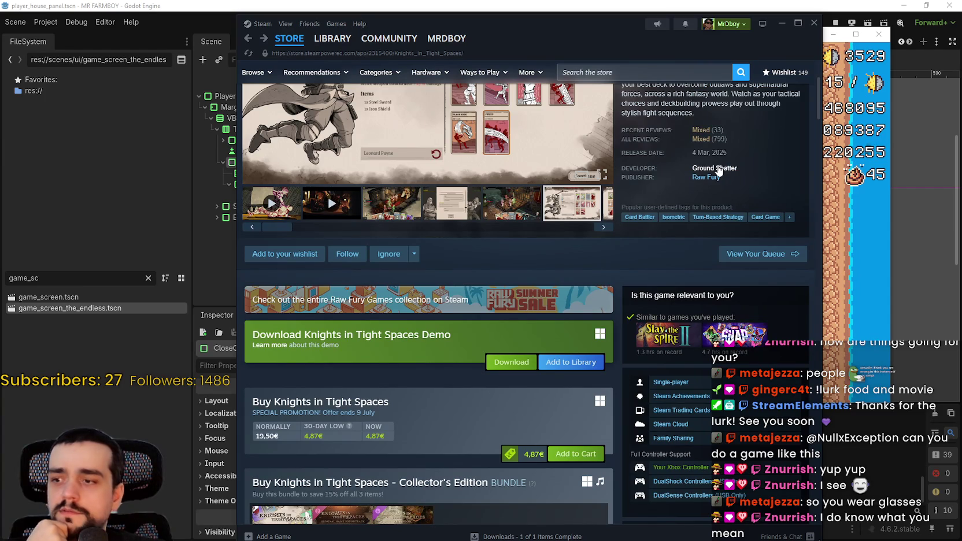
scroll(622, 473, "down", 4)
scroll(625, 455, "up", 7)
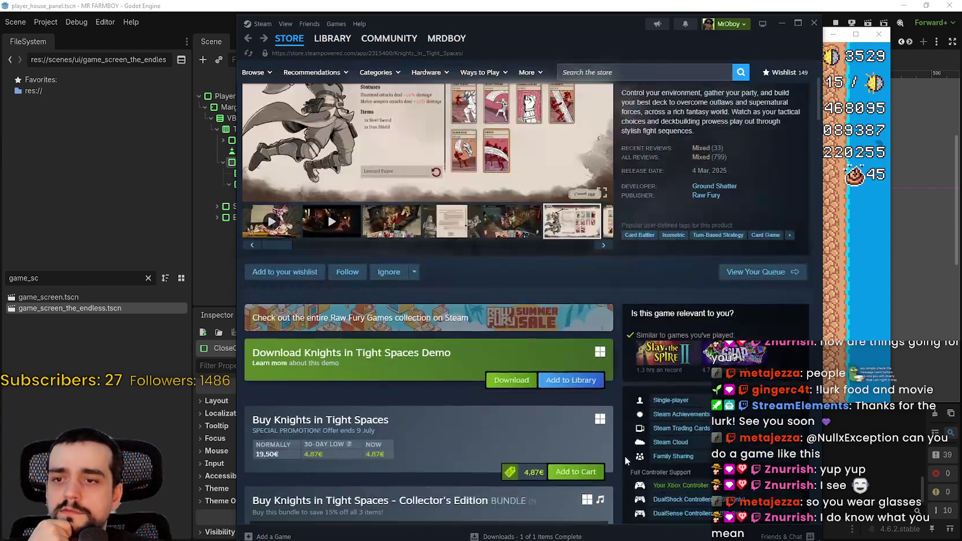
left_click(716, 324)
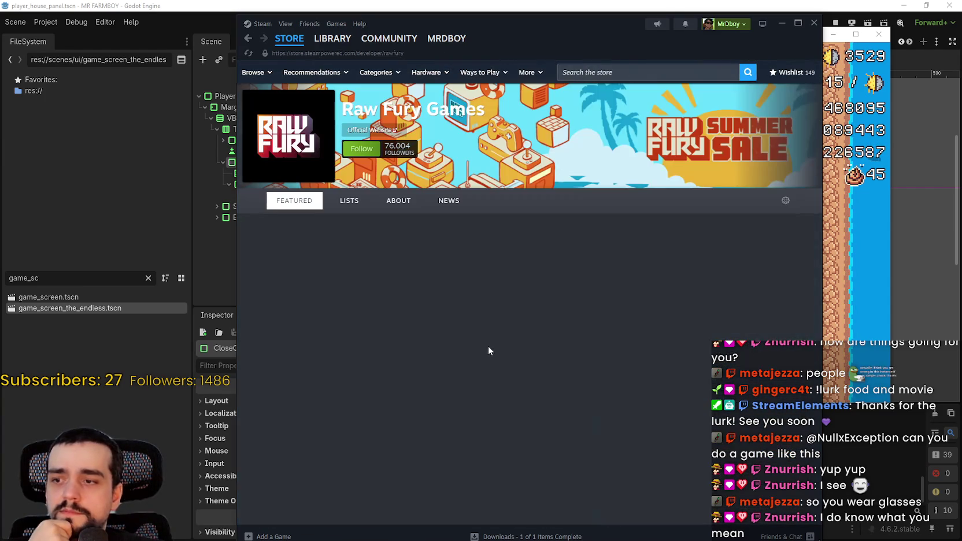
key("alt+Left")
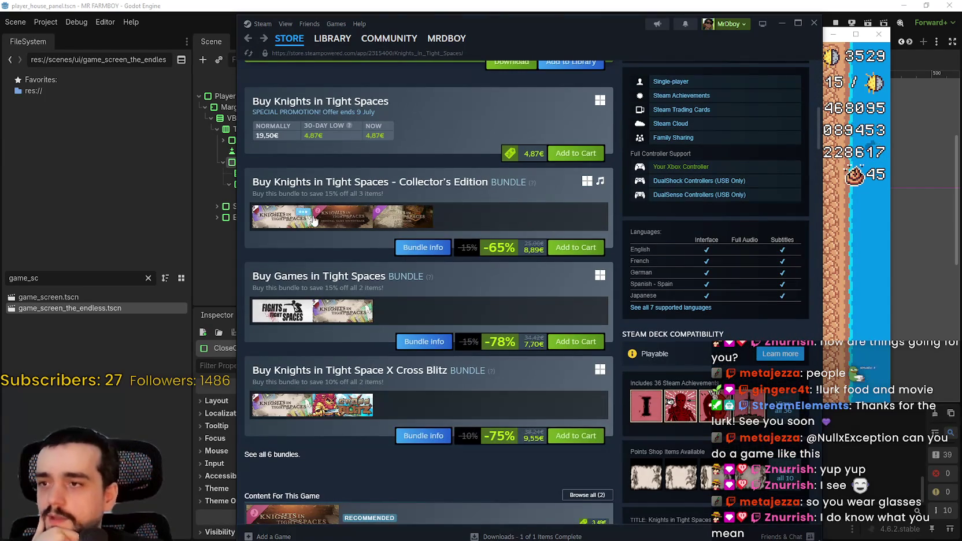
mouse_move(290, 225)
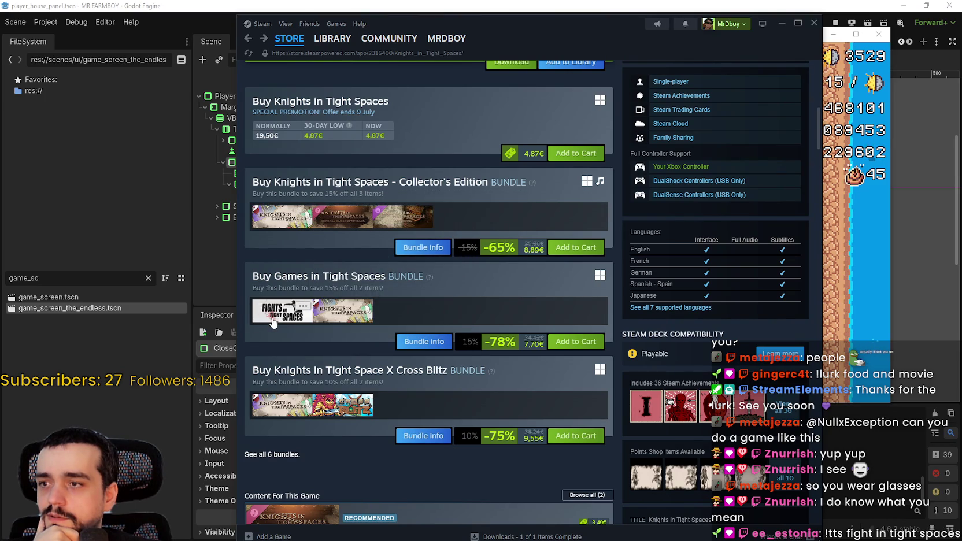
mouse_move(272, 322)
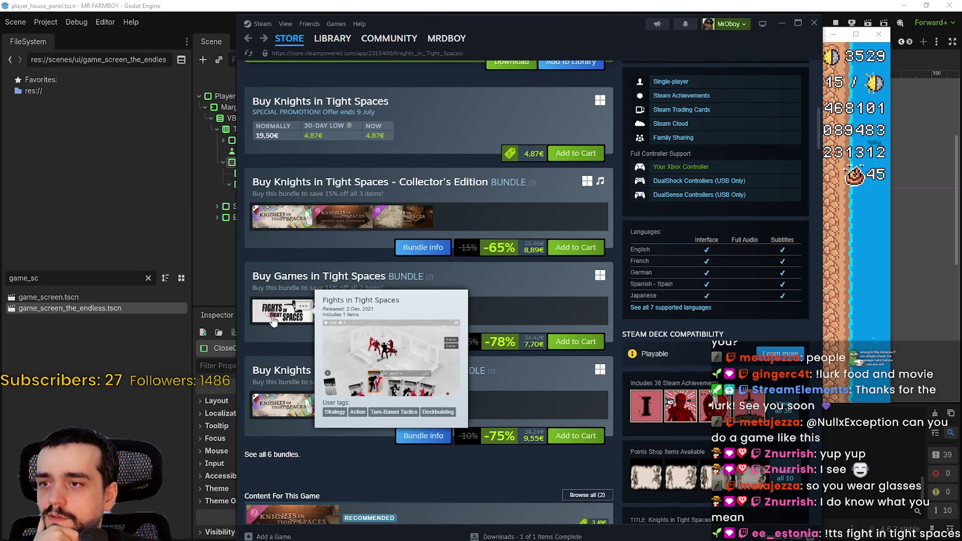
left_click(272, 319)
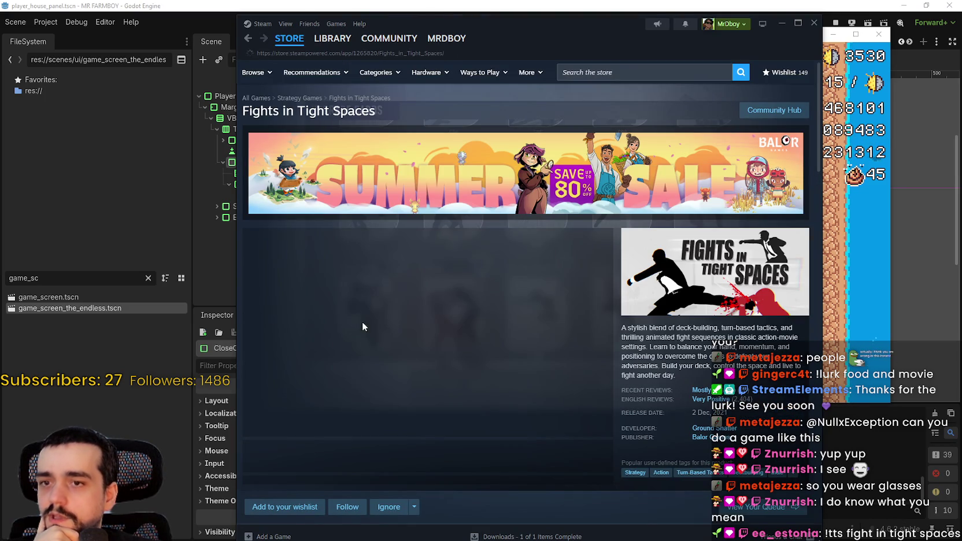
left_click(391, 455)
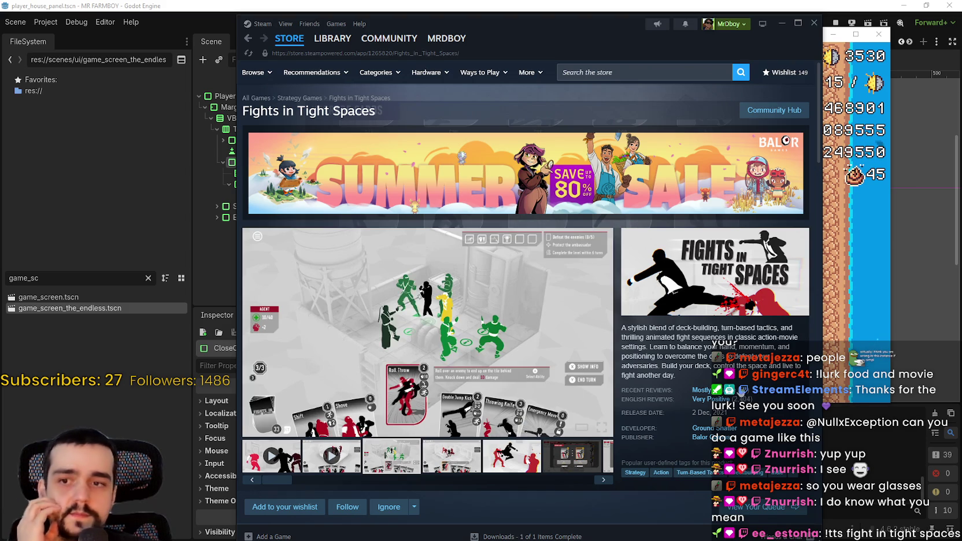
scroll(742, 391, "down", 2)
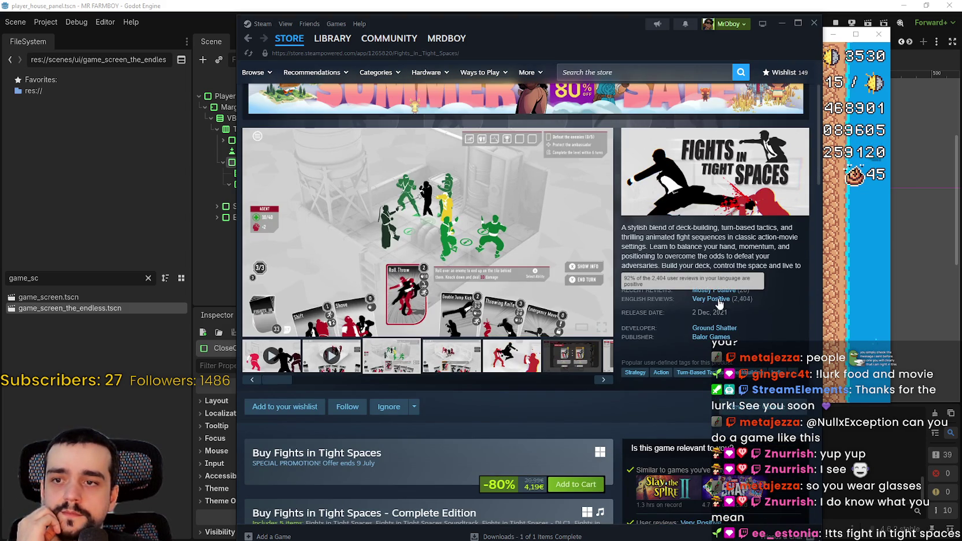
left_click(513, 364)
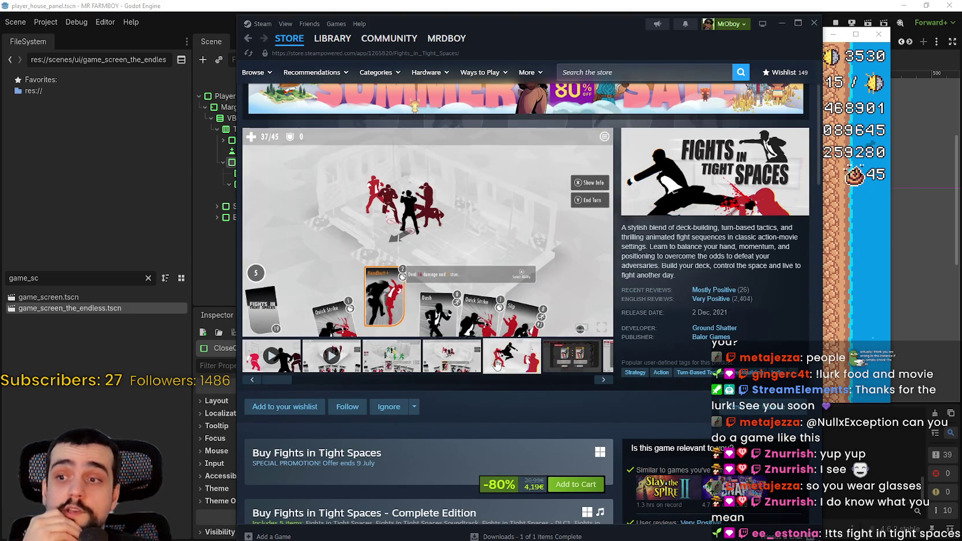
left_click(589, 371)
left_click(607, 356)
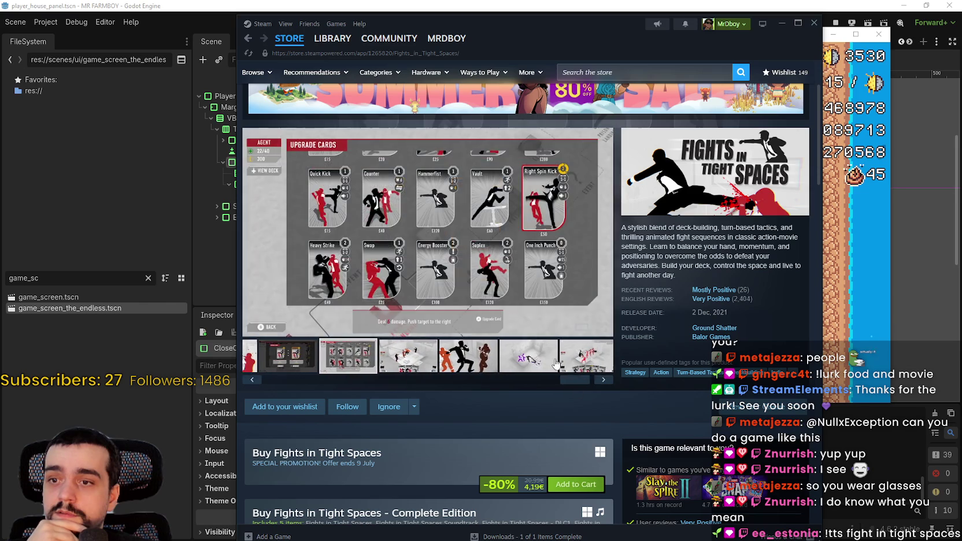
left_click(524, 356)
left_click(281, 364)
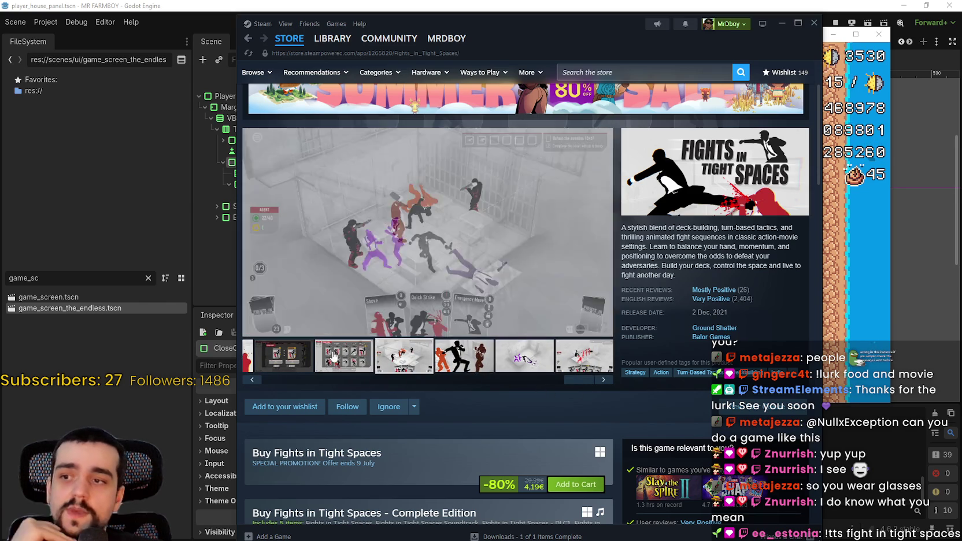
left_click(279, 377)
left_click(451, 355)
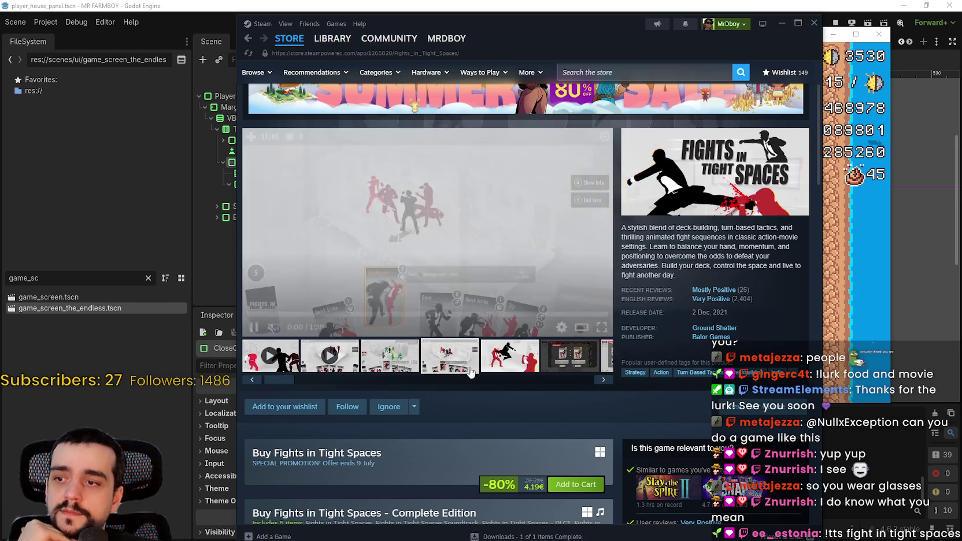
left_click(390, 356)
scroll(496, 405, "down", 1)
scroll(498, 405, "down", 9)
scroll(499, 404, "up", 5)
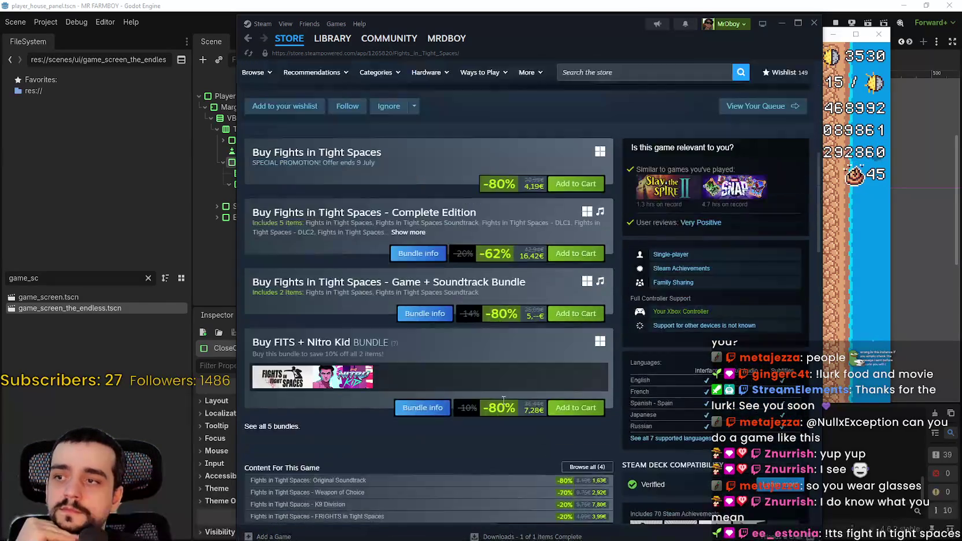
scroll(501, 402, "down", 6)
scroll(501, 396, "down", 5)
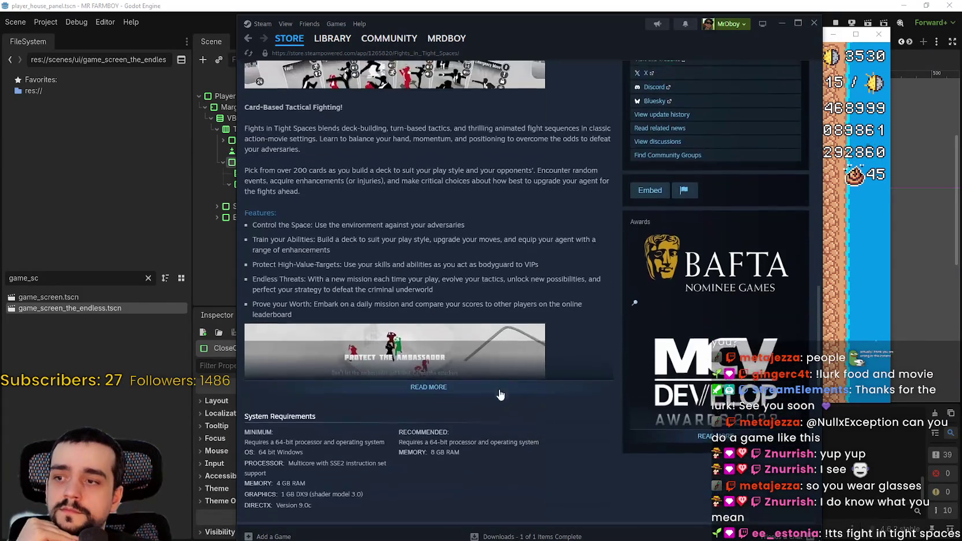
left_click(478, 381)
scroll(478, 373, "down", 8)
scroll(479, 360, "up", 18)
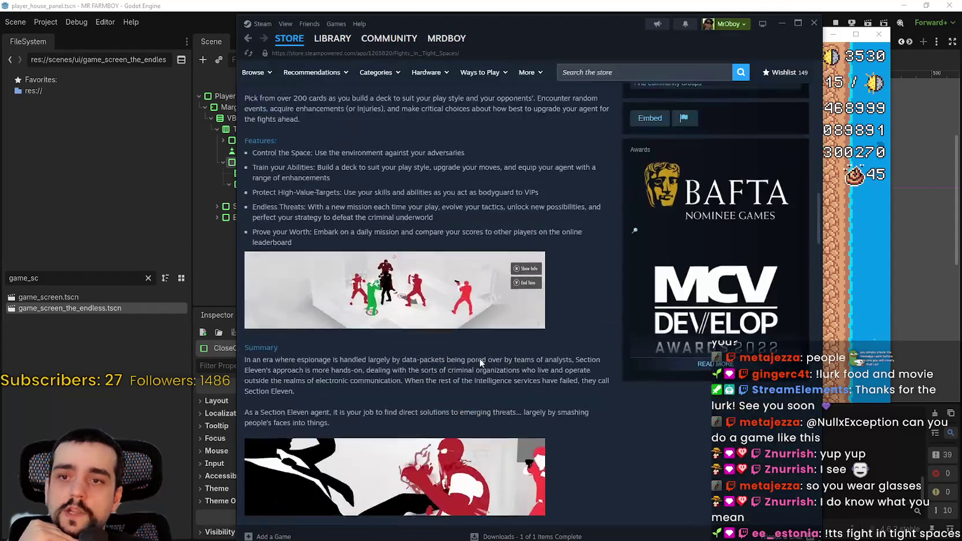
scroll(470, 351, "up", 7)
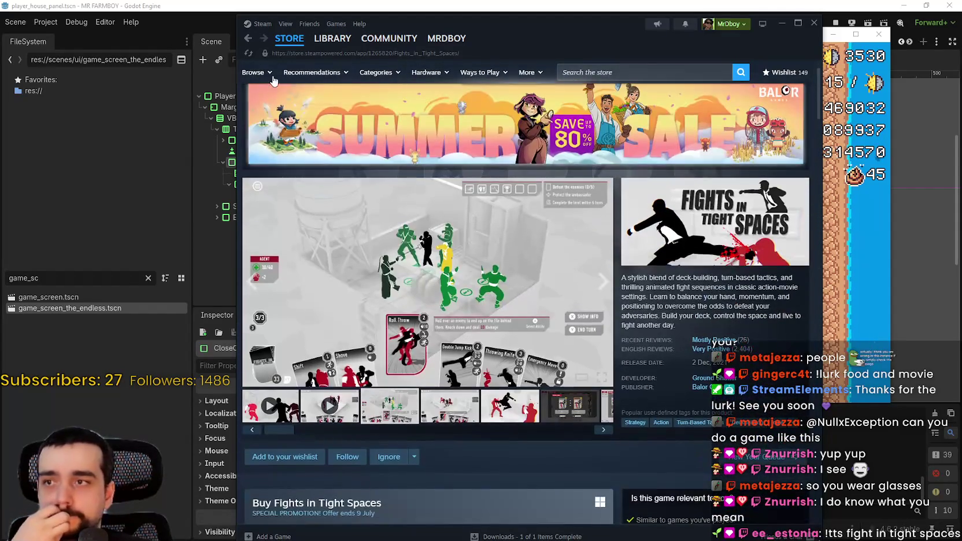
mouse_move(288, 42)
scroll(525, 290, "up", 1)
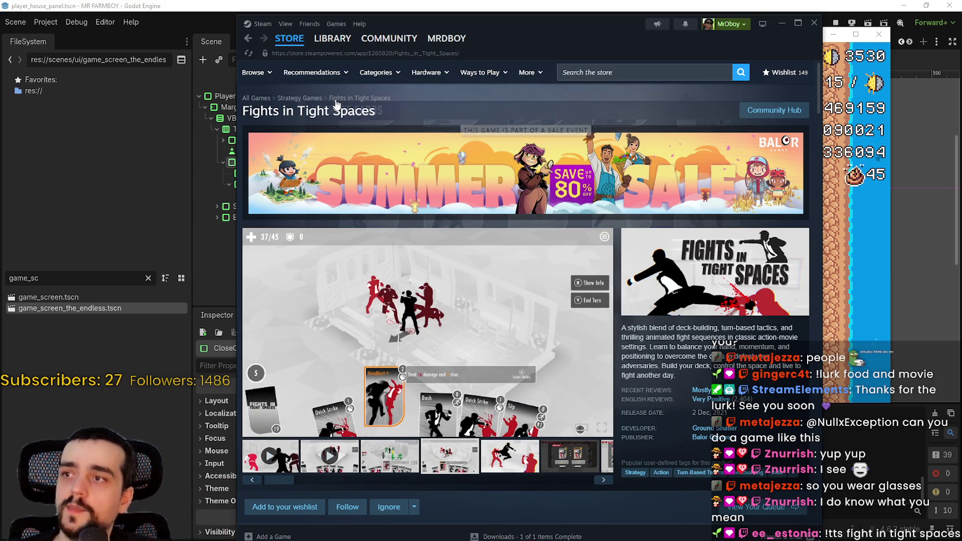
Return to the Knights in Tight Spaces page, then minimize Steam to reveal MR FARMBOY
left_click(248, 39)
scroll(346, 319, "up", 15)
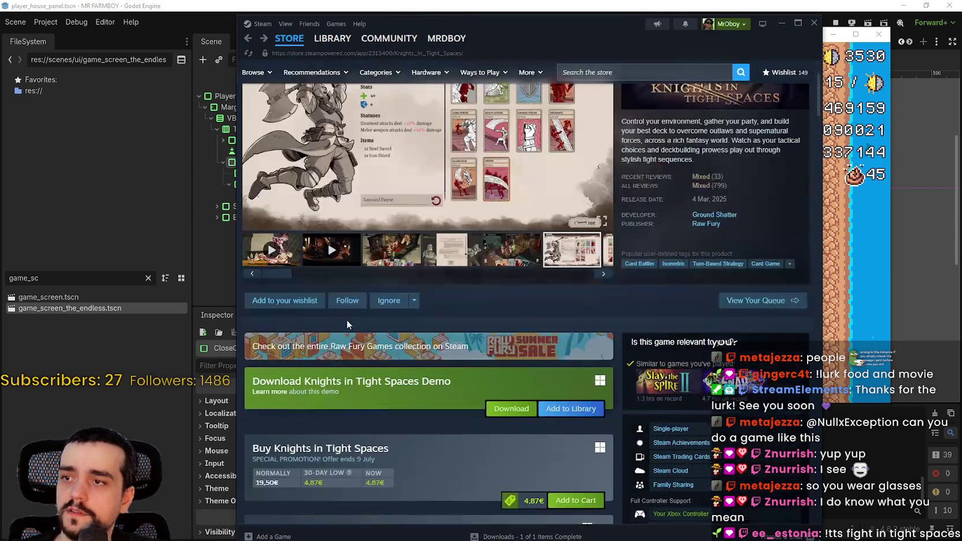
left_click_drag(384, 110, 292, 111)
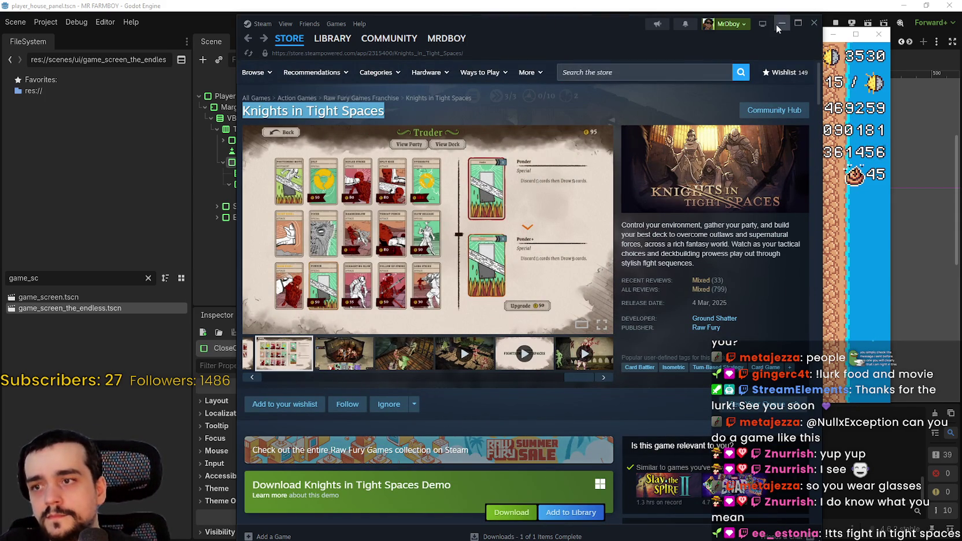
left_click(777, 24)
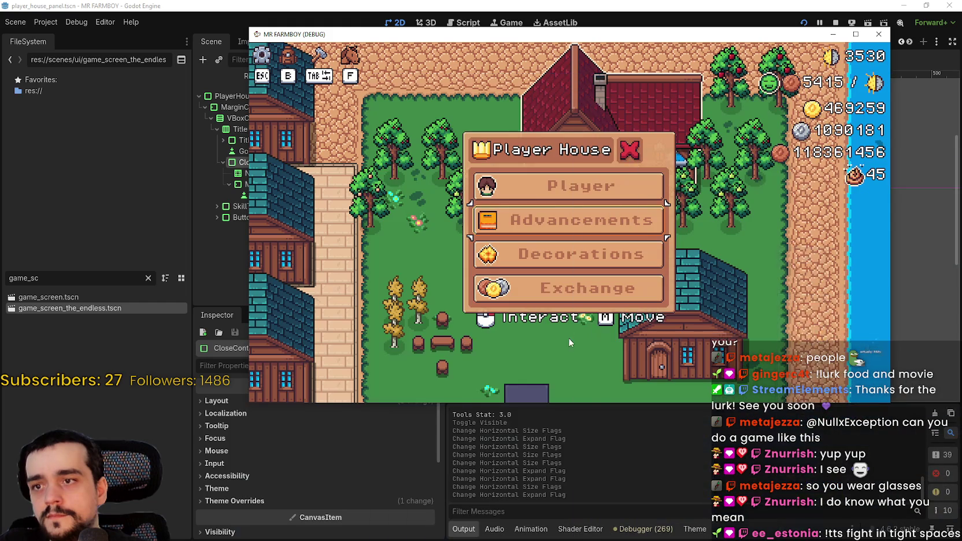
Open Advancements in the running game, then close the game window and stop the debug run
left_click(610, 214)
left_click(879, 34)
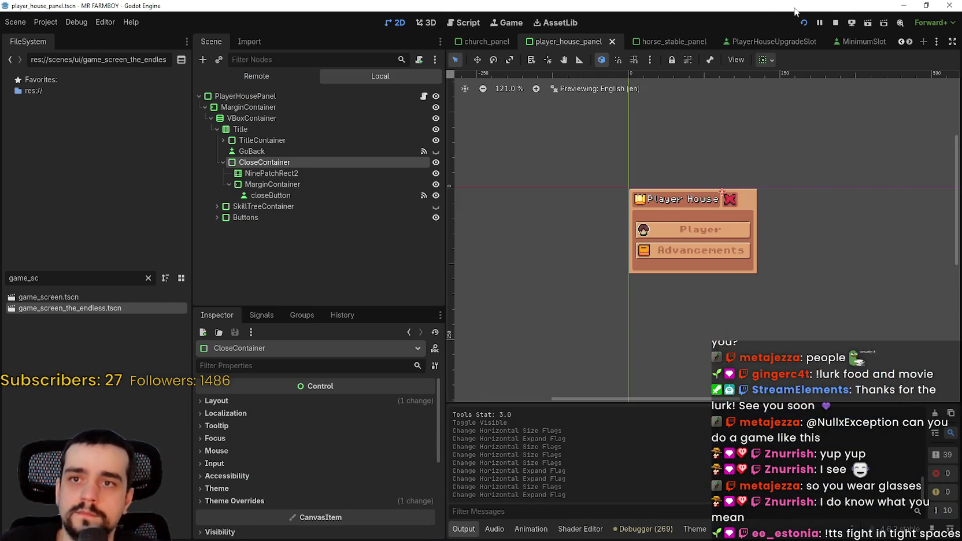
left_click(834, 24)
Expand and unhide SkillTreeContainer, then collapse its Advancements, Decorations, Exchange and nested SkillTreeContainer nodes
scroll(710, 231, "up", 5)
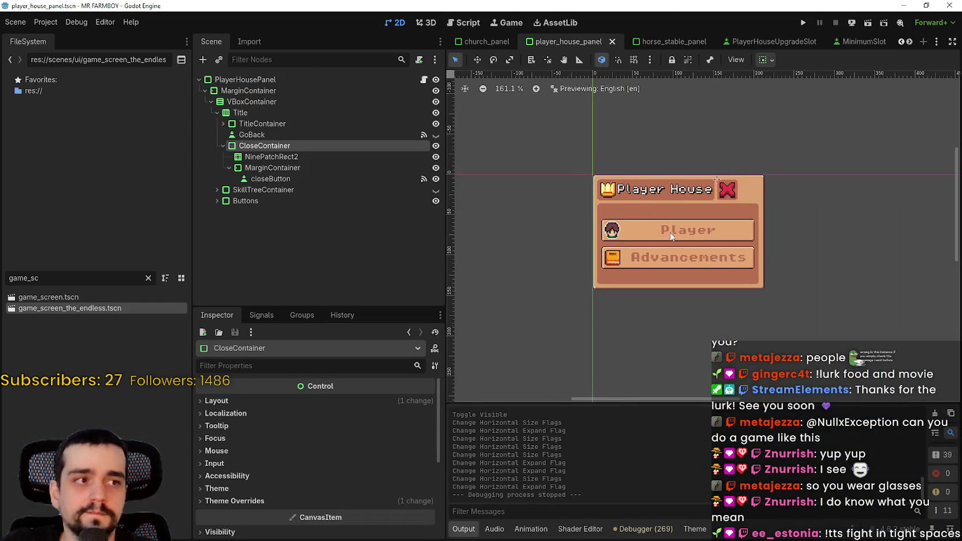
left_click(217, 190)
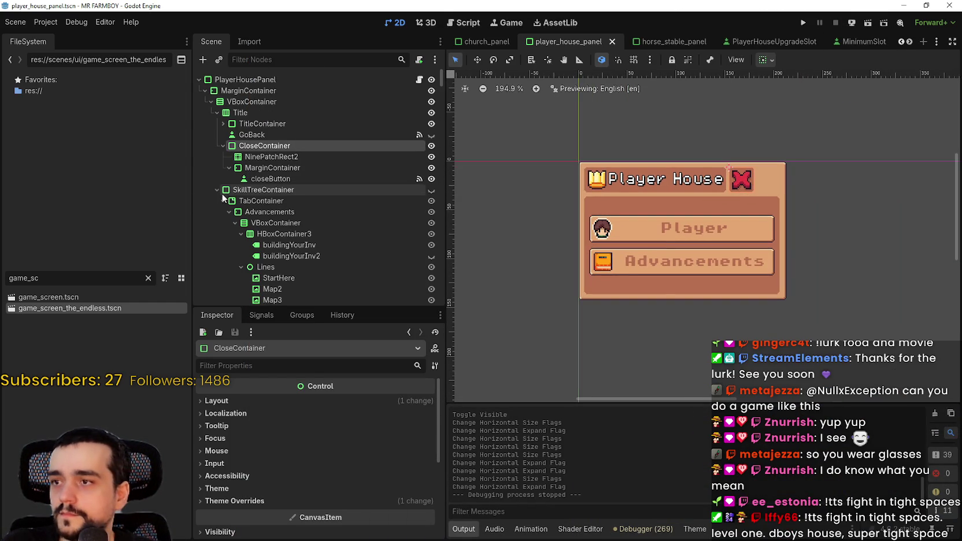
left_click(431, 191)
scroll(541, 181, "down", 5)
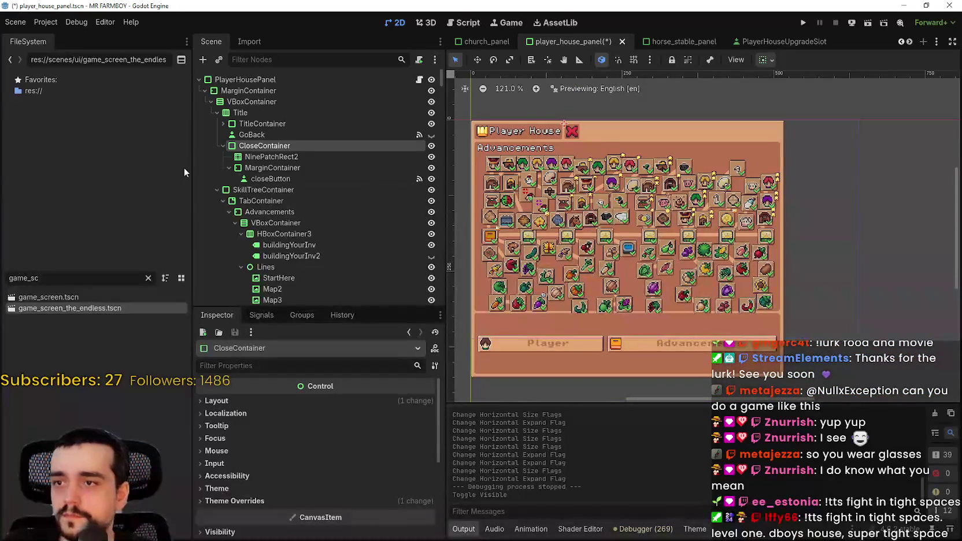
left_click(224, 211)
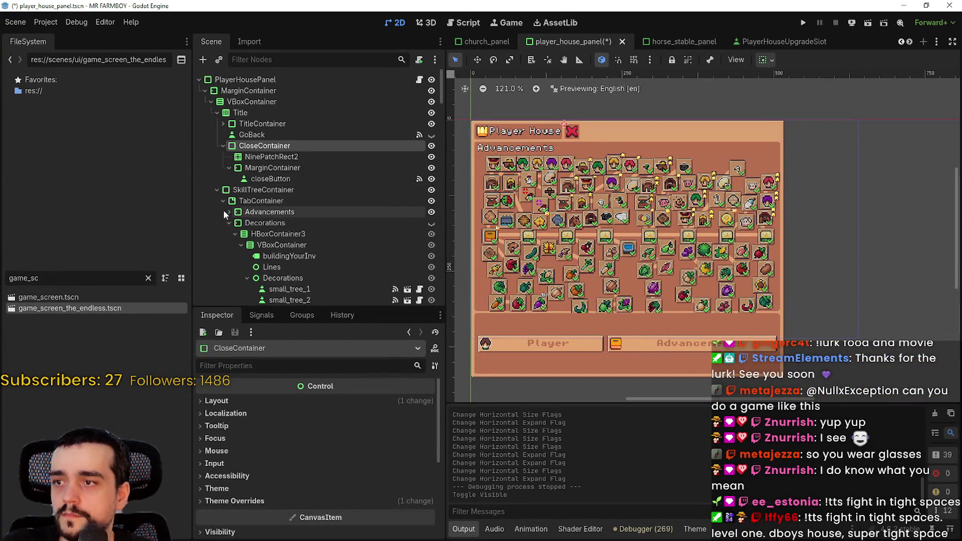
left_click(223, 224)
left_click(229, 233)
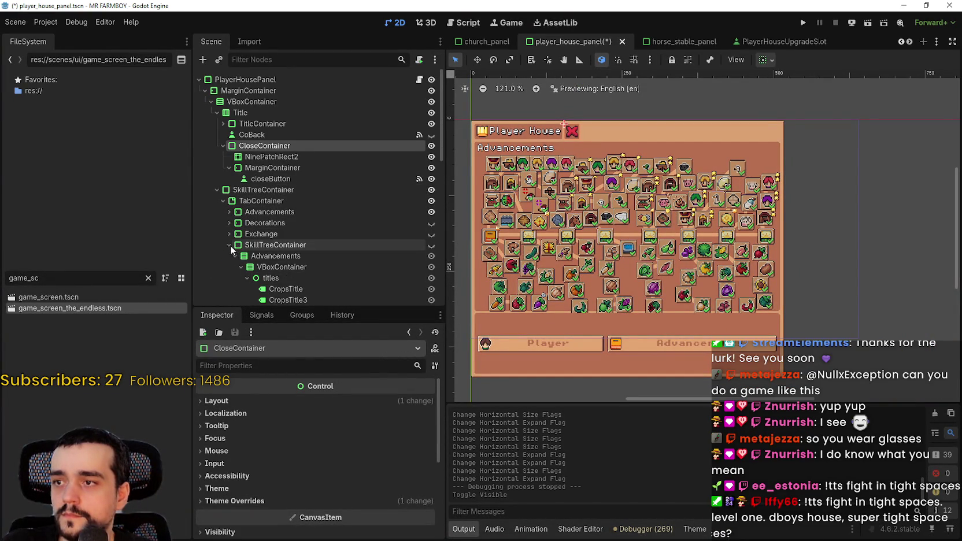
left_click(231, 245)
Show the horse and farm tools tree, expand SkillTreeContainer, and collapse its Lines node
left_click(436, 245)
scroll(529, 167, "up", 5)
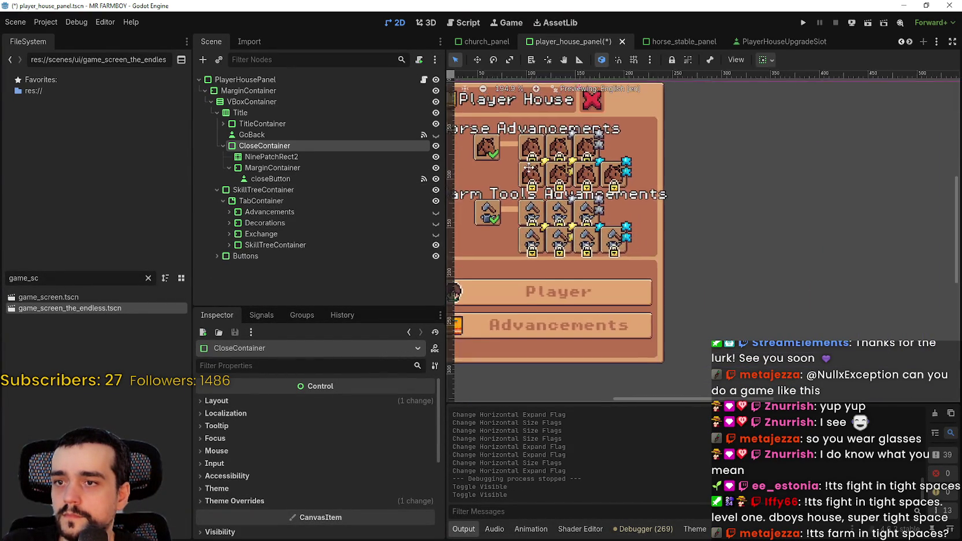
scroll(529, 167, "up", 4)
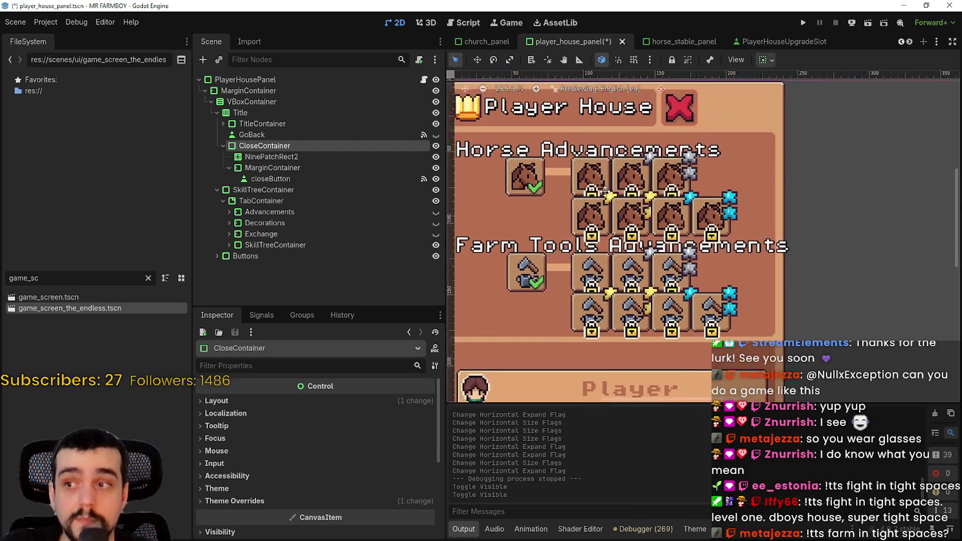
left_click(312, 242)
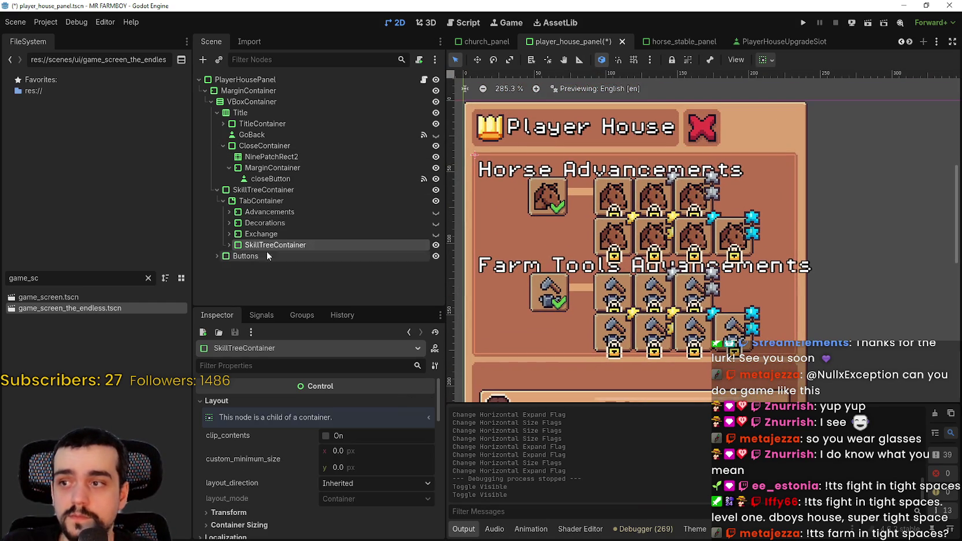
left_click(229, 246)
scroll(266, 231, "down", 3)
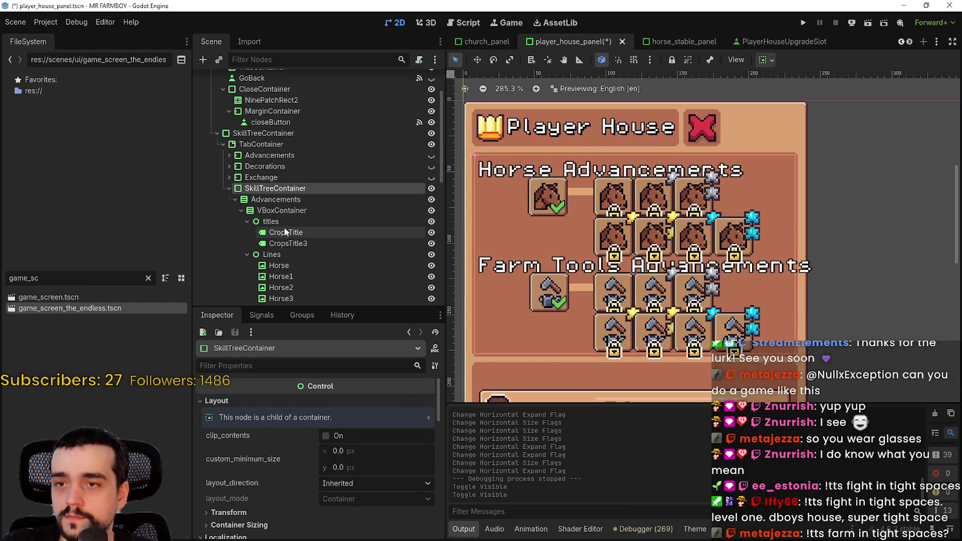
scroll(284, 231, "down", 3)
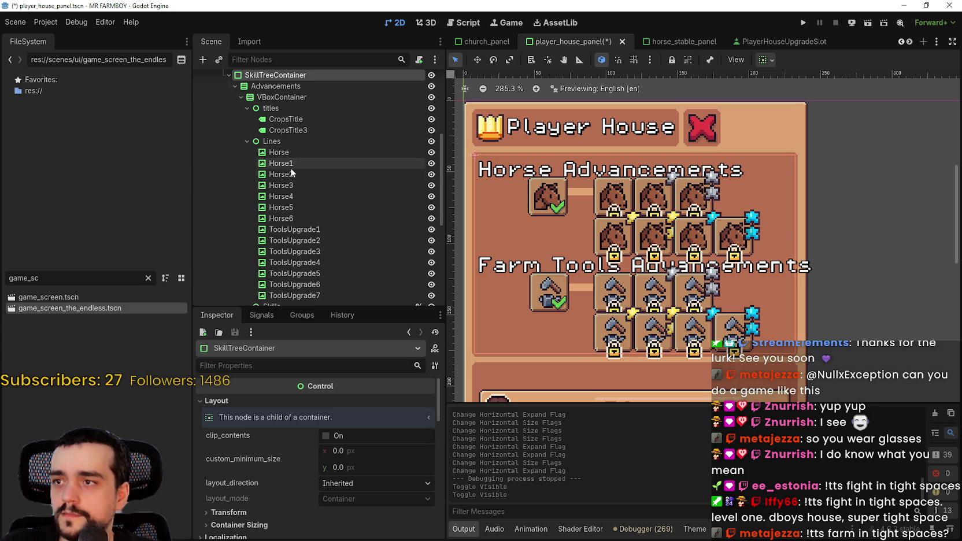
scroll(270, 169, "down", 4)
left_click(247, 113)
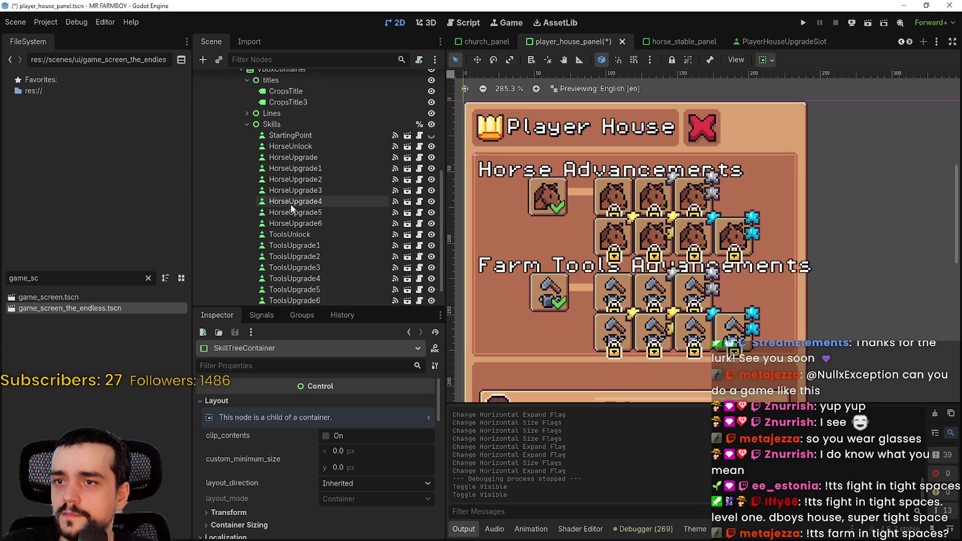
Select HorseUpgrade1 and add HorseUpgrade2 to the selection in the Scene dock
scroll(286, 173, "down", 2)
left_click(286, 119)
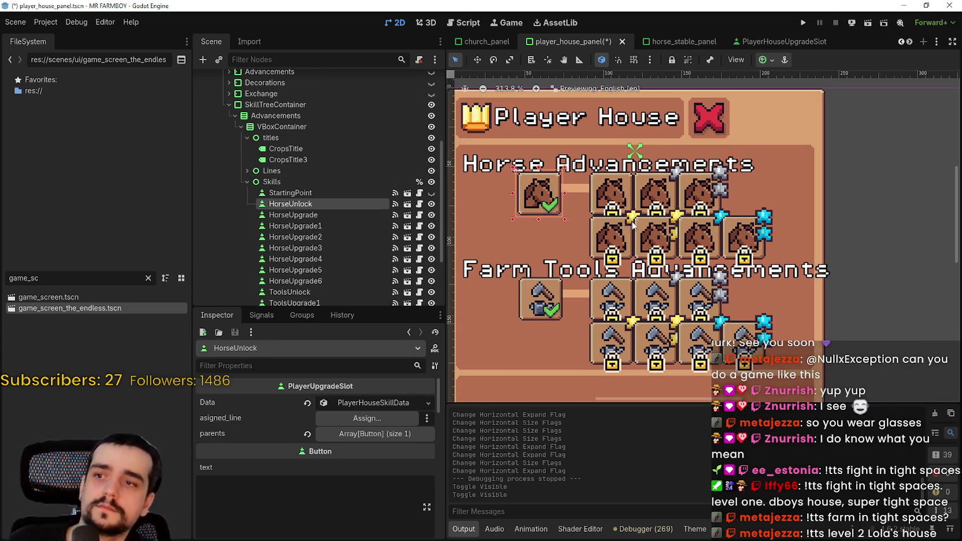
left_click(334, 217)
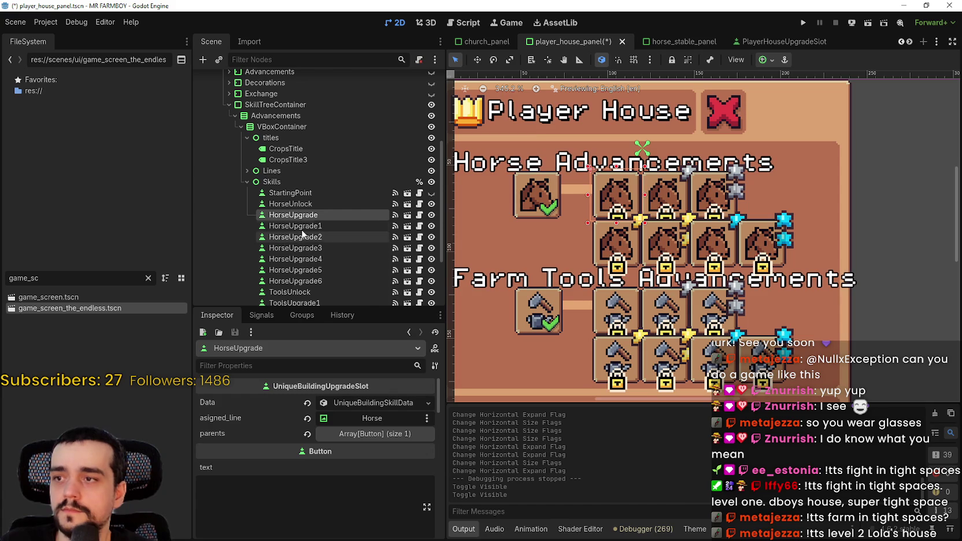
left_click(308, 226)
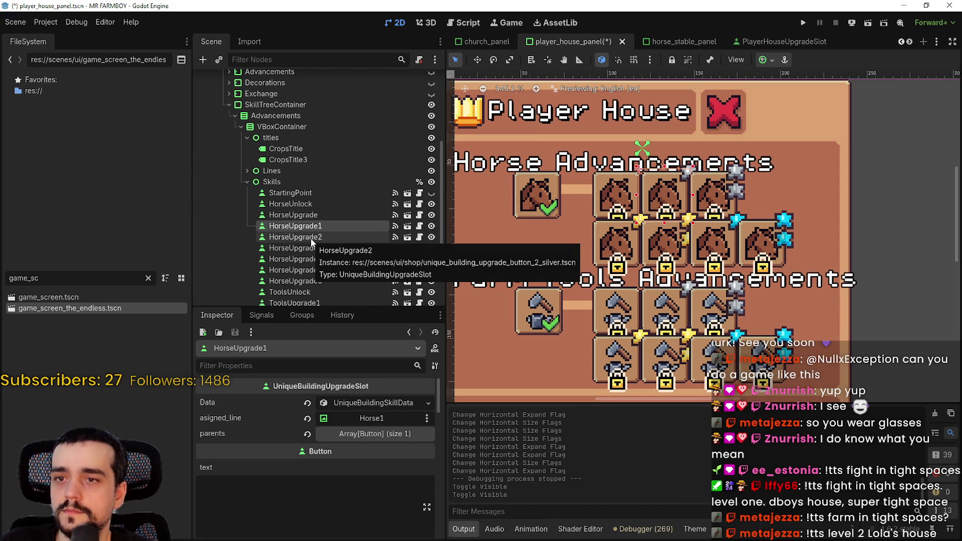
left_click(310, 238, "shift")
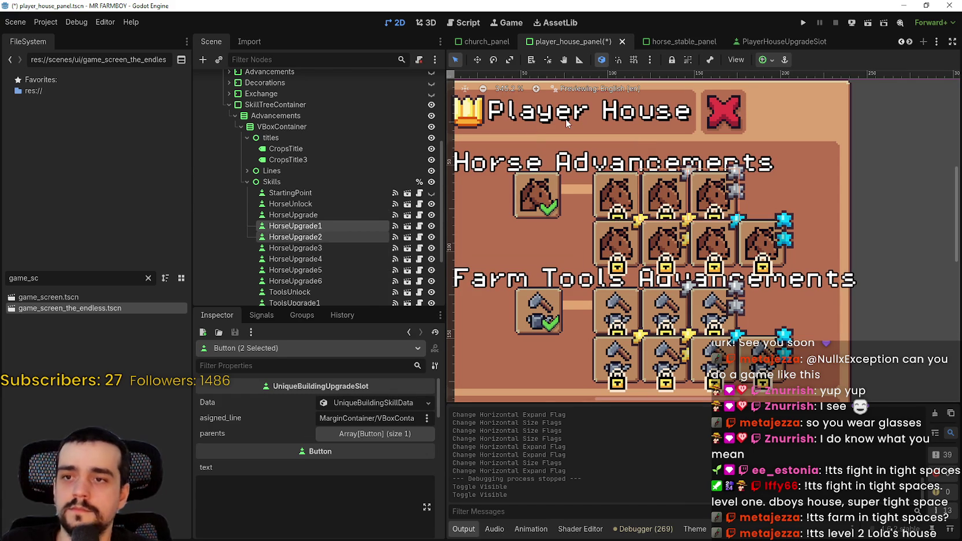
Nudge both horse slots right, then fine-tune HorseUpgrade2 alone further right
key("Right")
key("Right")
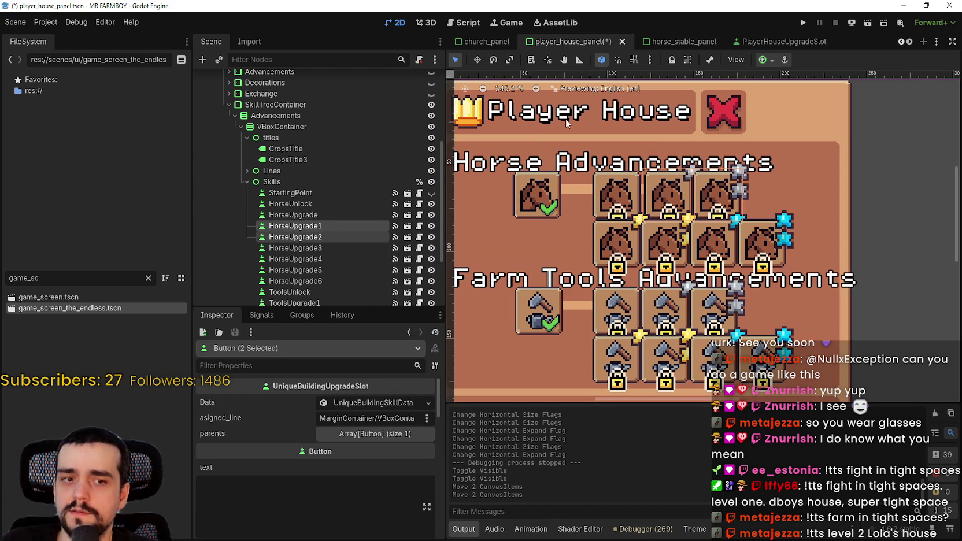
key("Right")
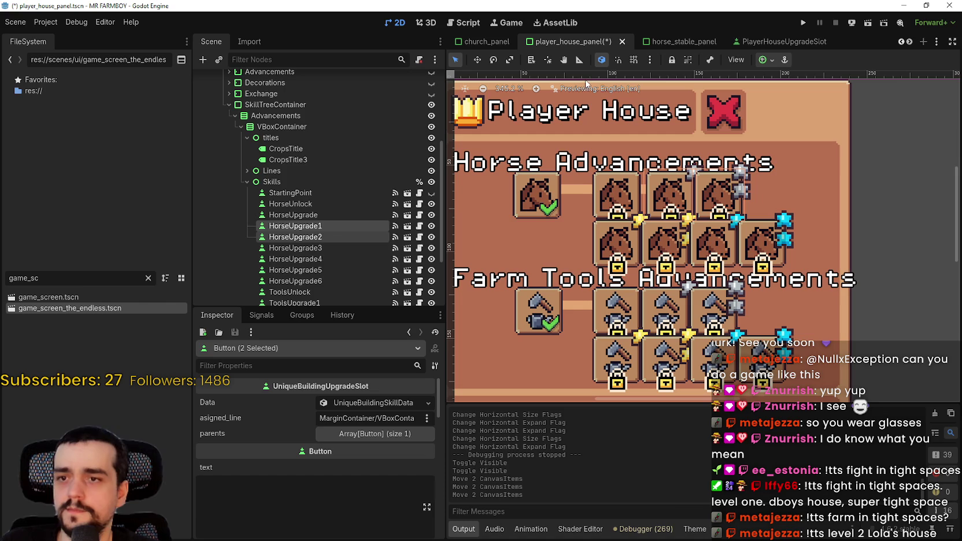
left_click(362, 234)
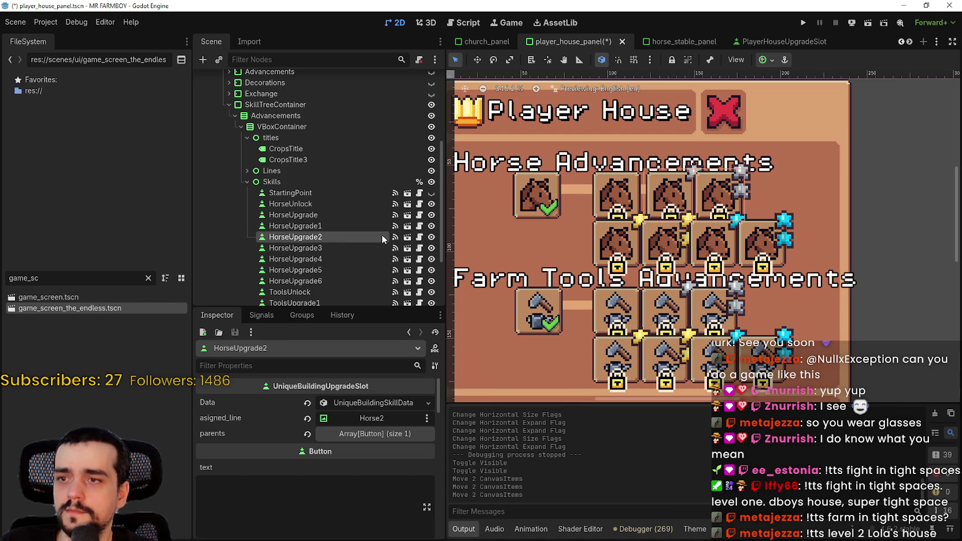
key("Down")
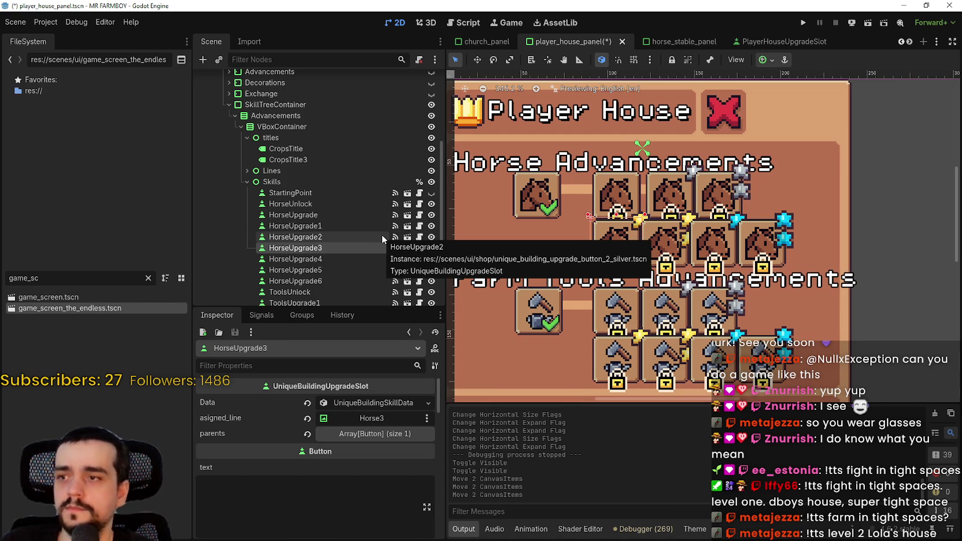
left_click(381, 236)
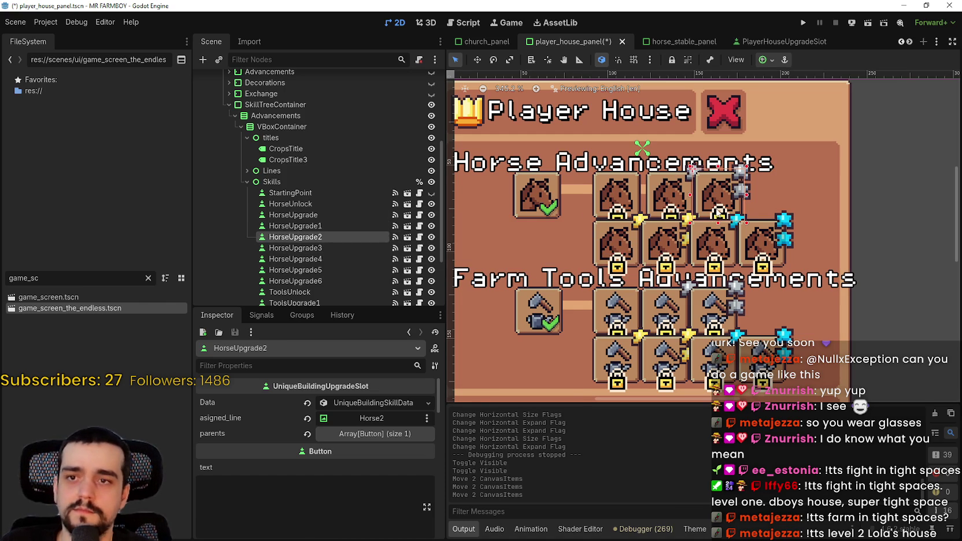
key("Right")
key("Right")
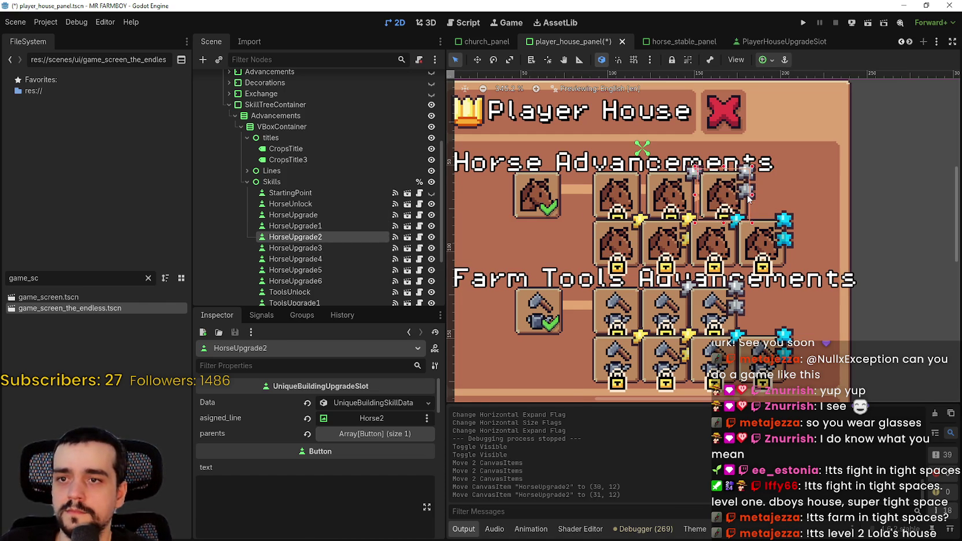
scroll(720, 193, "up", 2)
key("Right")
key("Right")
key("Right")
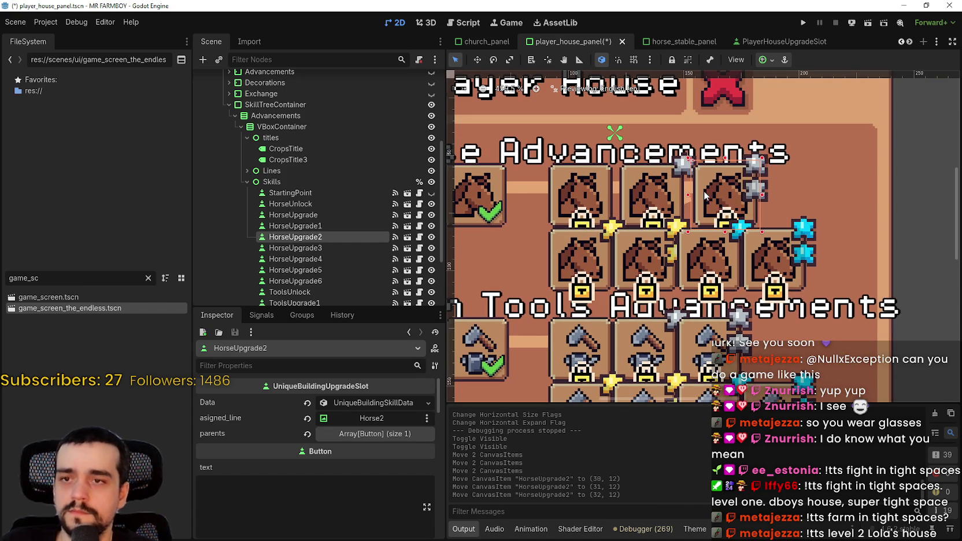
key("Right")
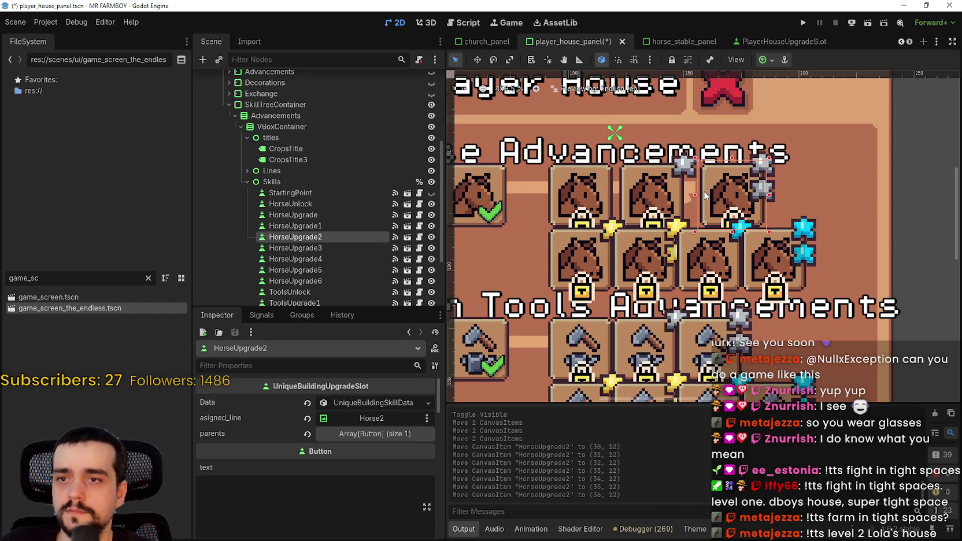
key("Left")
key("Left")
key("Left")
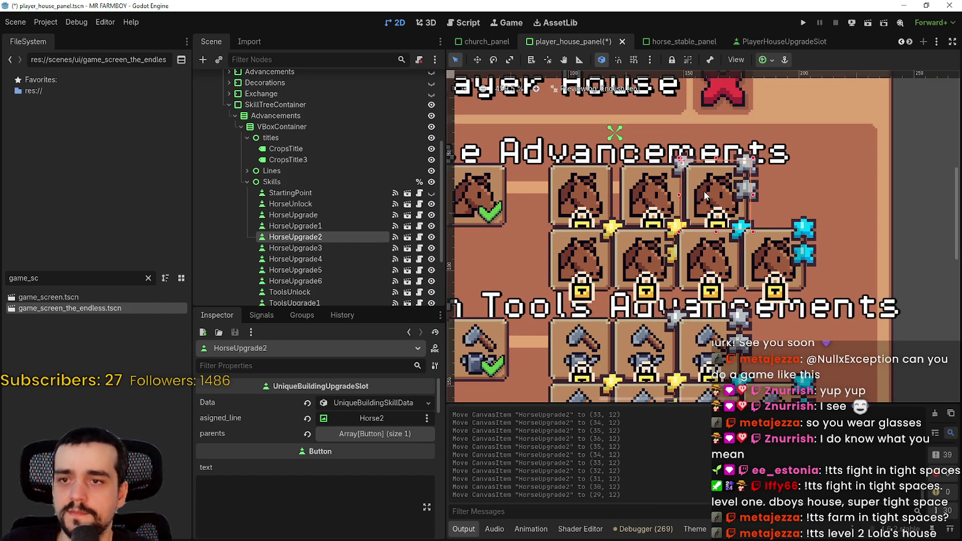
key("Right")
key("Right")
key("Right")
key("Right")
key("Right")
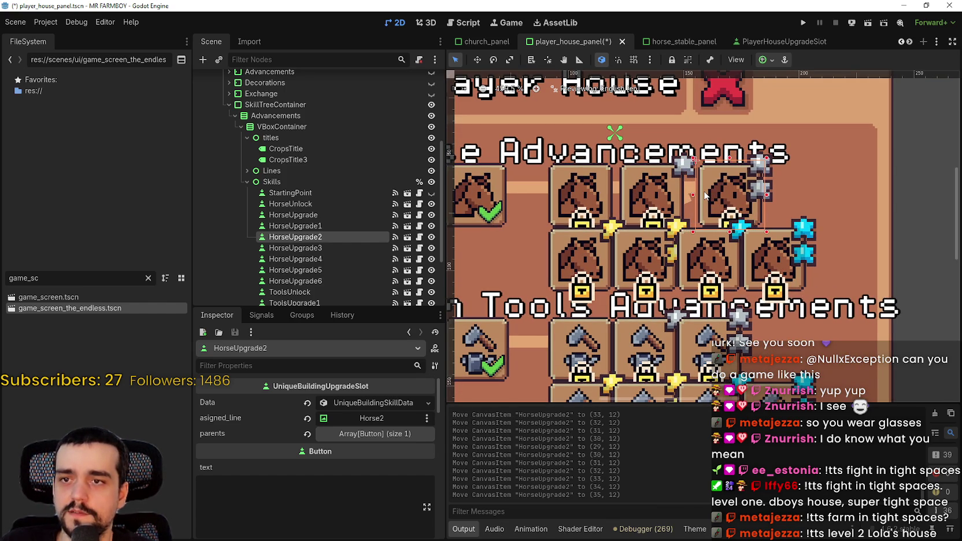
key("Right")
key("Right")
scroll(541, 249, "down", 4)
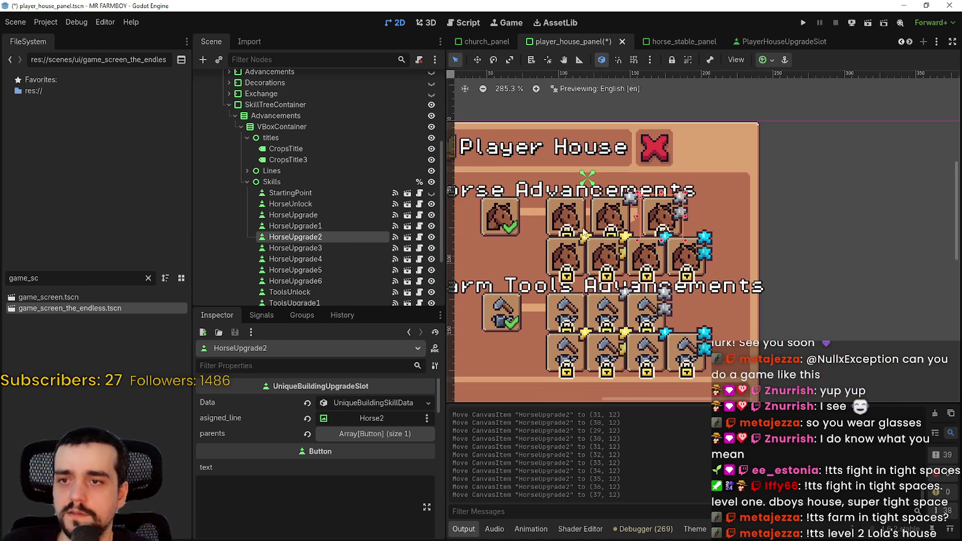
Reselect HorseUpgrade1 and HorseUpgrade2, switch to Move mode (W), and shift both a few units right
left_click(319, 226, "ctrl")
key("Left")
key("Left")
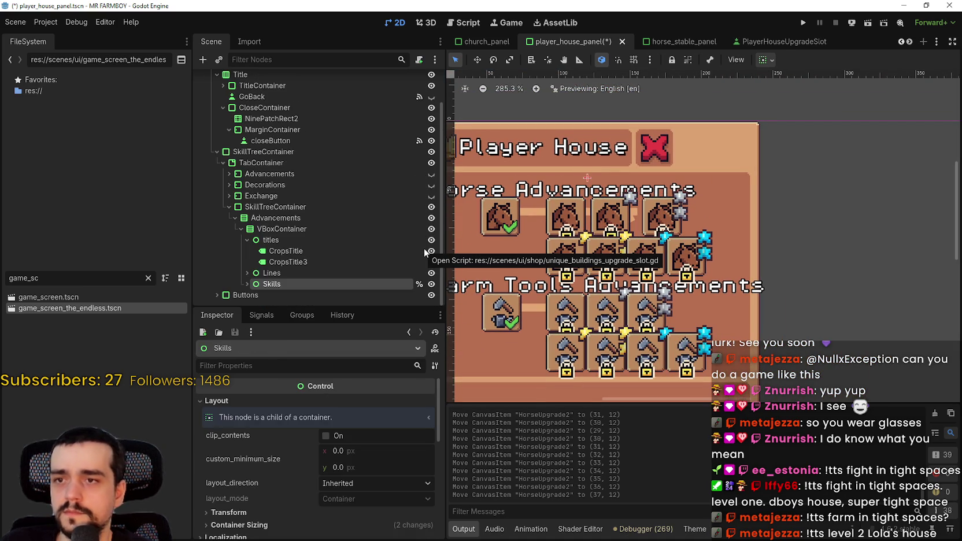
left_click(591, 219)
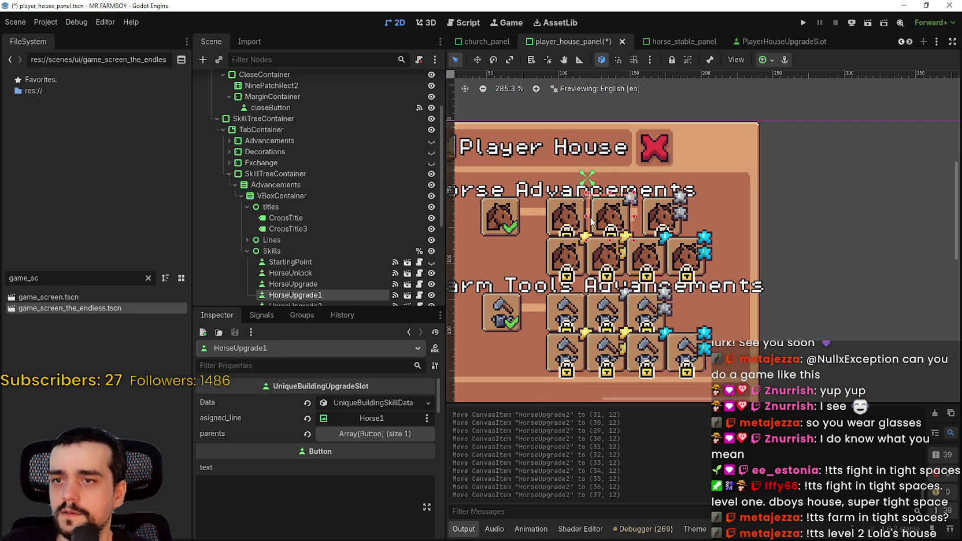
scroll(267, 272, "down", 3)
scroll(267, 271, "down", 2)
left_click(328, 163, "ctrl")
scroll(654, 200, "up", 2)
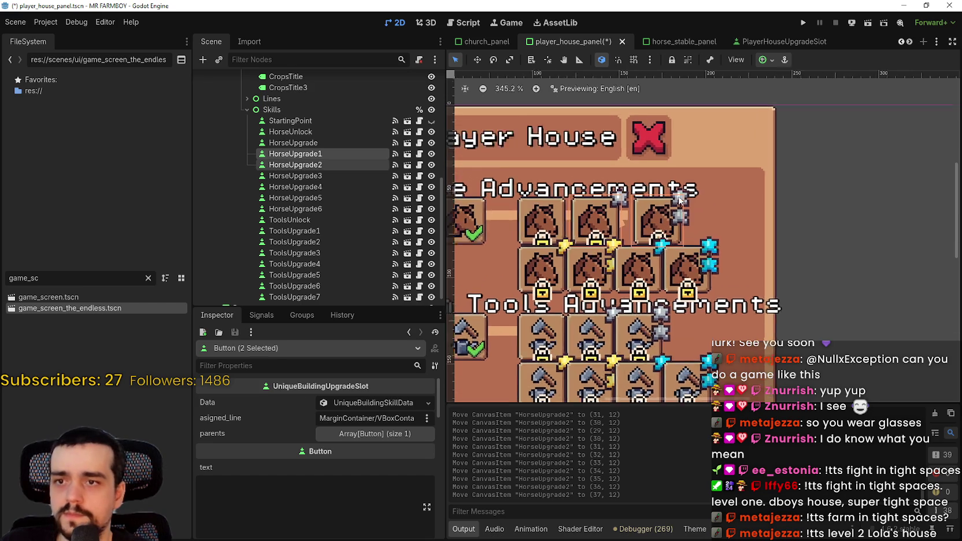
key("w")
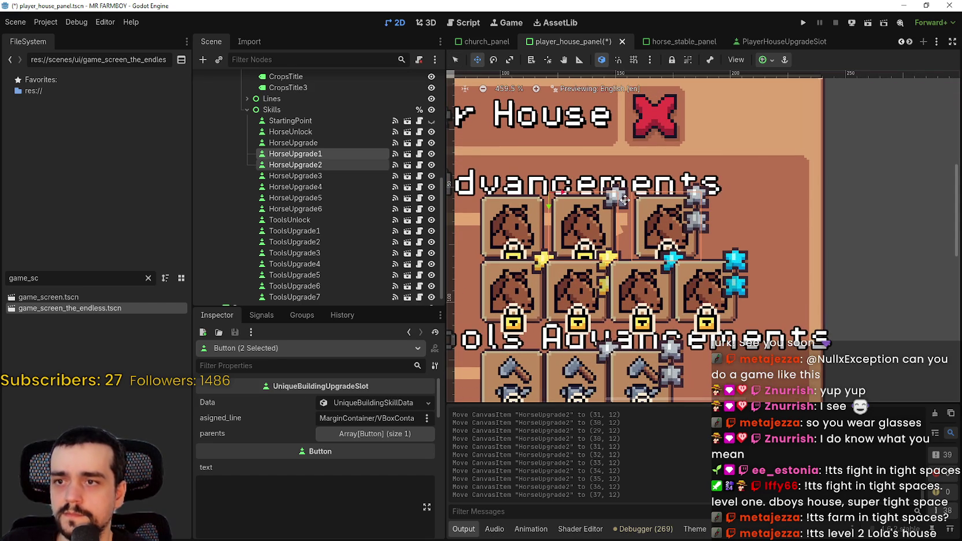
key("Left")
key("Right")
key("Left")
key("Right")
key("Left")
key("Right")
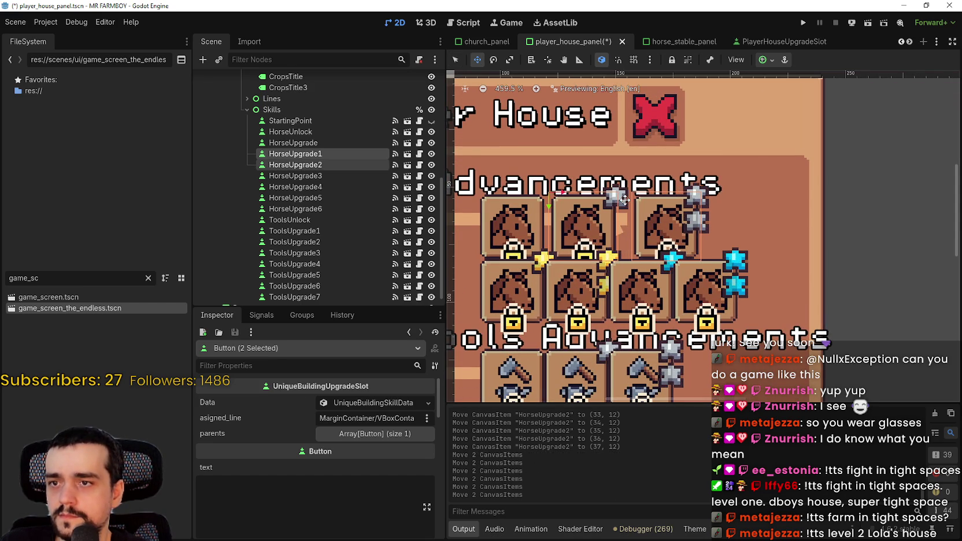
key("Right")
key("Right")
key("Right")
key("Right")
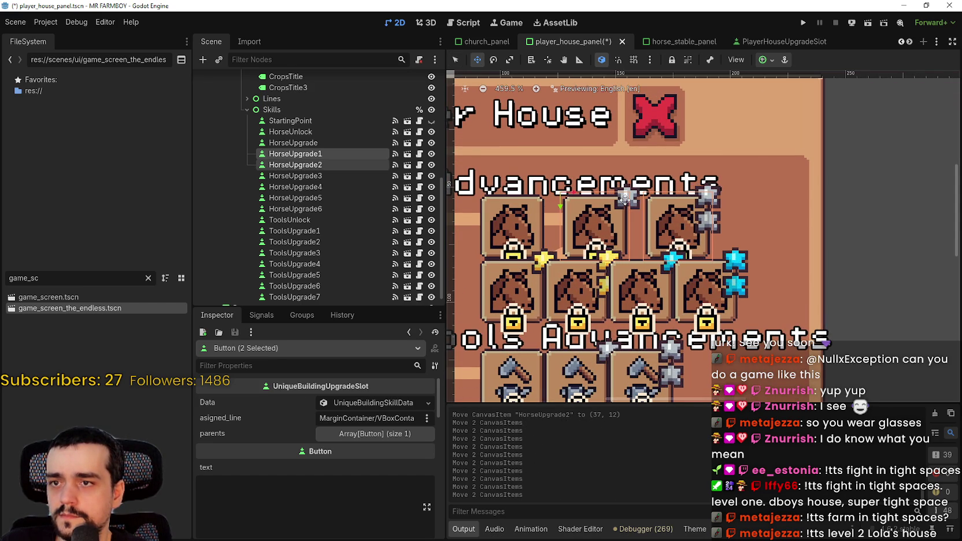
scroll(625, 200, "down", 5)
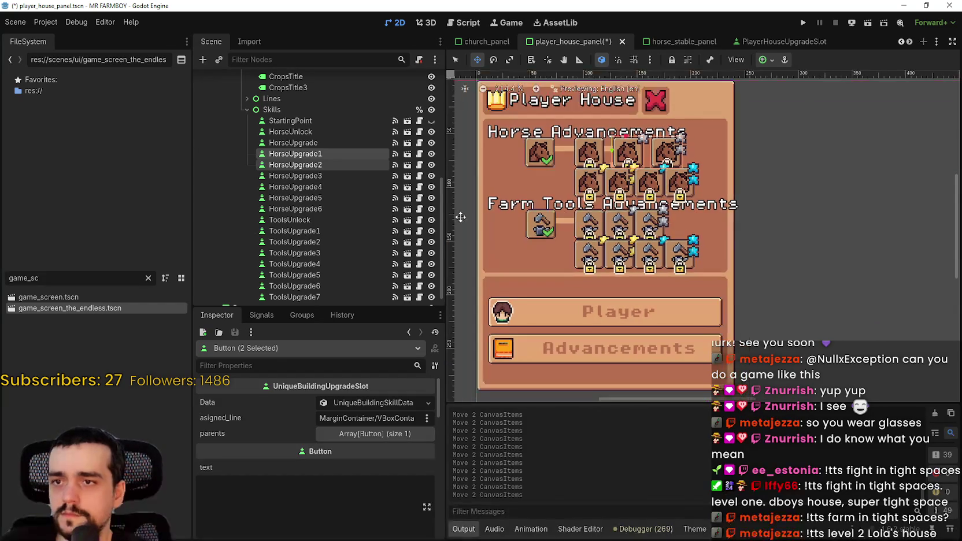
left_click(309, 176)
scroll(588, 157, "up", 3)
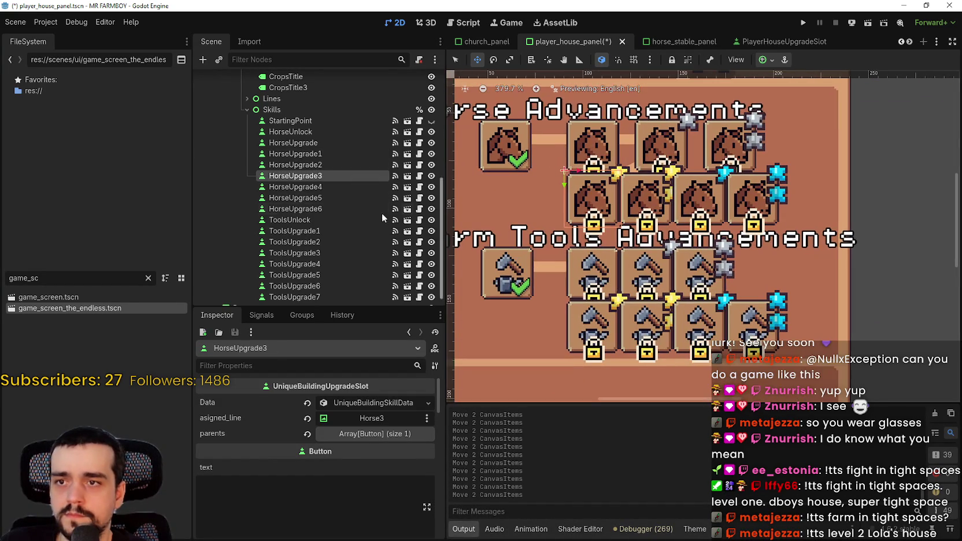
Select HorseUpgrade3–6 and lower the bottom horse row by four nudges
left_click(313, 209, "shift")
left_click_drag(580, 201, 580, 201)
key("Down")
key("Down")
key("Down")
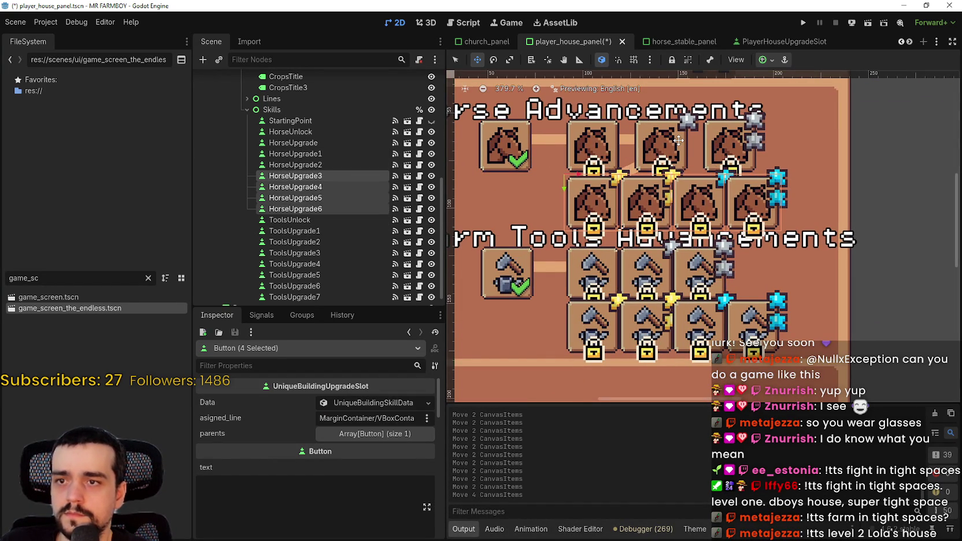
key("Down")
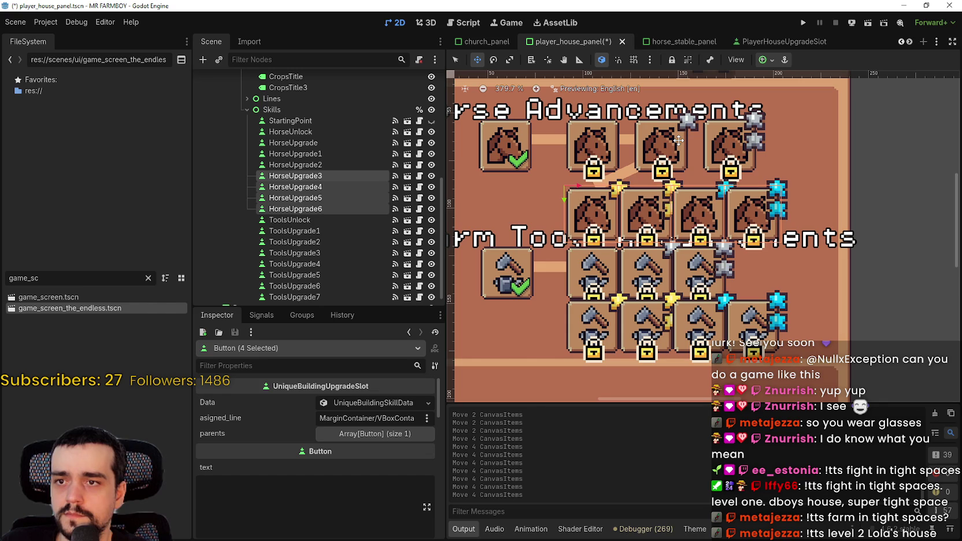
scroll(705, 191, "up", 1)
key("Down")
key("Down")
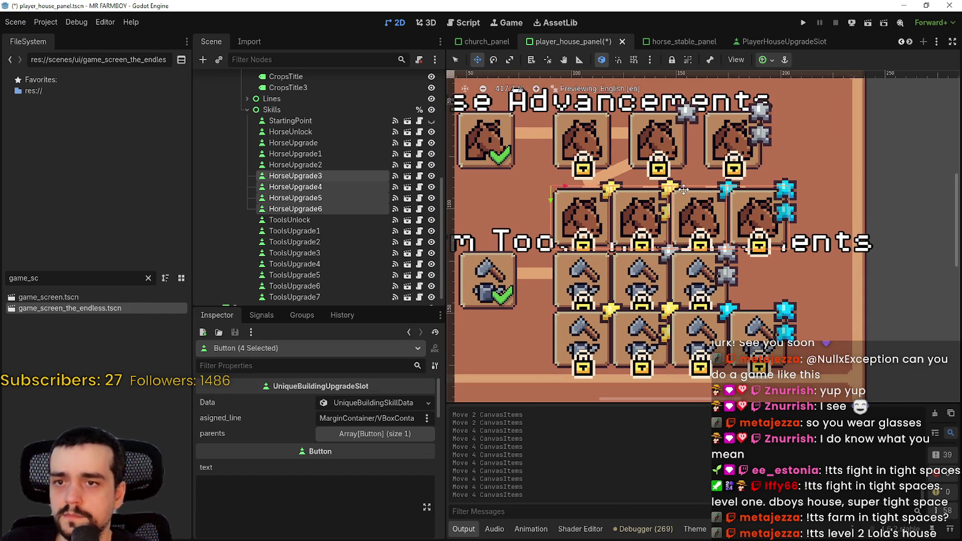
key("Down")
key("Down")
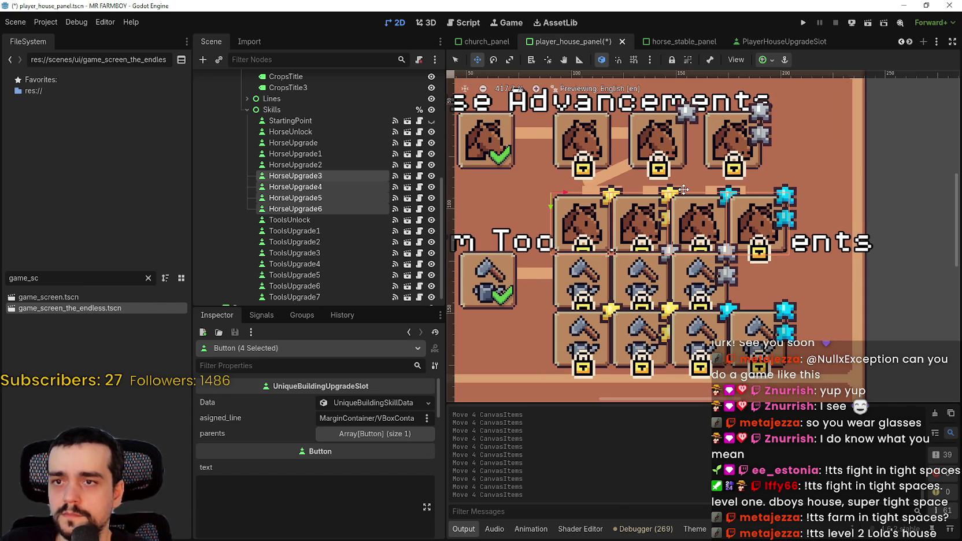
scroll(684, 190, "down", 5)
Shift HorseUpgrade4–6 right, then push HorseUpgrade5 and HorseUpgrade6 a few pixels further right
left_click(307, 191)
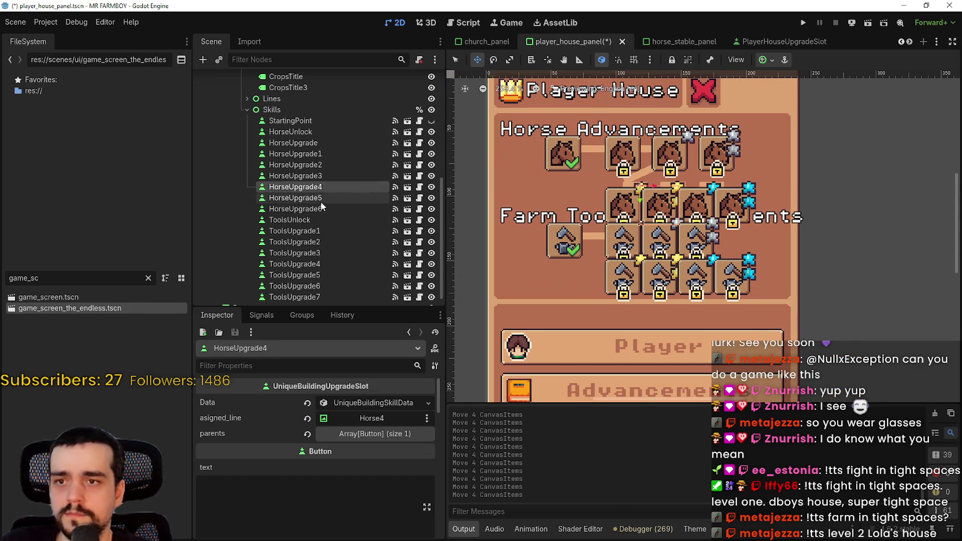
left_click(318, 203, "ctrl")
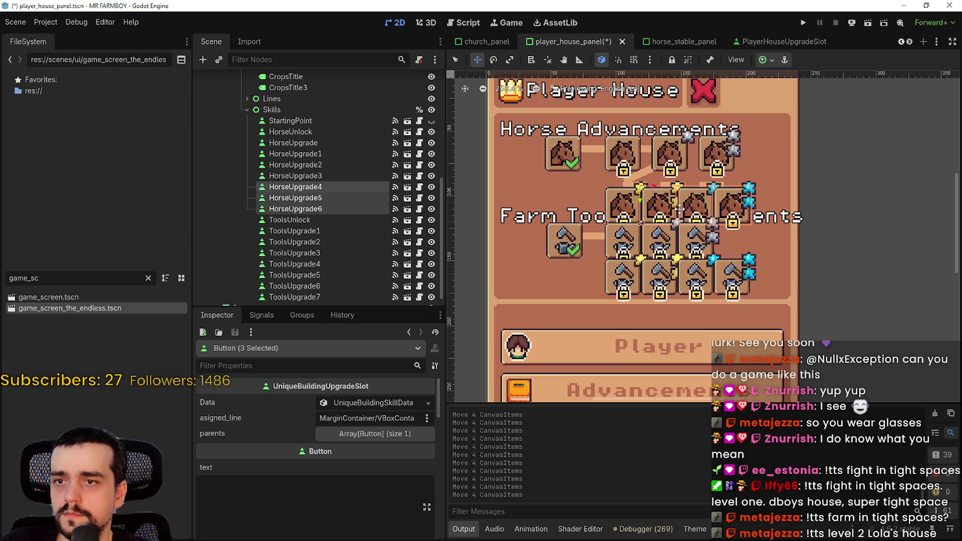
key("Right")
key("Right")
key("Right")
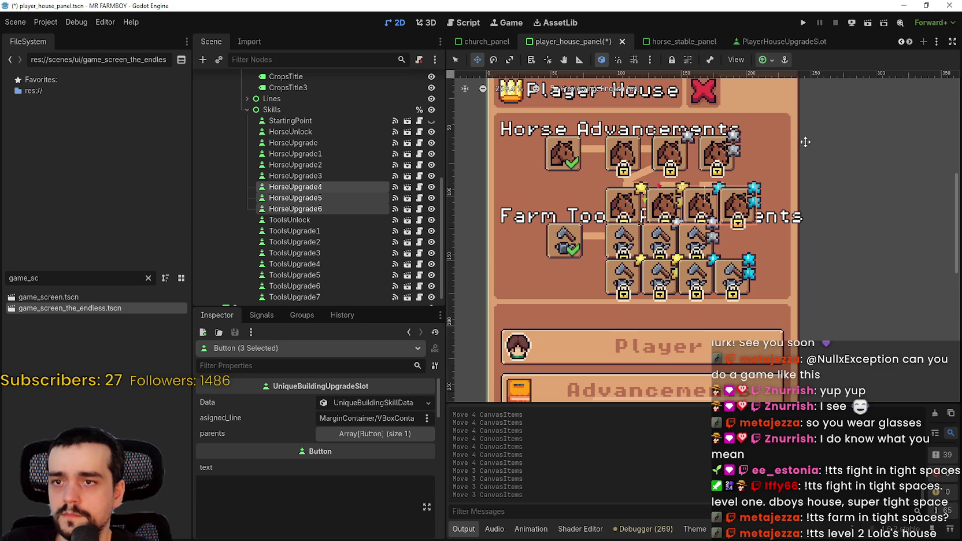
key("Right")
key("Right")
key("Right")
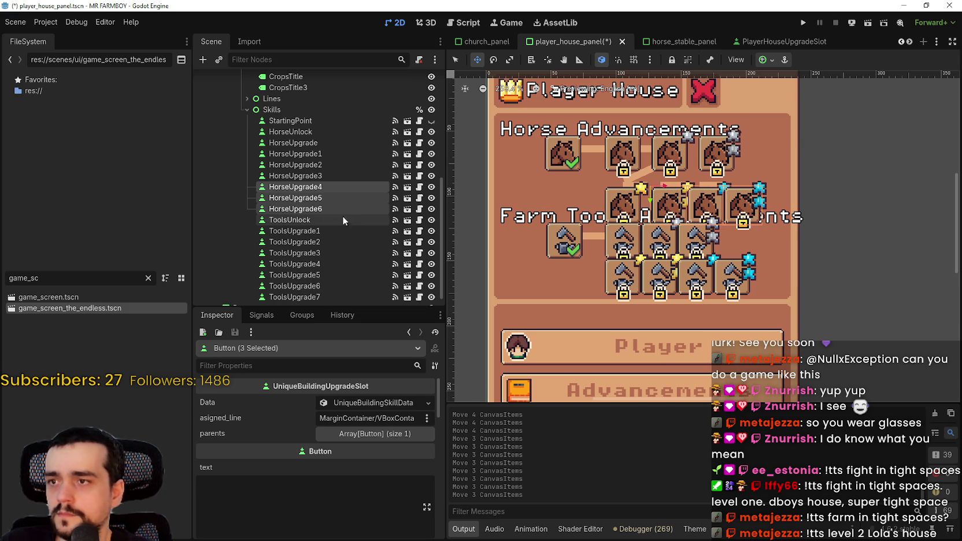
left_click(313, 188)
left_click(341, 199)
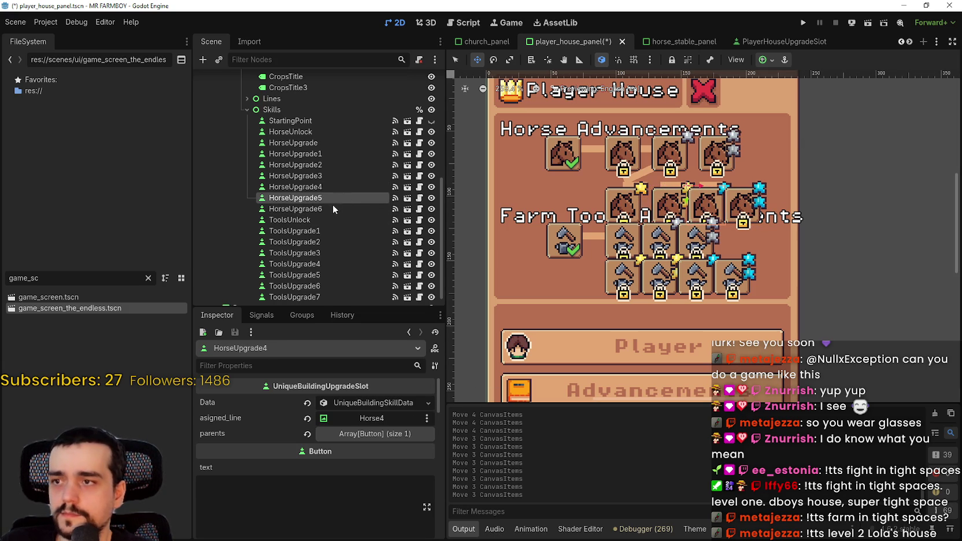
left_click(332, 206, "shift")
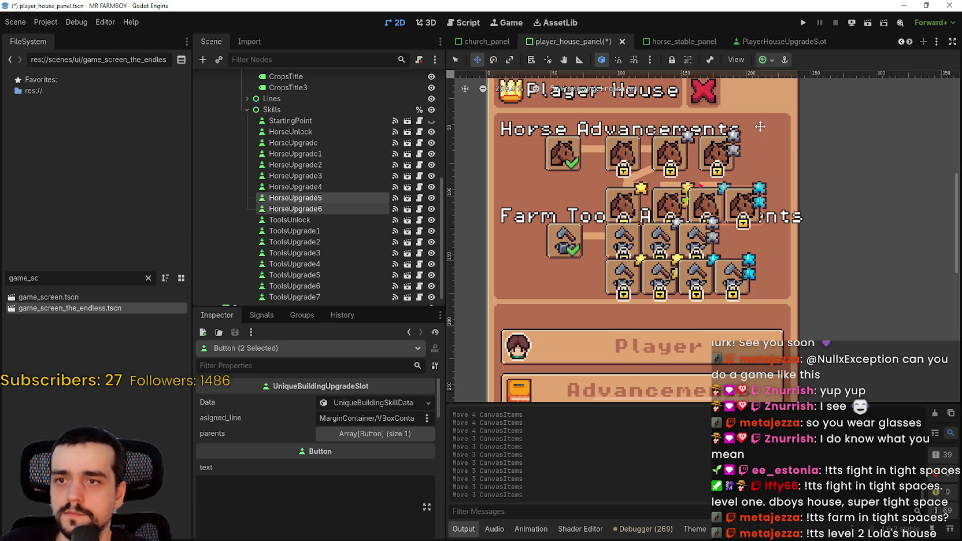
key("Right")
key("Right")
key("Right")
key("Right")
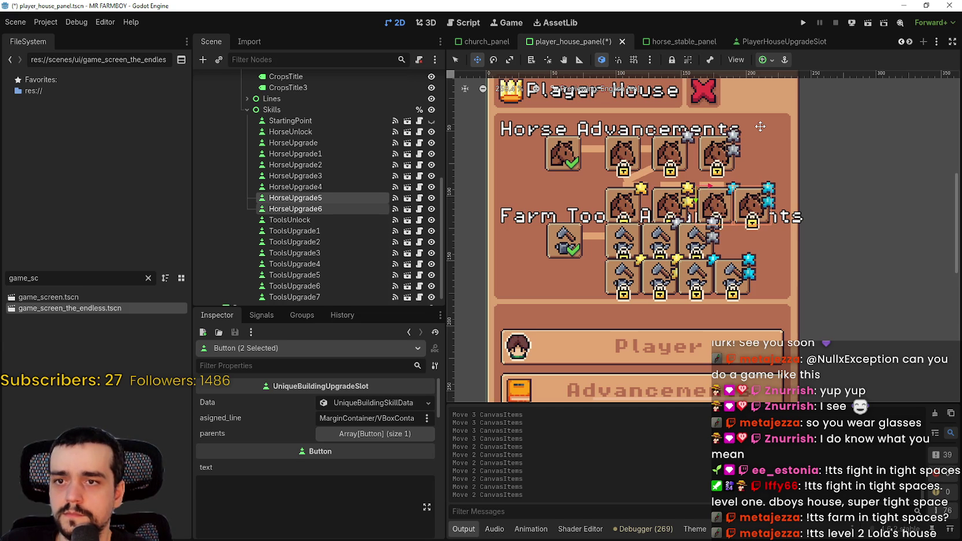
key("Right")
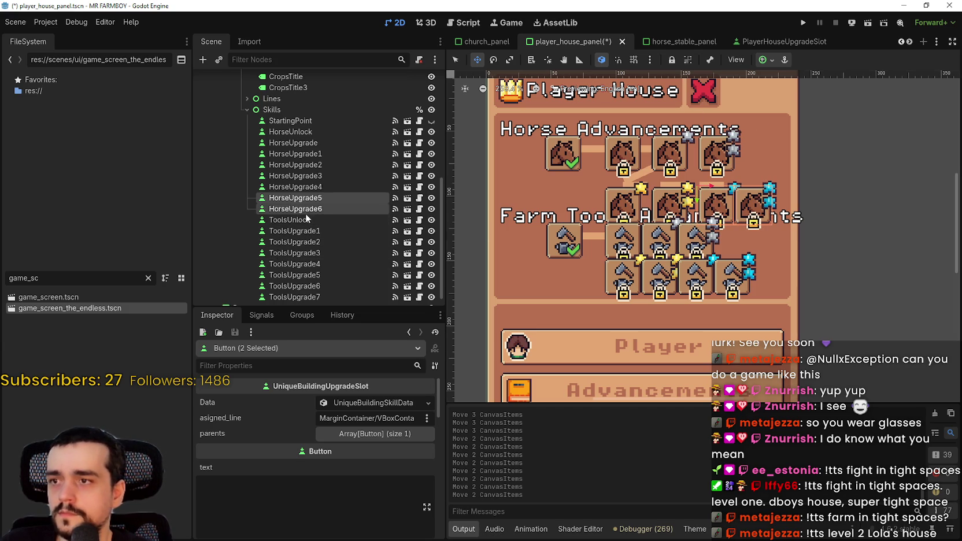
Nudge HorseUpgrade6 alone to (78, 52), then check HorseUpgrade and HorseUnlock positions
left_click(307, 210)
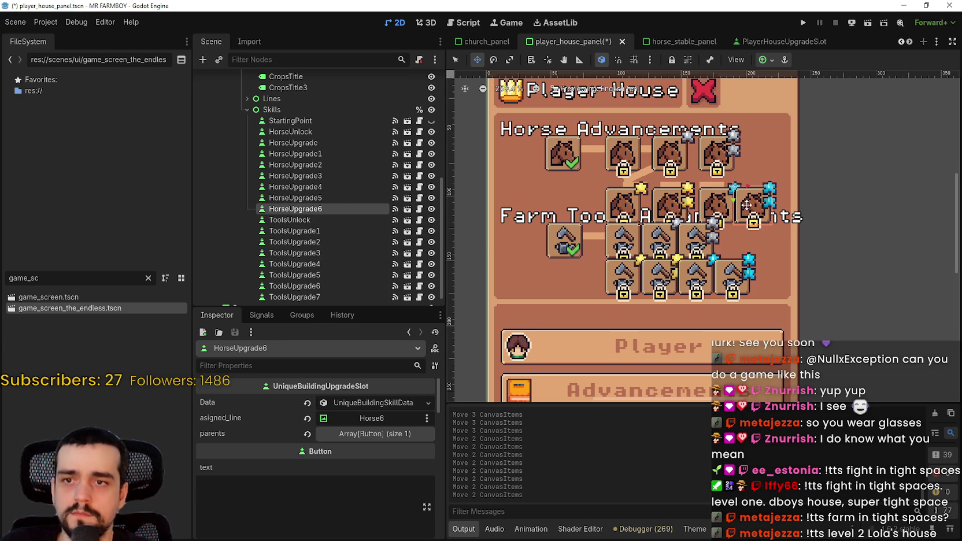
scroll(747, 205, "up", 3)
key("Right")
key("Right")
key("Right")
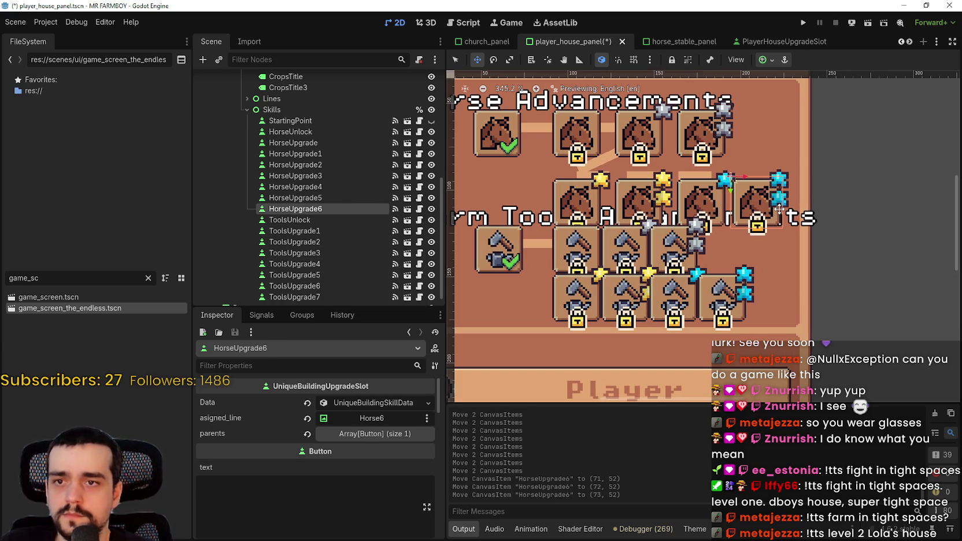
key("Right")
key("Right")
key("Right")
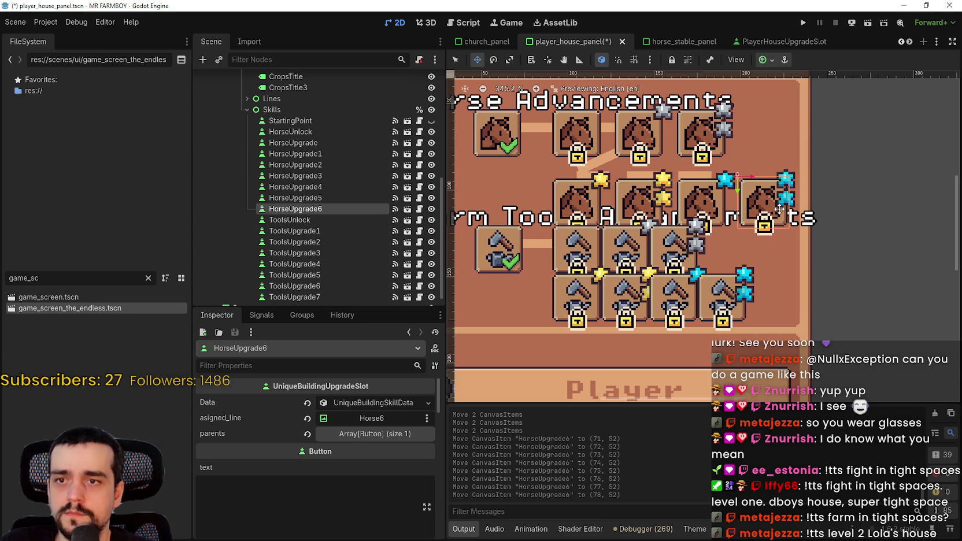
scroll(779, 209, "down", 3)
left_click(292, 142)
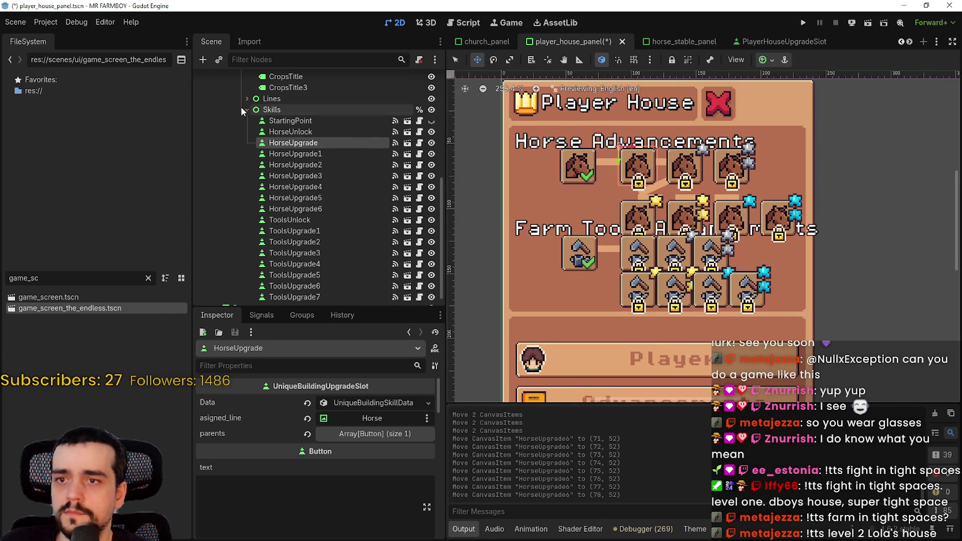
left_click(321, 132)
scroll(651, 144, "up", 3)
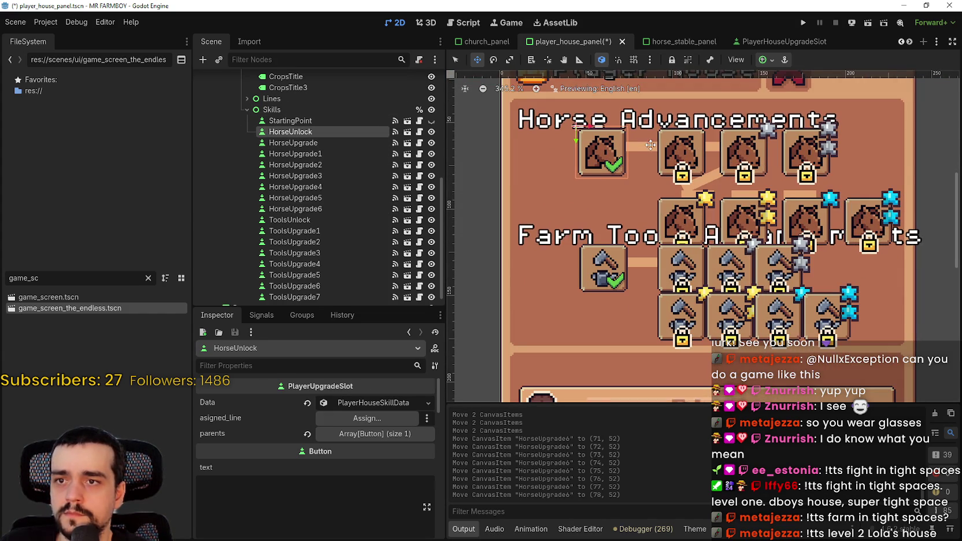
scroll(648, 147, "down", 1)
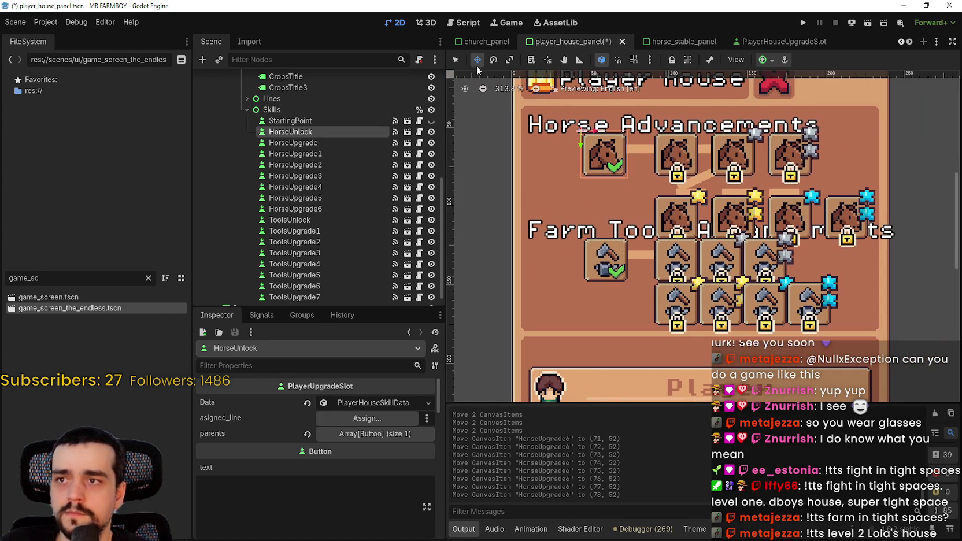
scroll(634, 255, "down", 3)
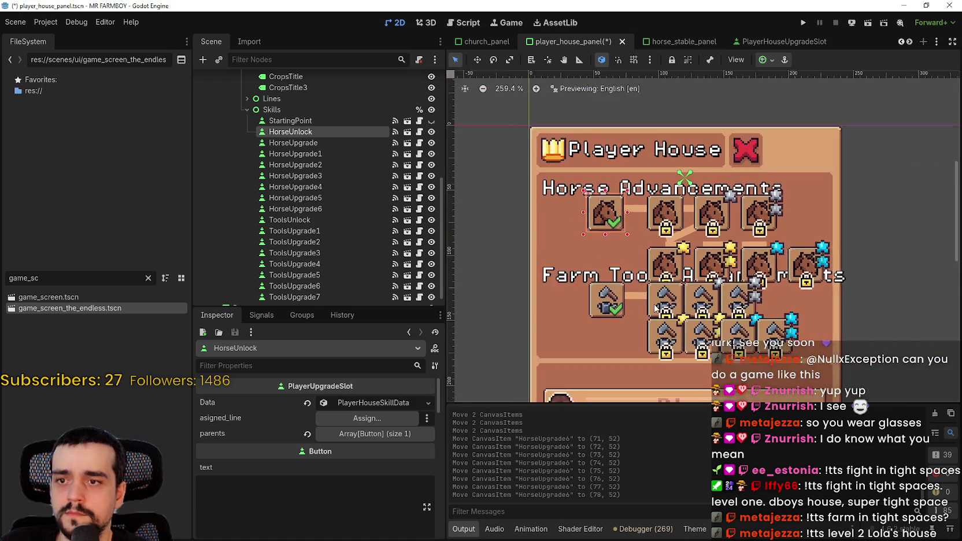
scroll(633, 257, "up", 1)
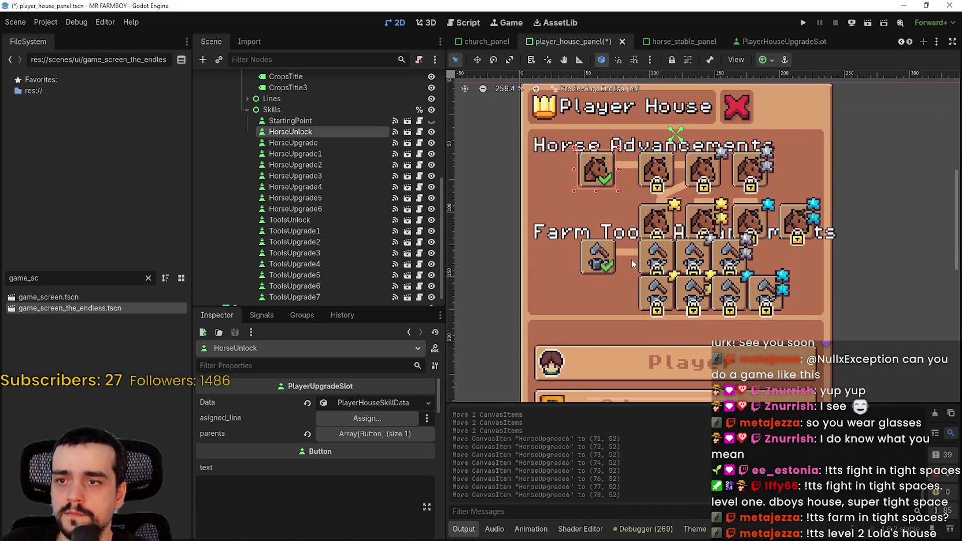
Select ToolsUpgrade2 and ToolsUpgrade3 and, in Move mode, nudge them both right
left_click(663, 258)
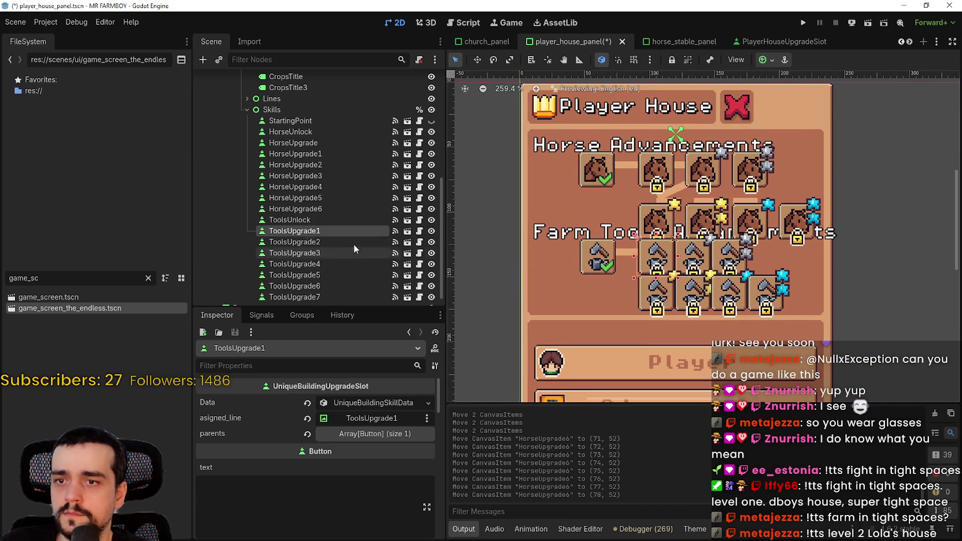
left_click(335, 243)
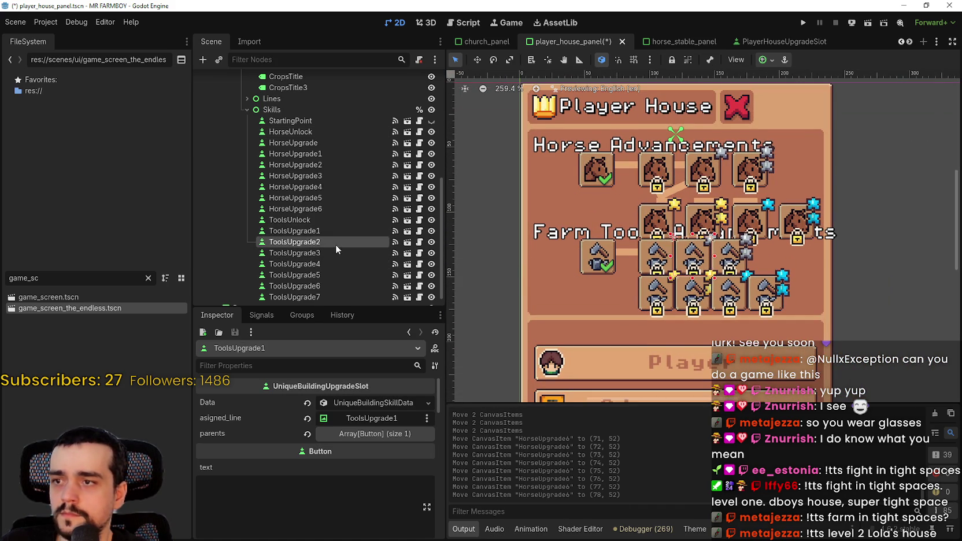
left_click(332, 252, "shift")
scroll(687, 257, "up", 4)
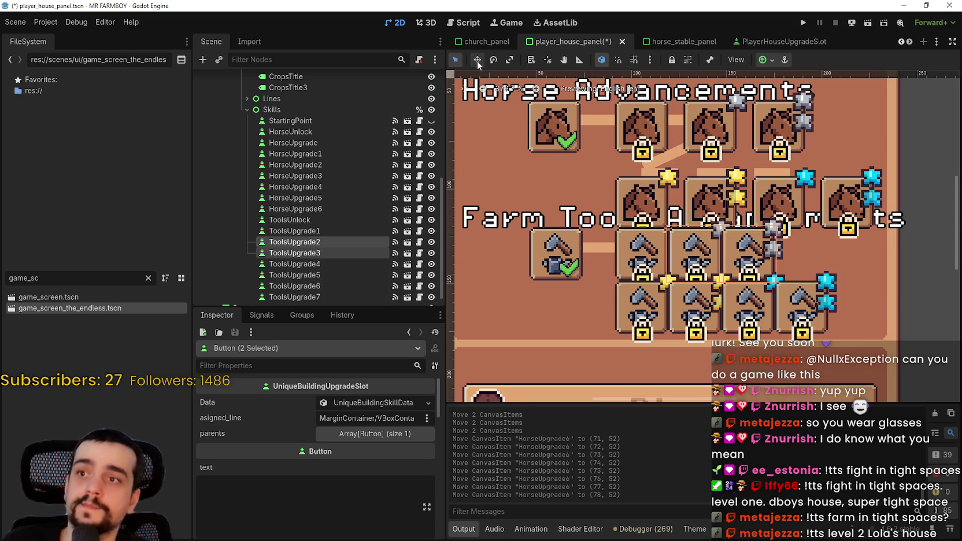
key("w")
key("Right")
key("Right")
key("Right")
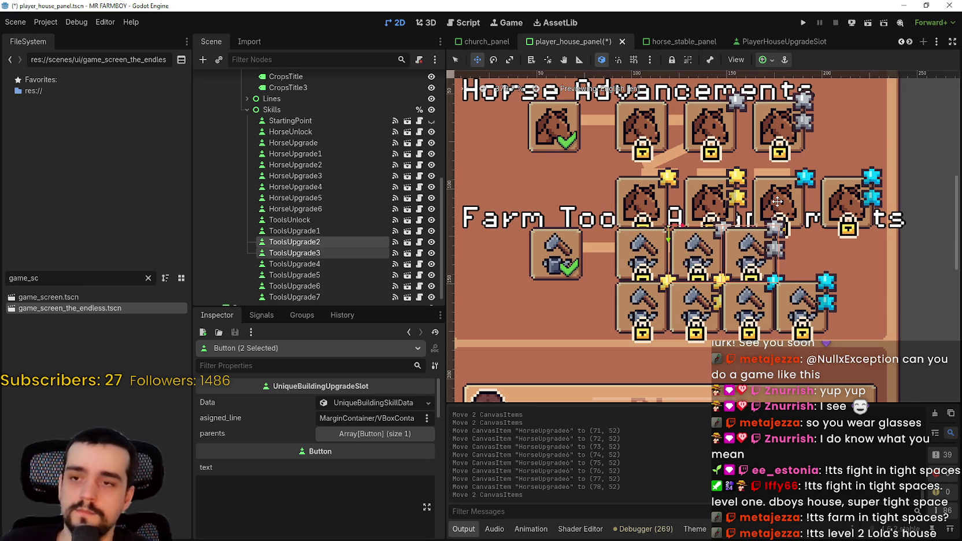
key("Right")
key("Right")
key("Right")
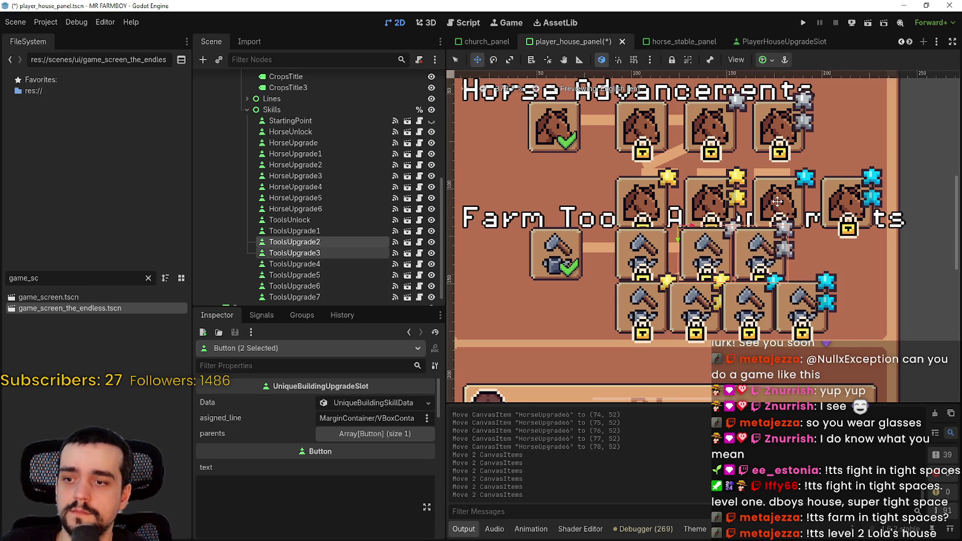
Nudge ToolsUpgrade3 alone to (42, 79), then check ToolsUpgrade4 and ToolsUpgrade5 placement
left_click(345, 254)
key("Right")
key("Right")
key("Right")
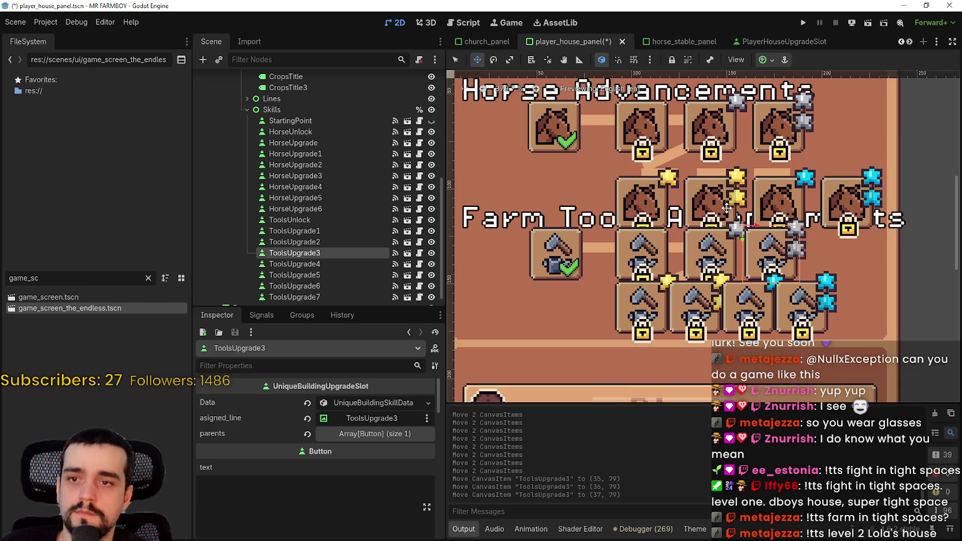
key("Right")
scroll(665, 231, "down", 4)
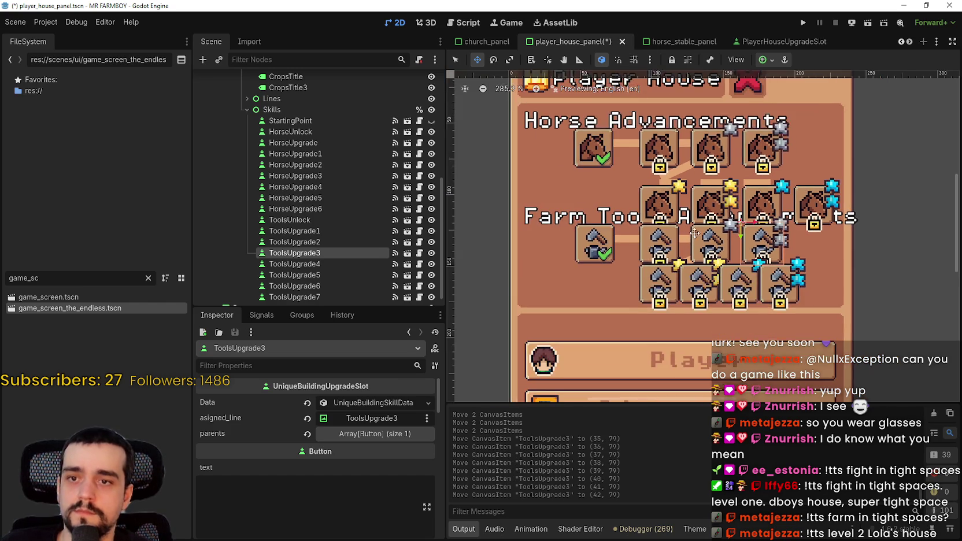
scroll(666, 232, "down", 3)
left_click(312, 264)
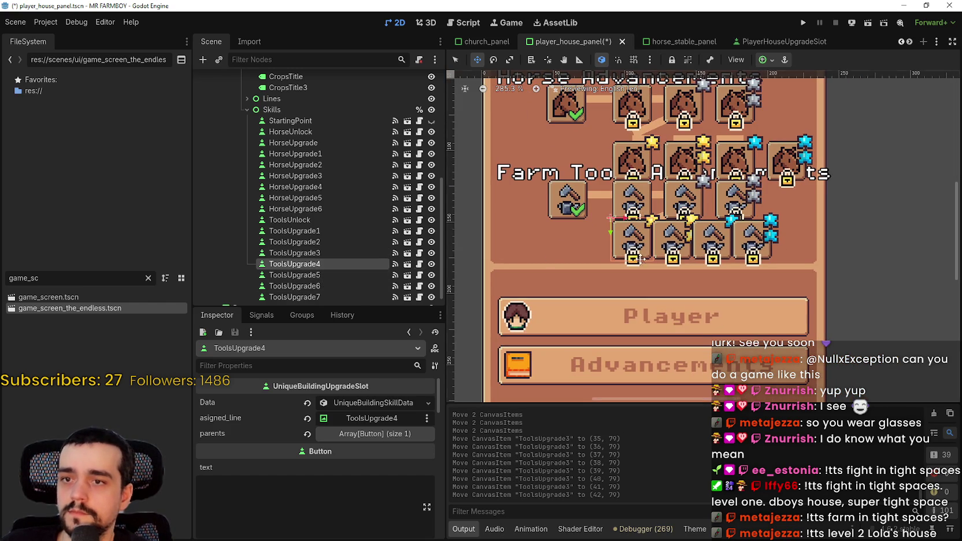
left_click(338, 273)
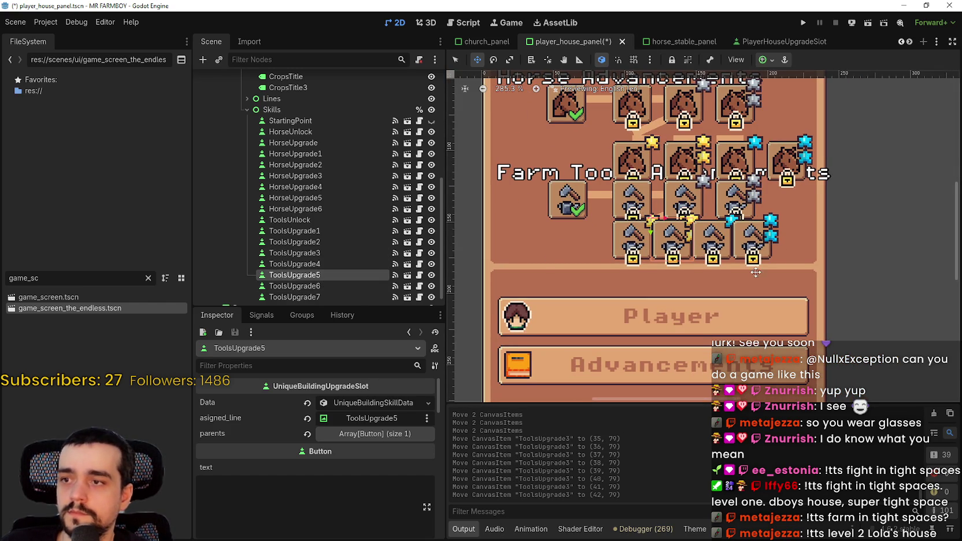
scroll(756, 273, "down", 2)
scroll(756, 272, "right", 2)
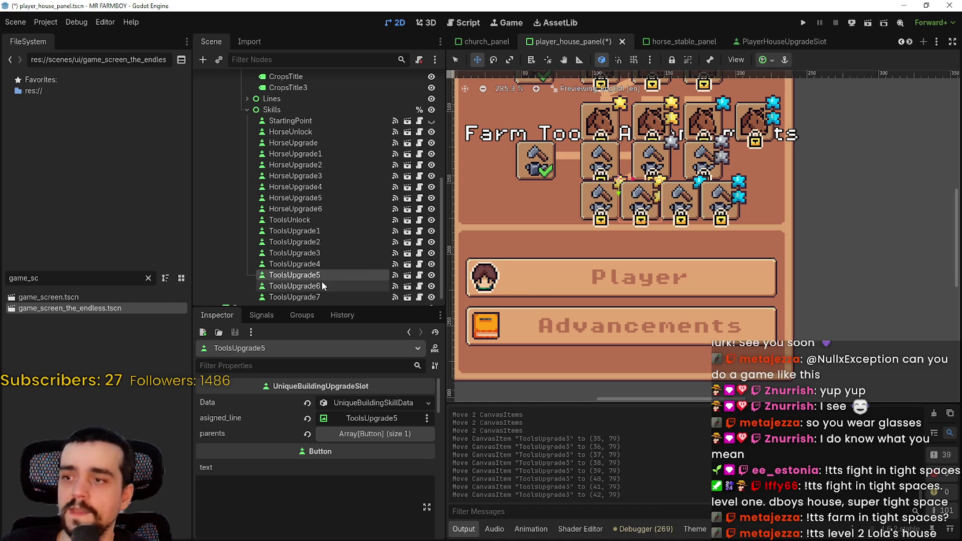
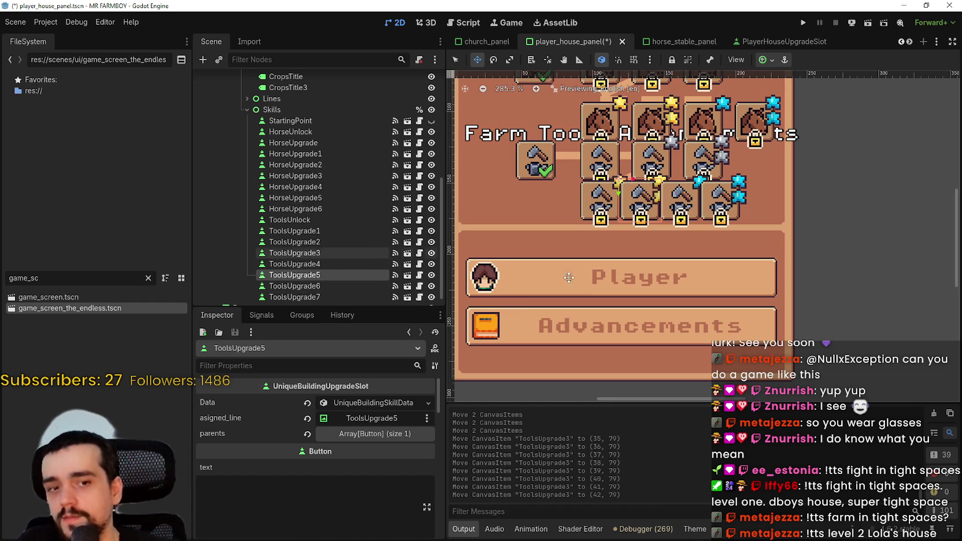
Select ToolsUpgrade5, ToolsUpgrade6 and ToolsUpgrade7 together and nudge all three right
scroll(691, 207, "up", 2)
scroll(317, 273, "down", 1)
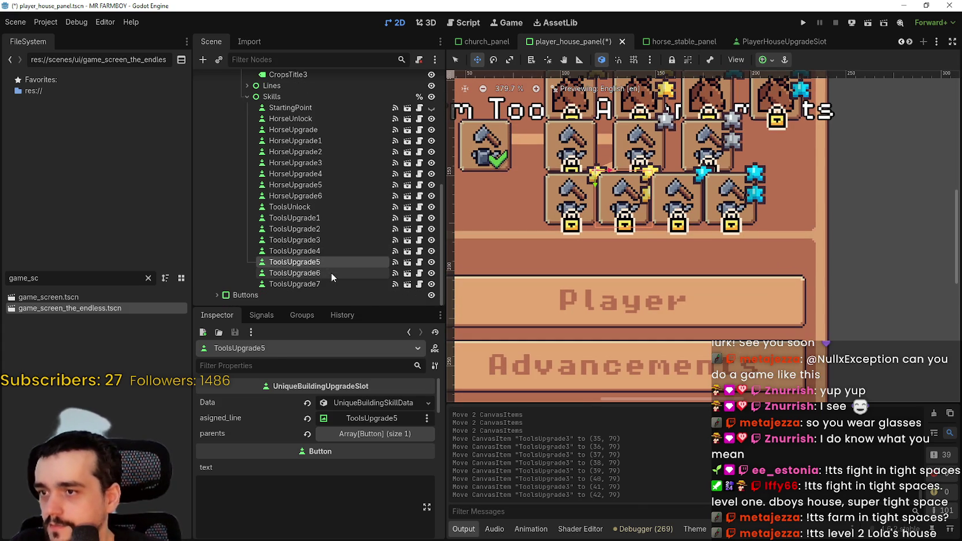
left_click(331, 272, "shift")
left_click(328, 282, "shift")
scroll(637, 195, "up", 6)
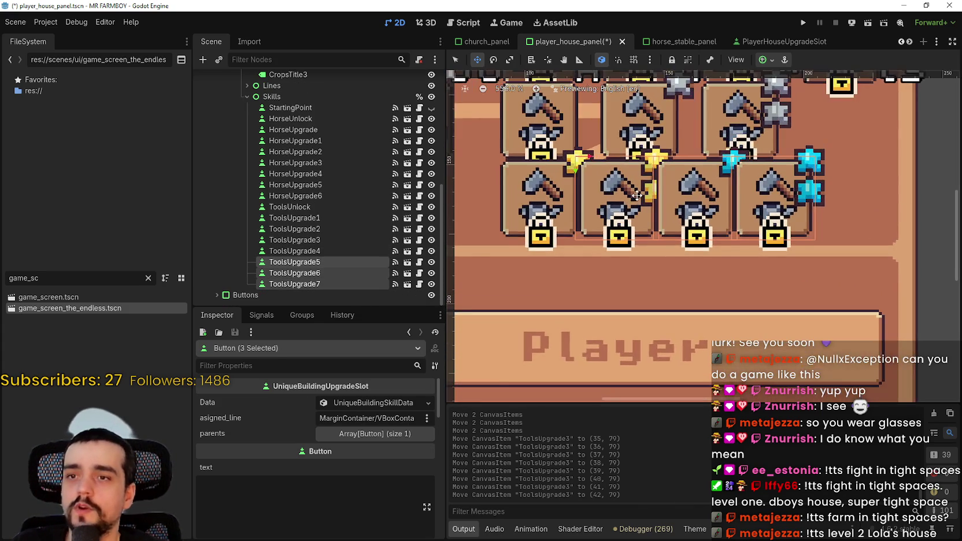
scroll(637, 196, "down", 5)
key("Right")
key("Right")
key("Right")
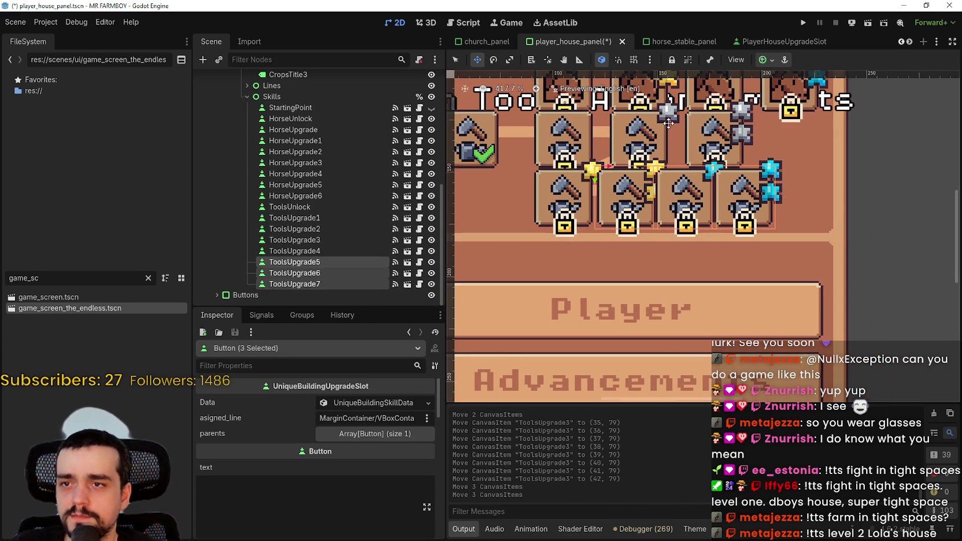
key("Right")
key("Right")
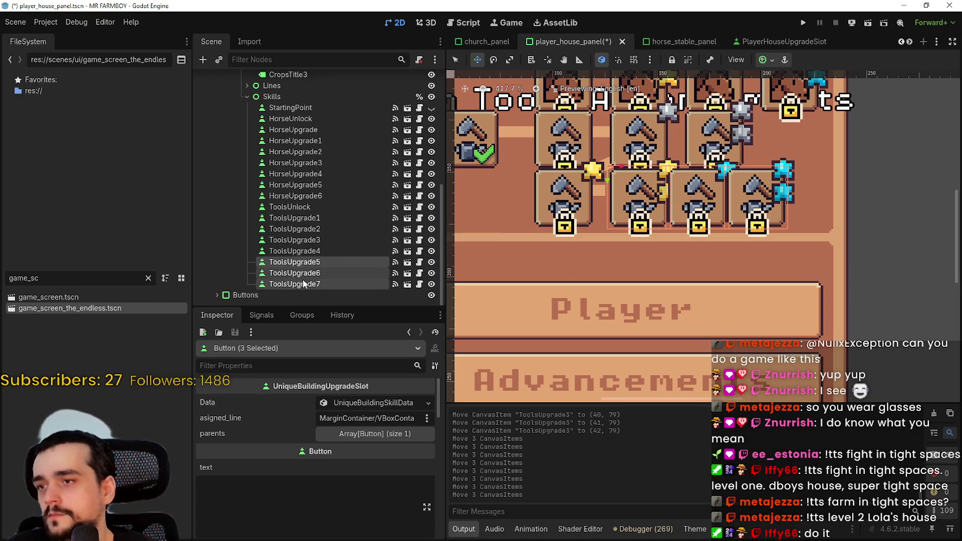
Shift only ToolsUpgrade6 and ToolsUpgrade7 a little further right
left_click(303, 283)
left_click(307, 273, "shift")
scroll(728, 209, "down", 1)
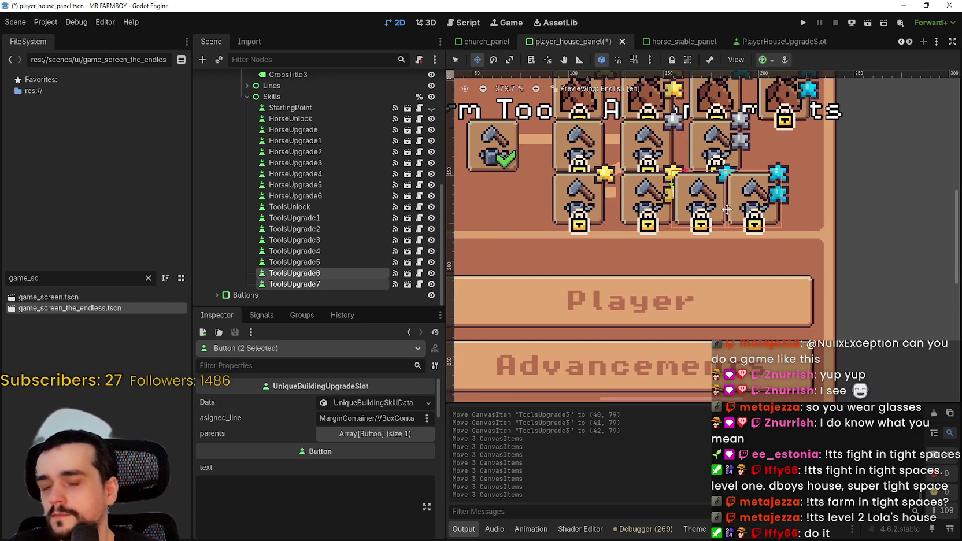
key("Right")
key("Right")
key("Right")
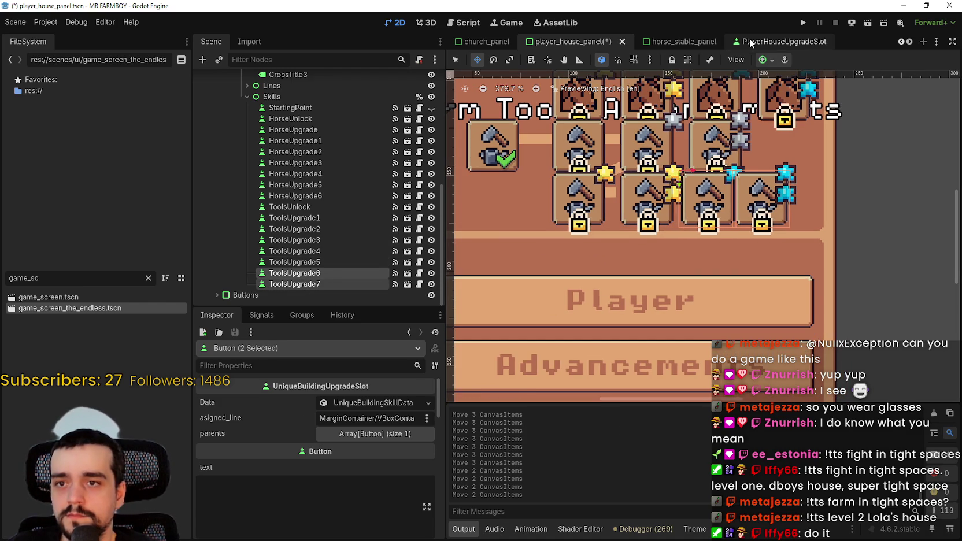
key("Right")
key("Right")
key("Right")
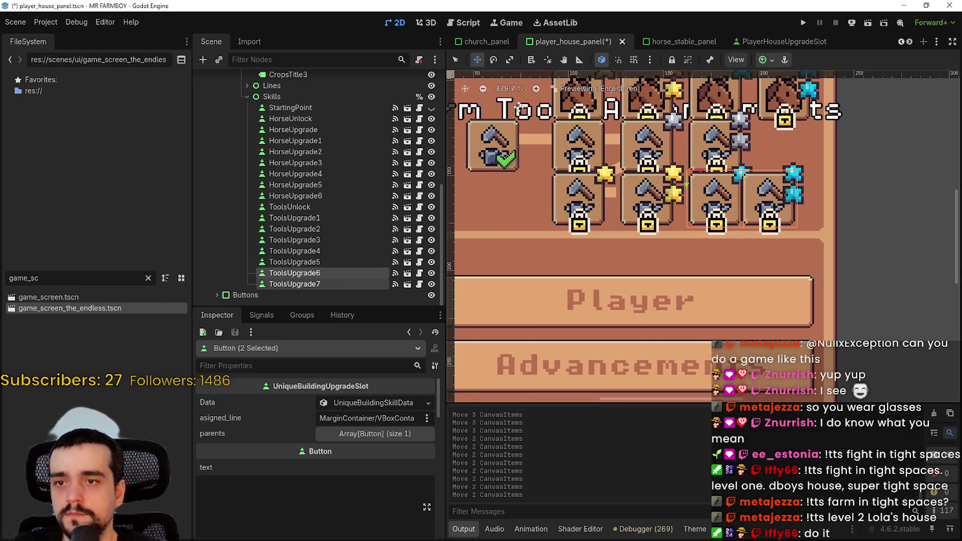
Fine-tune ToolsUpgrade7 to x 78 and save the player_house_panel scene
left_click(312, 273)
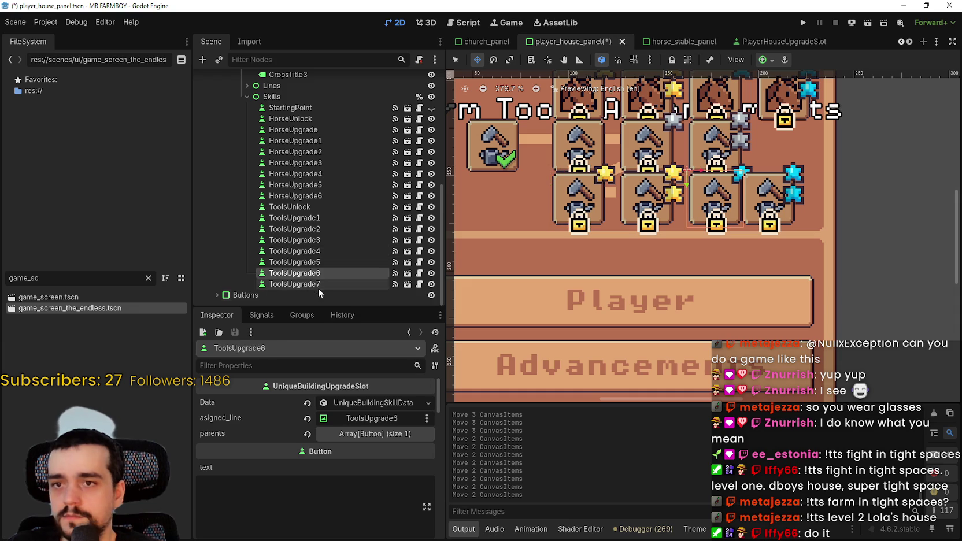
left_click(315, 284)
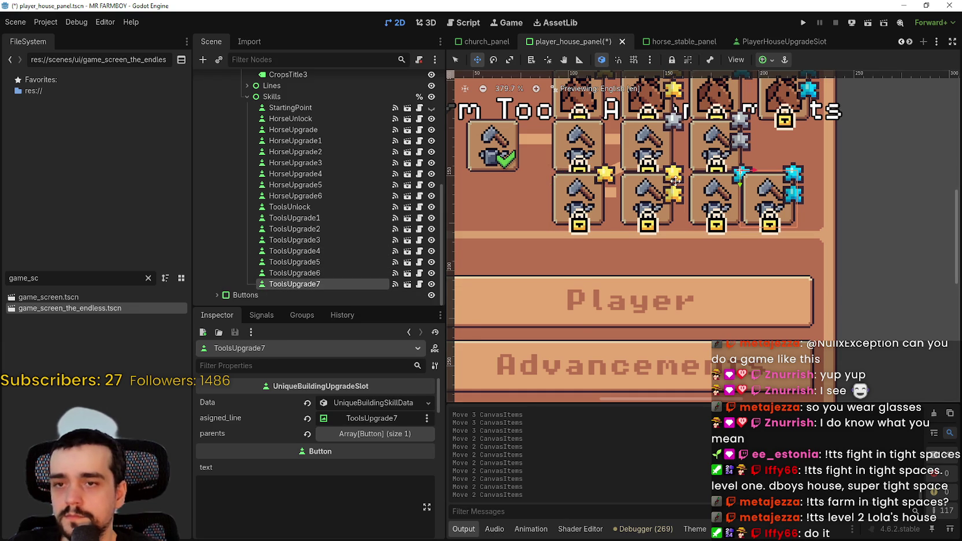
scroll(675, 181, "up", 2)
key("Right")
key("Right")
key("Right")
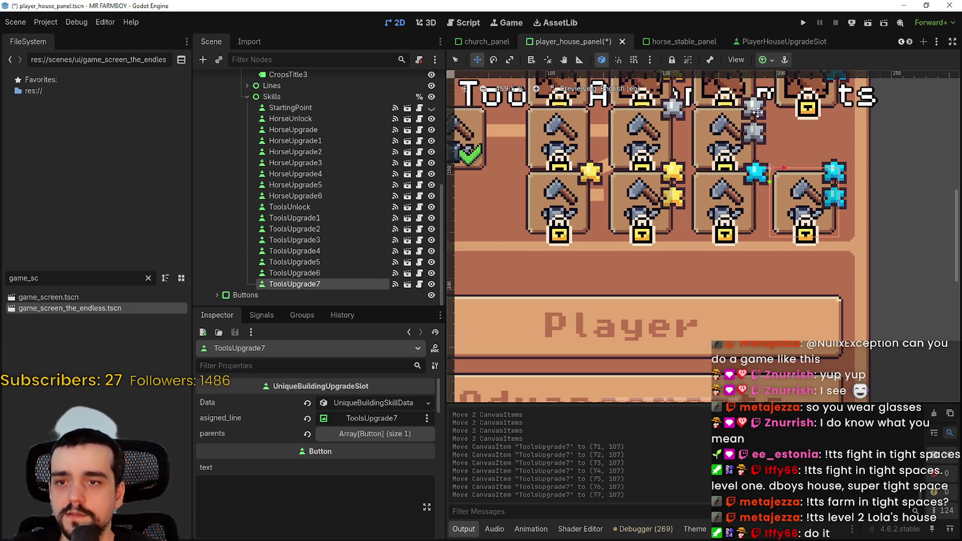
key("Left")
key("Left")
key("Left")
key("Right")
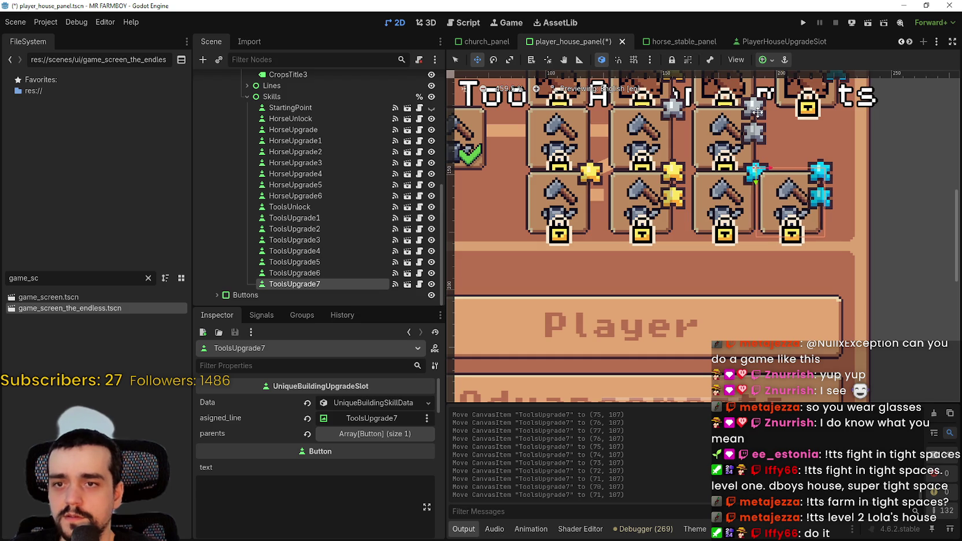
key("Right")
key("Right")
key("Right")
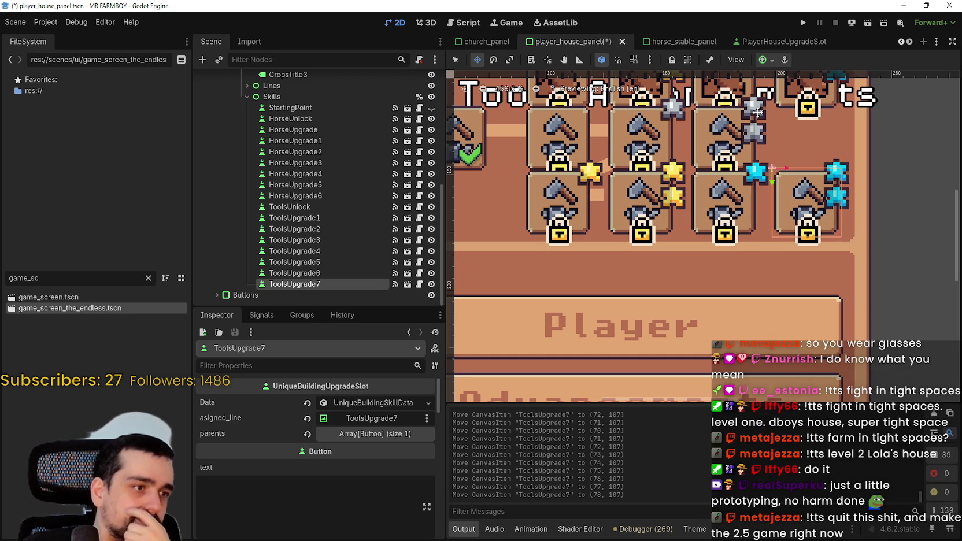
key("ctrl+s")
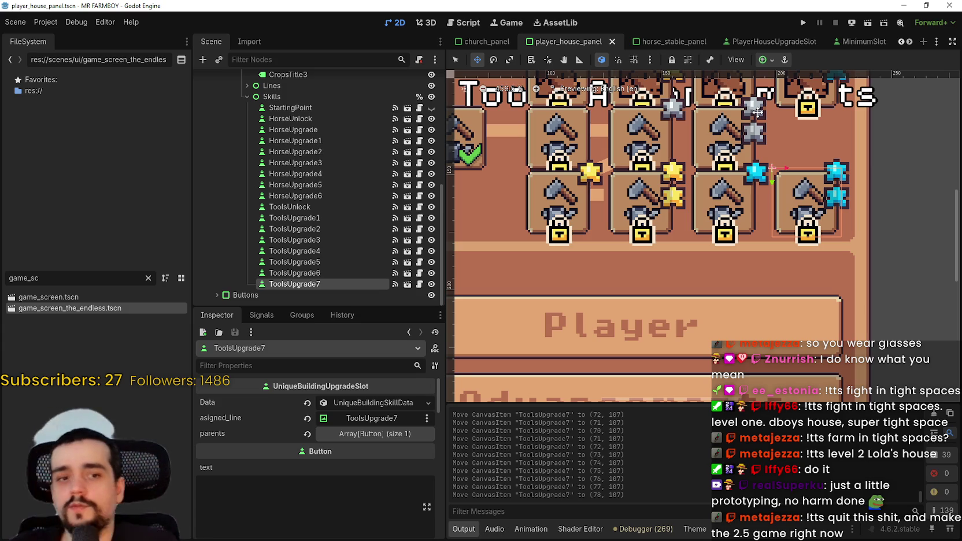
Select ToolsUpgrade4 through ToolsUpgrade7 and move the four slots down
left_click(323, 270)
left_click_drag(321, 284, 320, 251)
scroll(714, 198, "down", 2)
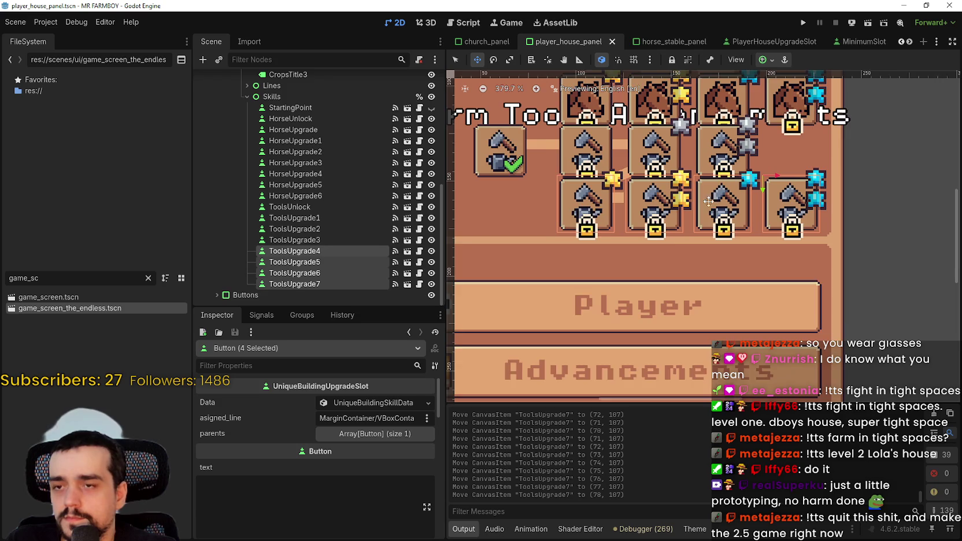
key("Down")
key("Down")
key("Down")
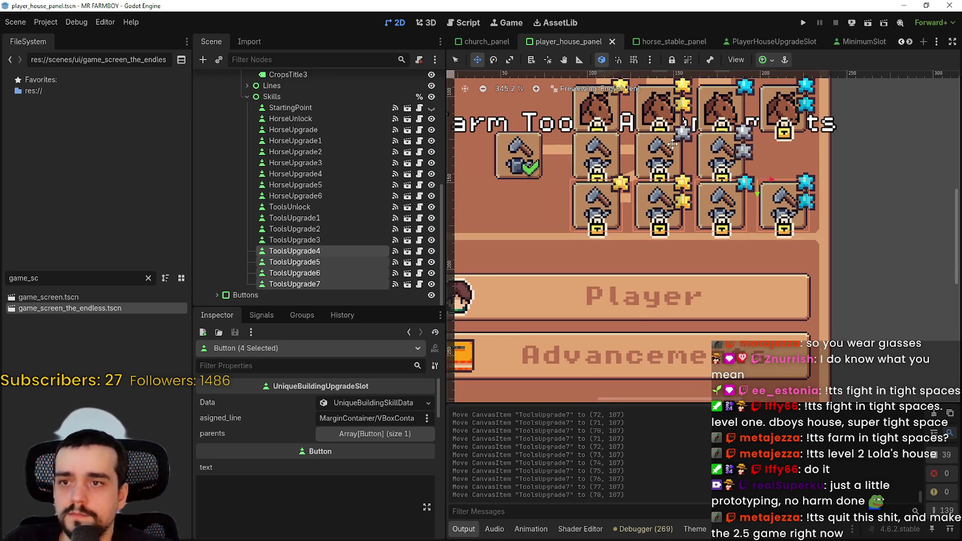
key("Down")
key("Down")
key("Down")
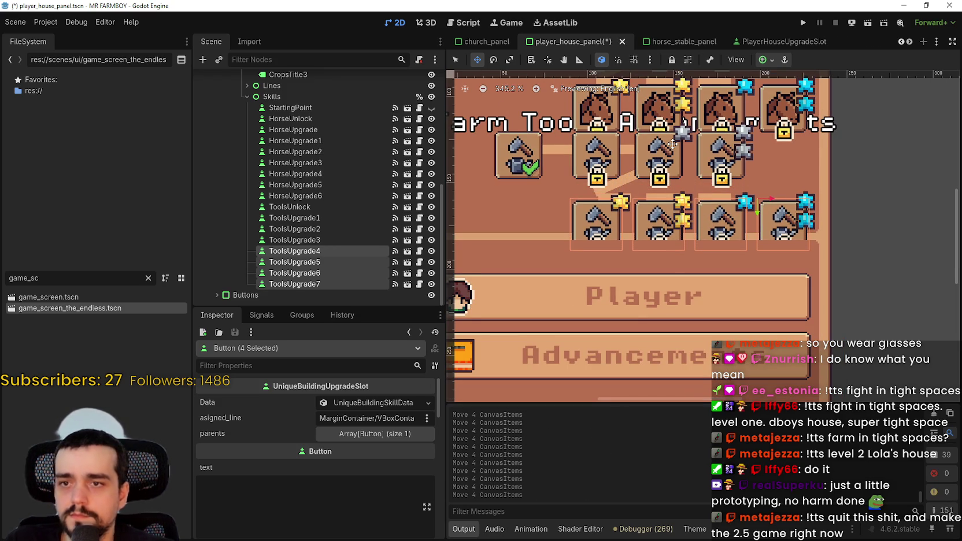
scroll(673, 143, "down", 3)
In Select mode, clear the selection and box-select the tools-row connector lines
left_click(456, 60)
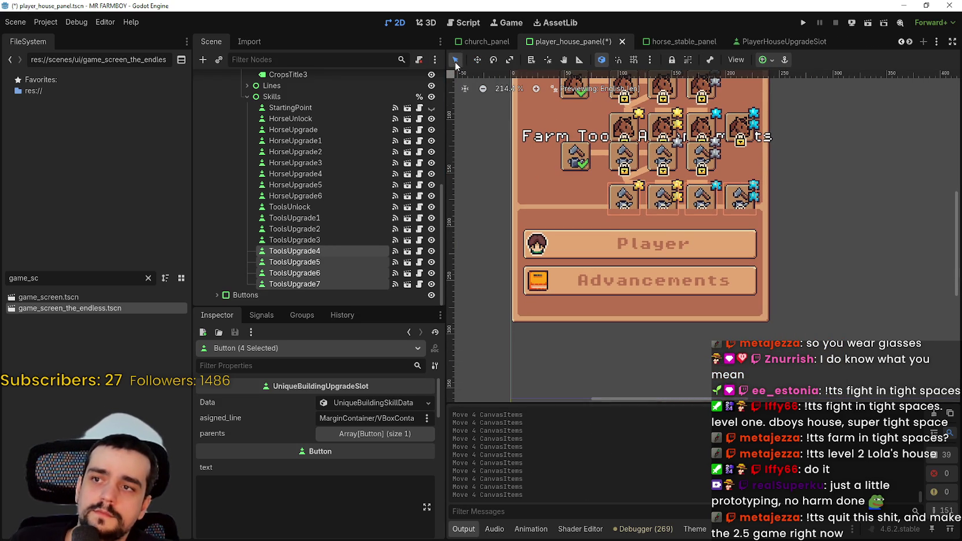
left_click(854, 191)
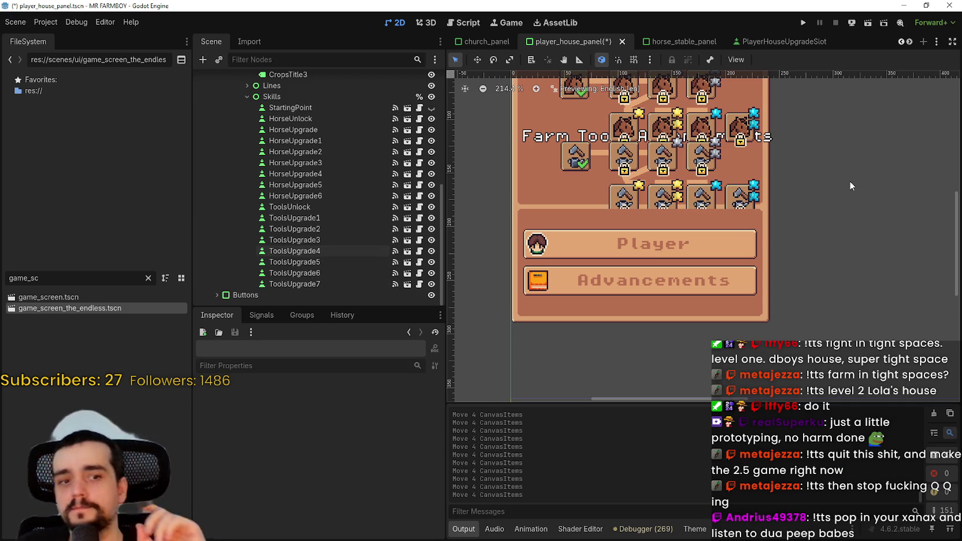
scroll(856, 174, "up", 2)
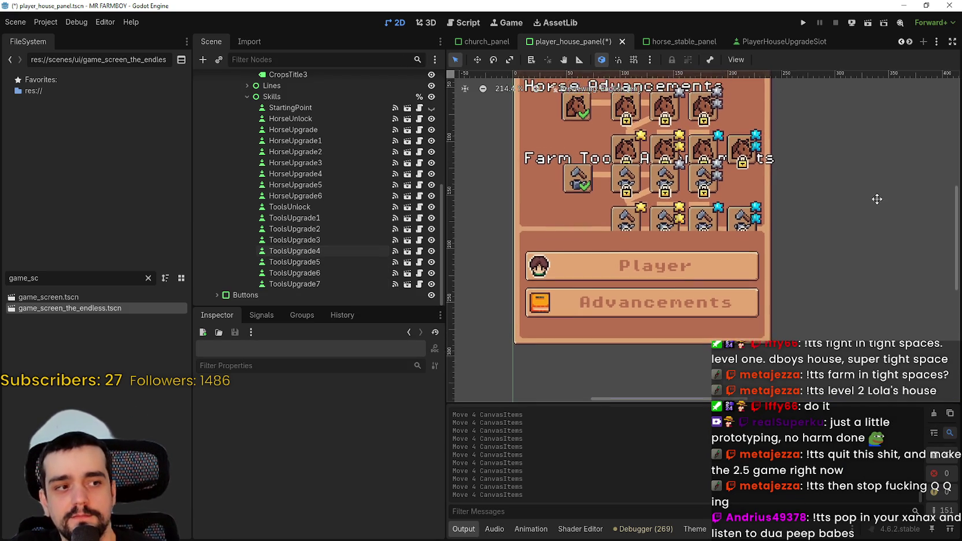
scroll(822, 180, "down", 2)
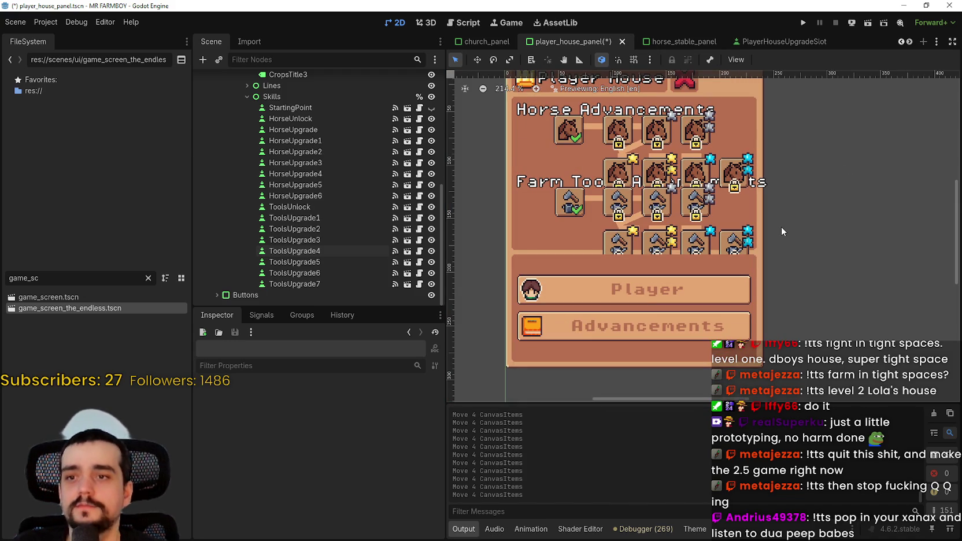
scroll(850, 230, "up", 1)
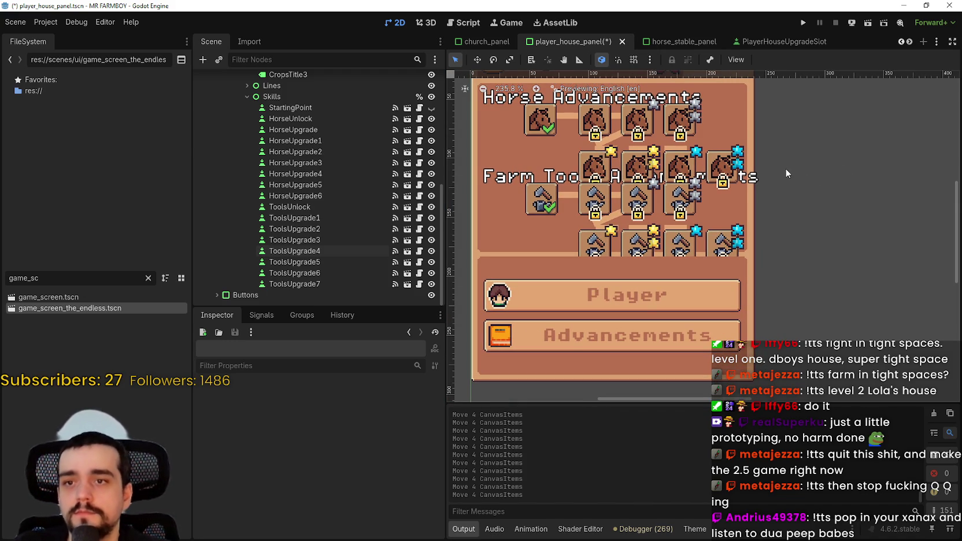
mouse_move(786, 171)
left_mouse_down()
mouse_move(486, 234)
mouse_move(534, 244)
mouse_move(518, 276)
mouse_move(518, 265)
left_mouse_up()
In Move mode, nudge the tools-row connector lines down and back up to fine-tune them
scroll(794, 217, "up", 3)
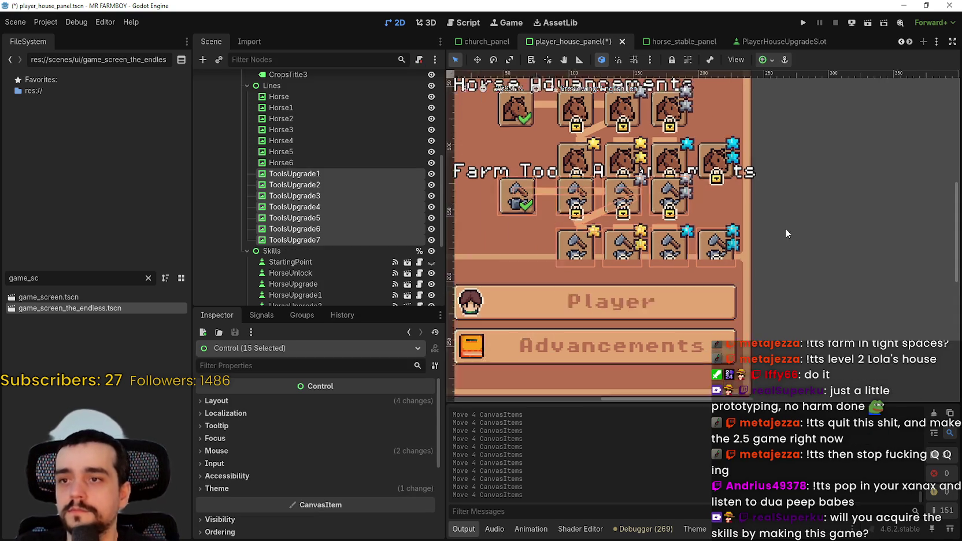
scroll(573, 166, "down", 2)
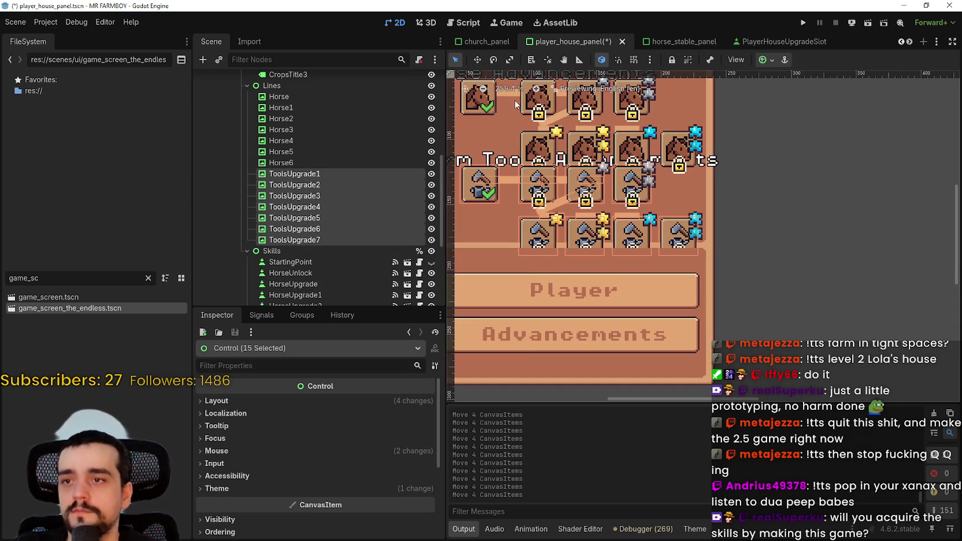
left_click(478, 59)
scroll(658, 169, "left", 1)
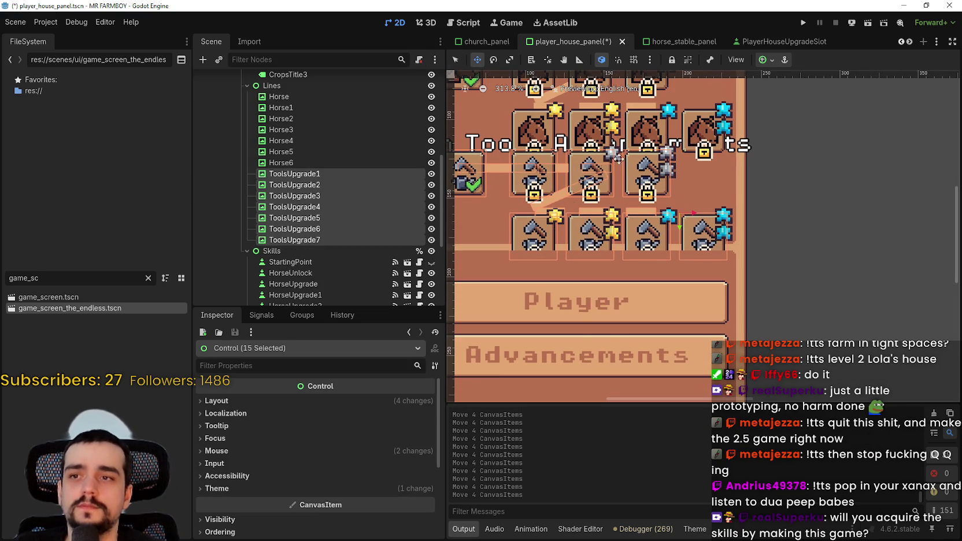
scroll(658, 169, "down", 1)
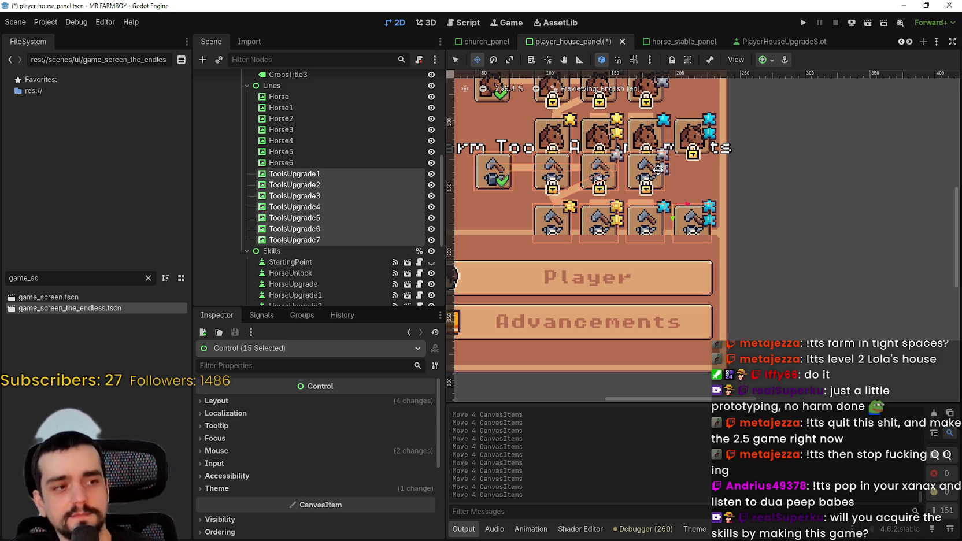
key("Down")
key("Down")
key("Down")
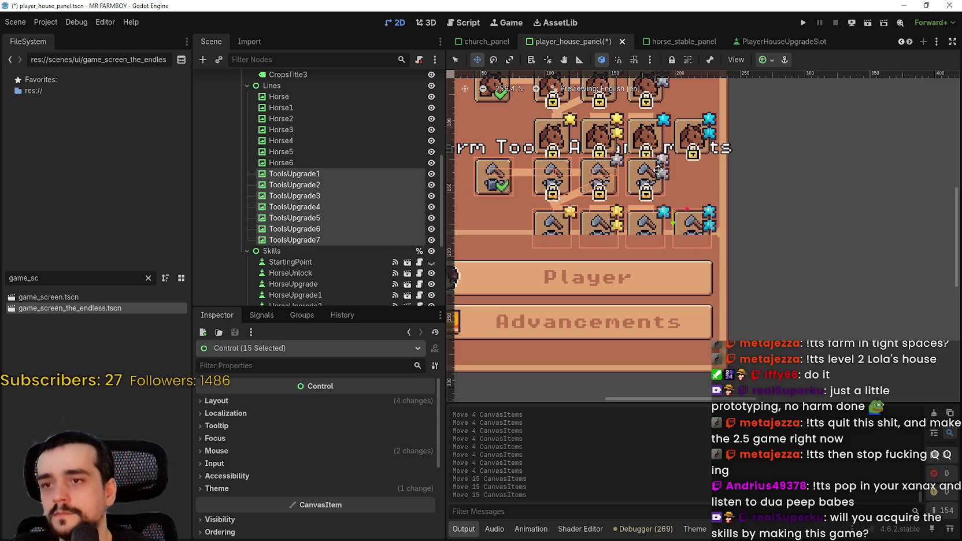
key("Down")
key("Down")
key("Down")
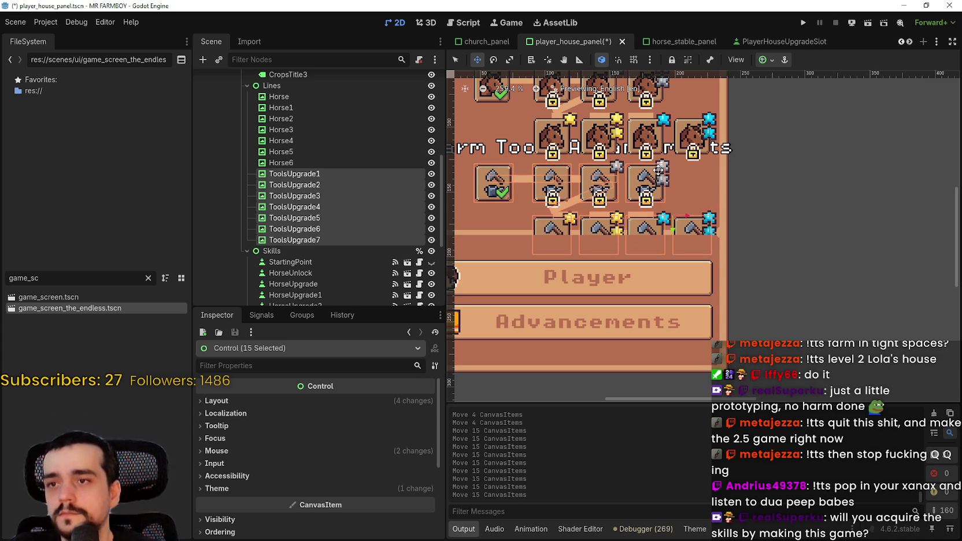
key("Up")
key("Up")
key("Up")
key("Up")
key("Up")
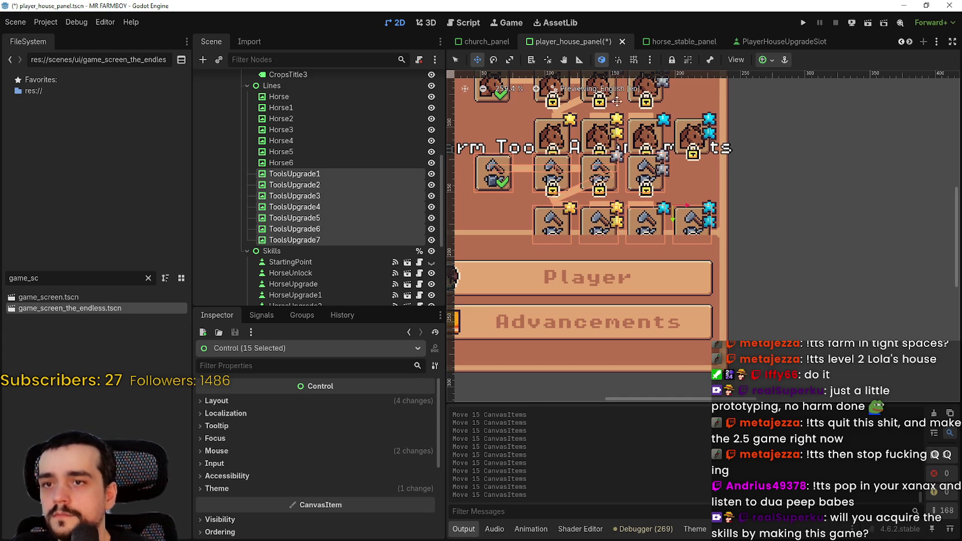
scroll(618, 102, "up", 7)
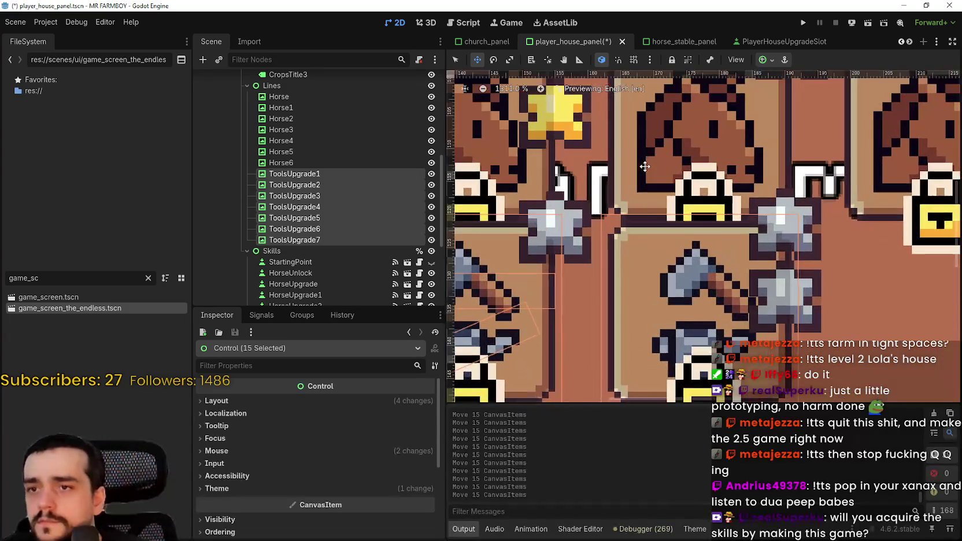
scroll(646, 166, "up", 1)
key("Up")
key("Up")
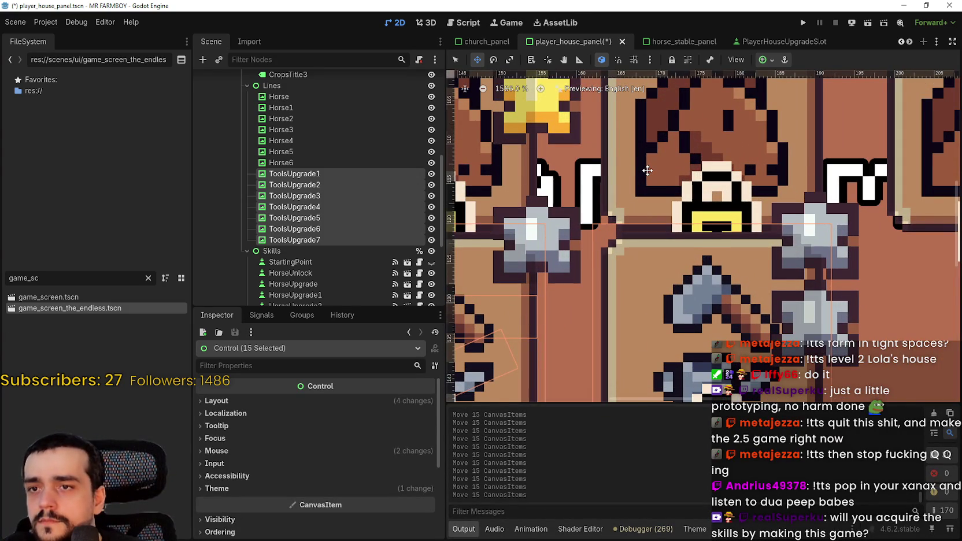
scroll(648, 170, "down", 7)
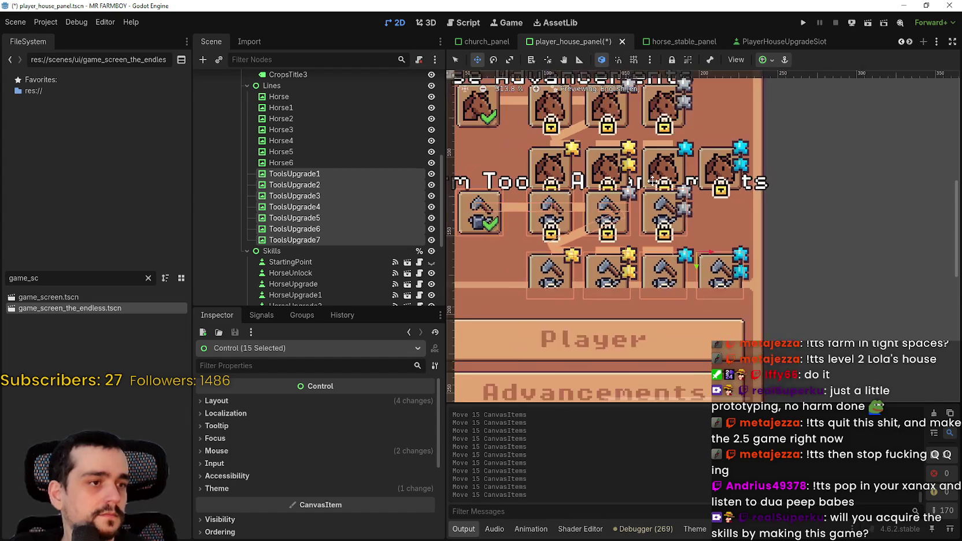
scroll(642, 184, "up", 3)
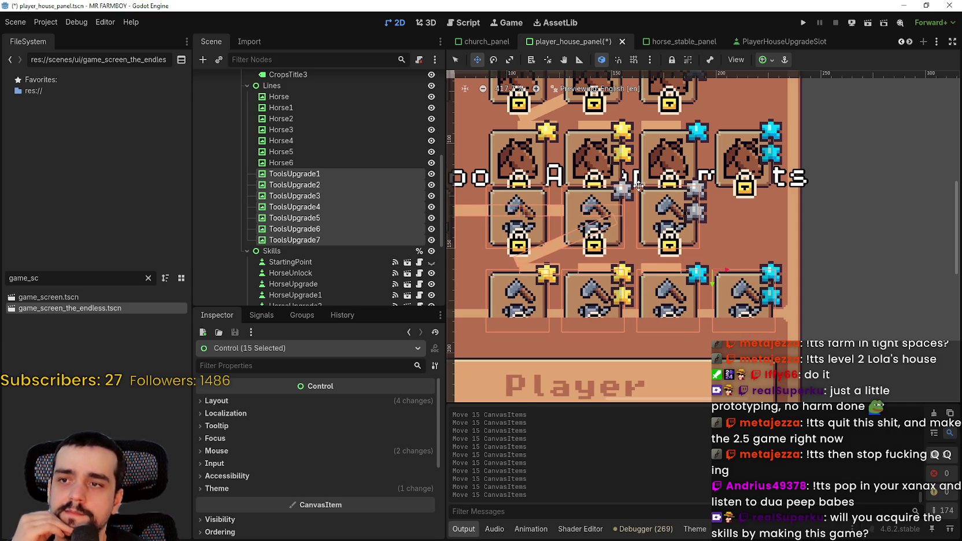
Lower the tools-row tiles and connector lines about 30 px below the heading
key("Down")
key("Down")
key("Down")
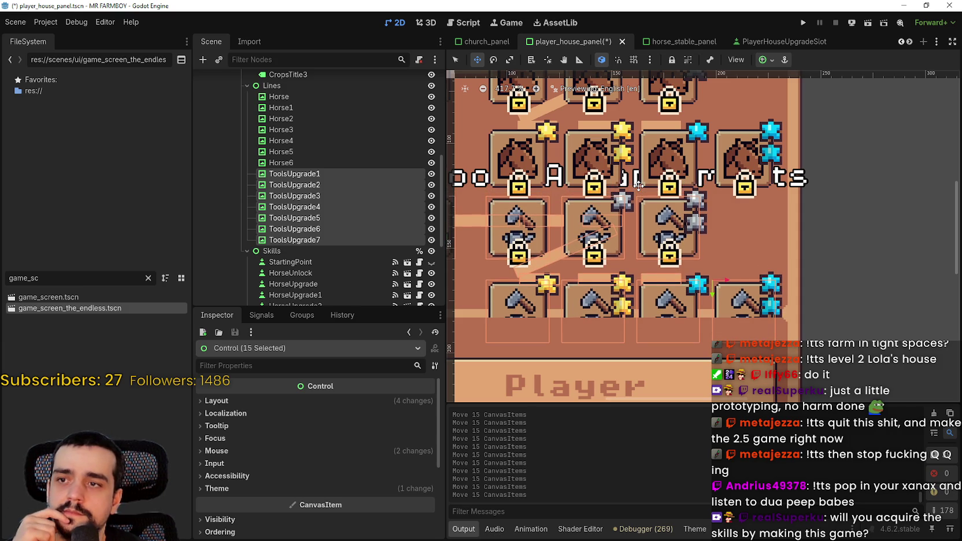
key("Down")
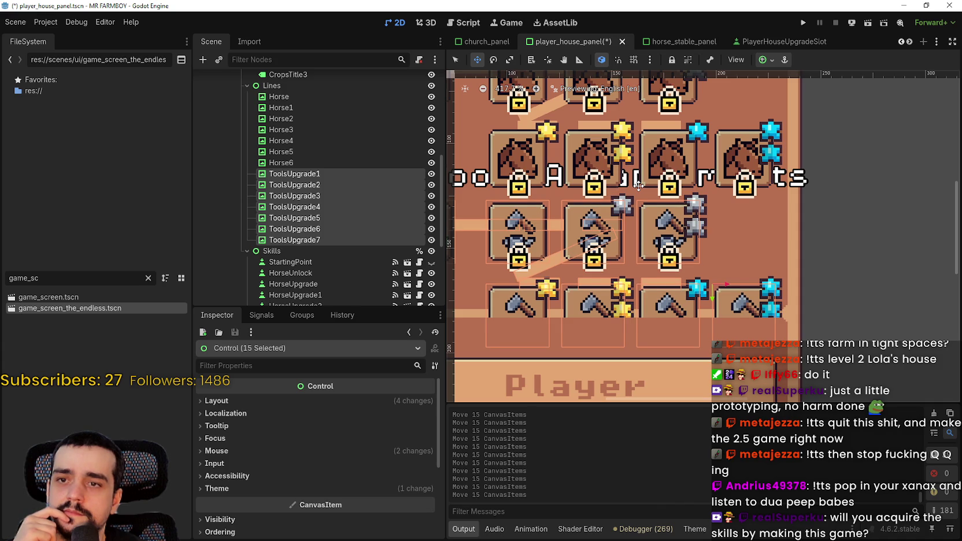
key("Down")
key("Down")
key("Down")
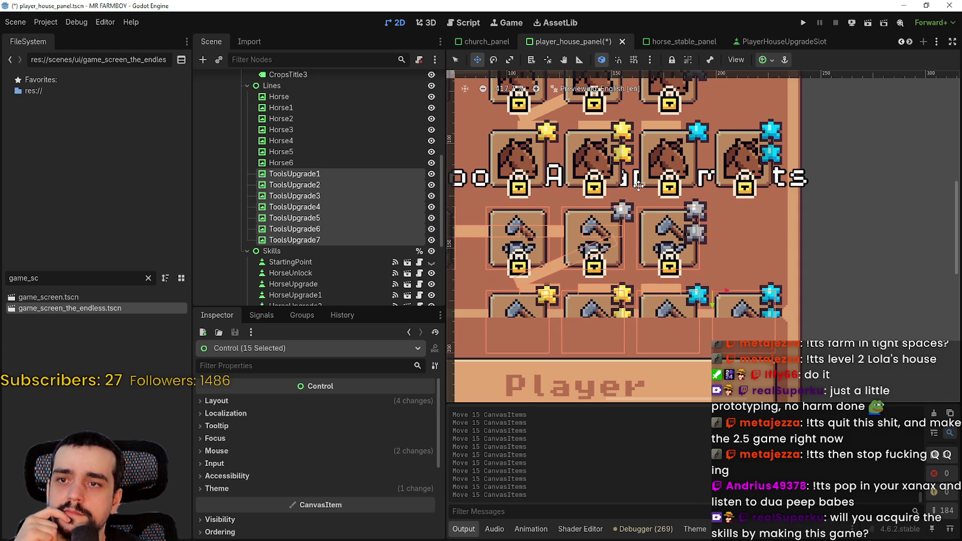
key("Down")
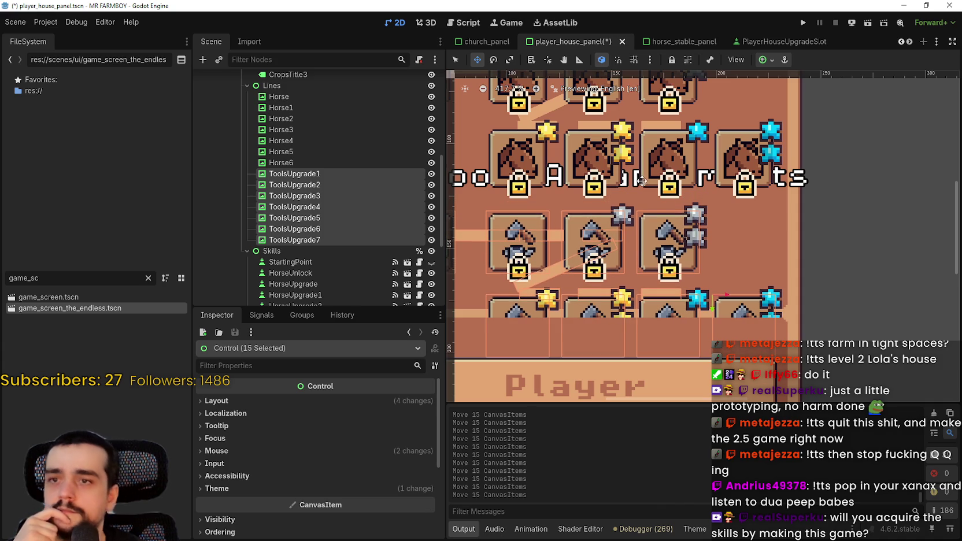
scroll(642, 181, "down", 8)
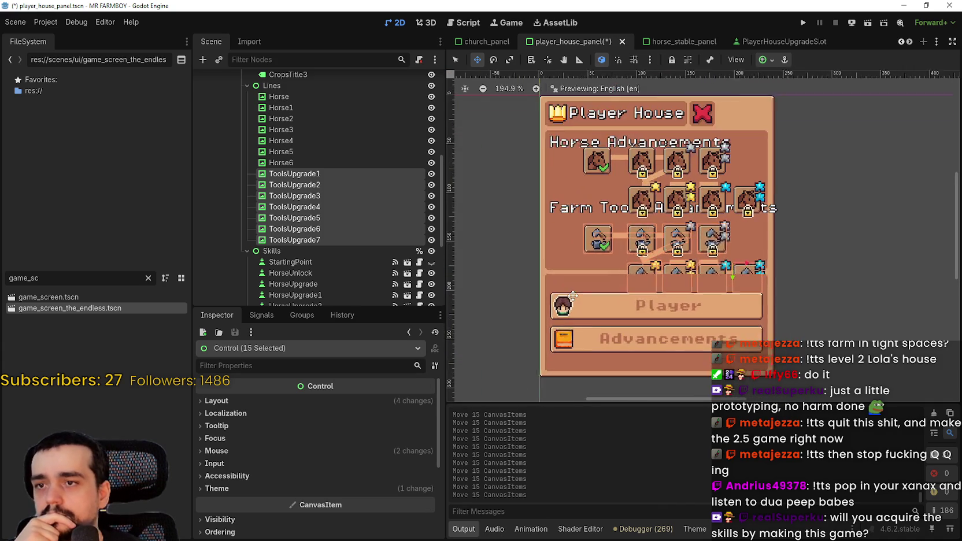
Switch to Select mode (Q) and pick the Farm Tools Advancements title label
scroll(558, 248, "up", 2)
scroll(734, 249, "down", 3)
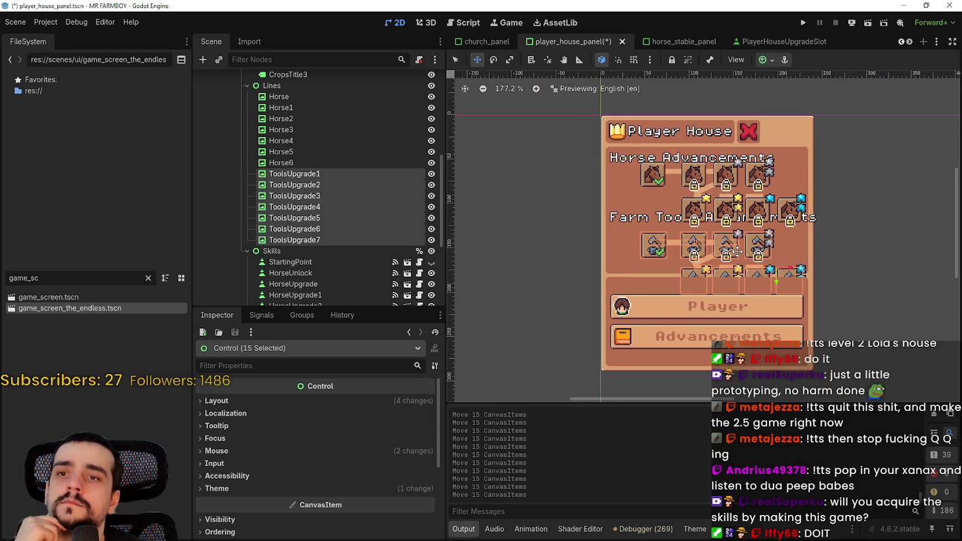
scroll(711, 237, "down", 2)
scroll(648, 210, "up", 4)
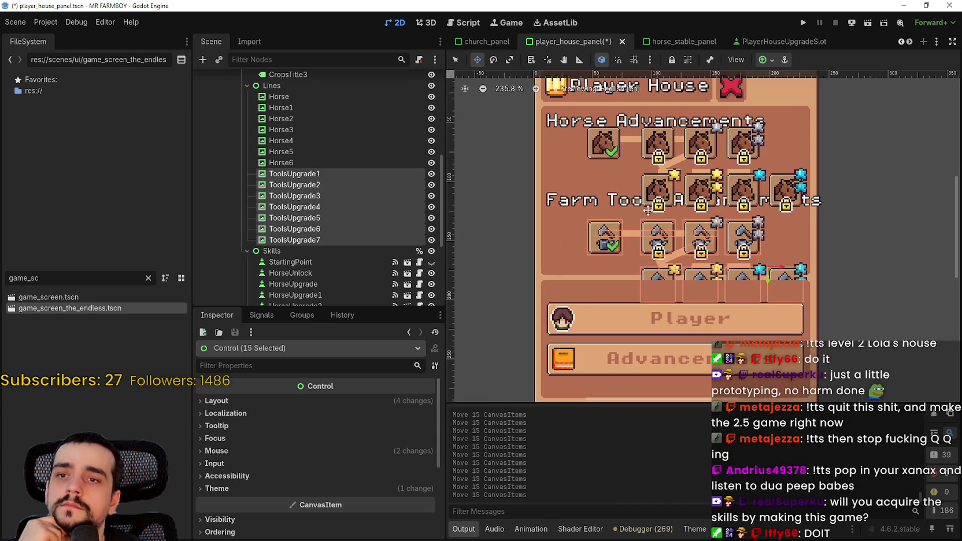
key("q")
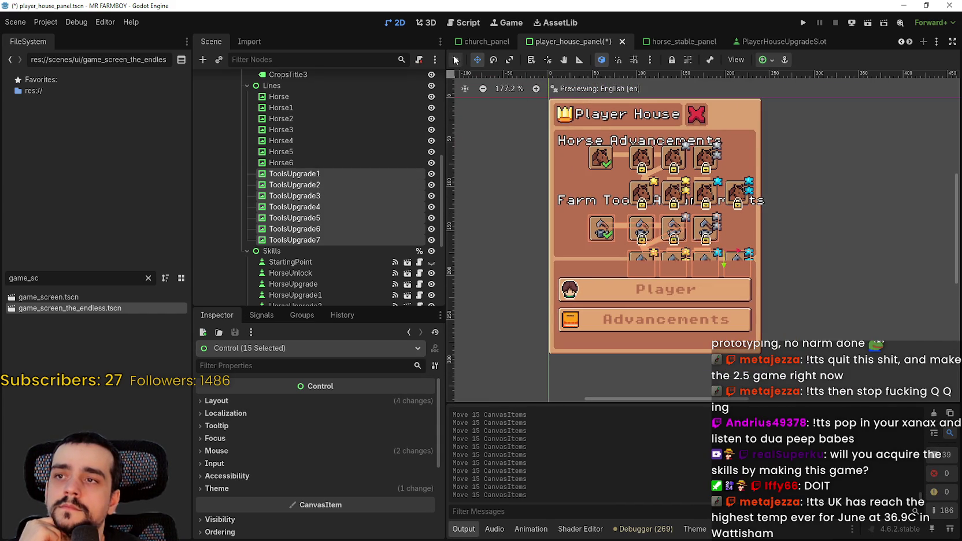
left_click(586, 193)
Box-select the horse-row icons and connector lines and nudge them down one pixel
scroll(593, 187, "up", 1)
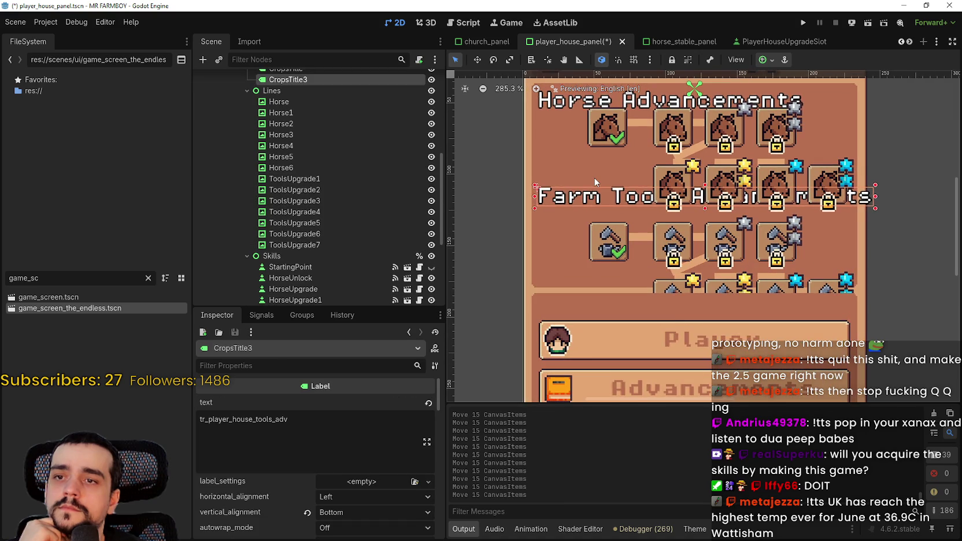
scroll(596, 183, "down", 2)
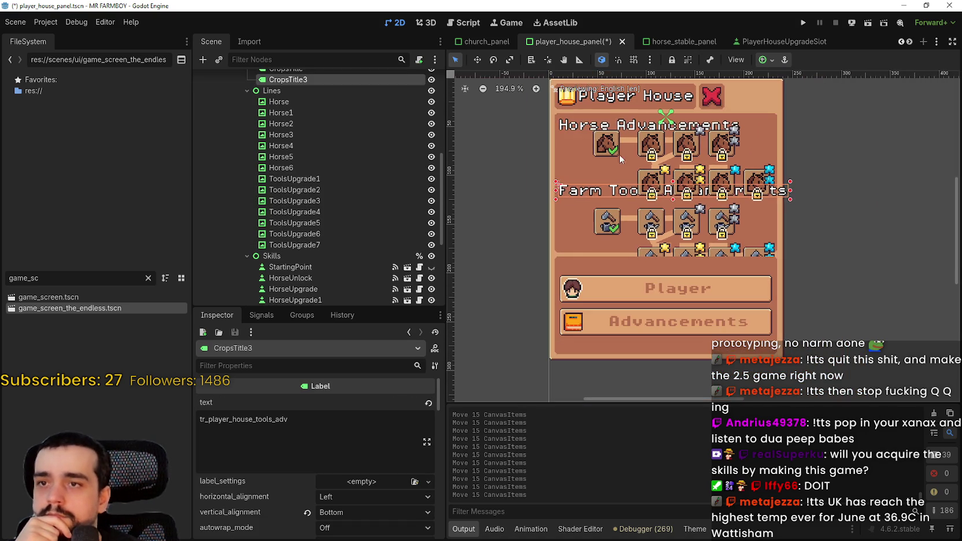
mouse_move(506, 192)
left_mouse_down()
mouse_move(839, 170)
mouse_move(846, 135)
mouse_move(840, 125)
mouse_move(670, 193)
mouse_move(587, 205)
left_mouse_up()
scroll(846, 181, "up", 2)
scroll(828, 173, "down", 2)
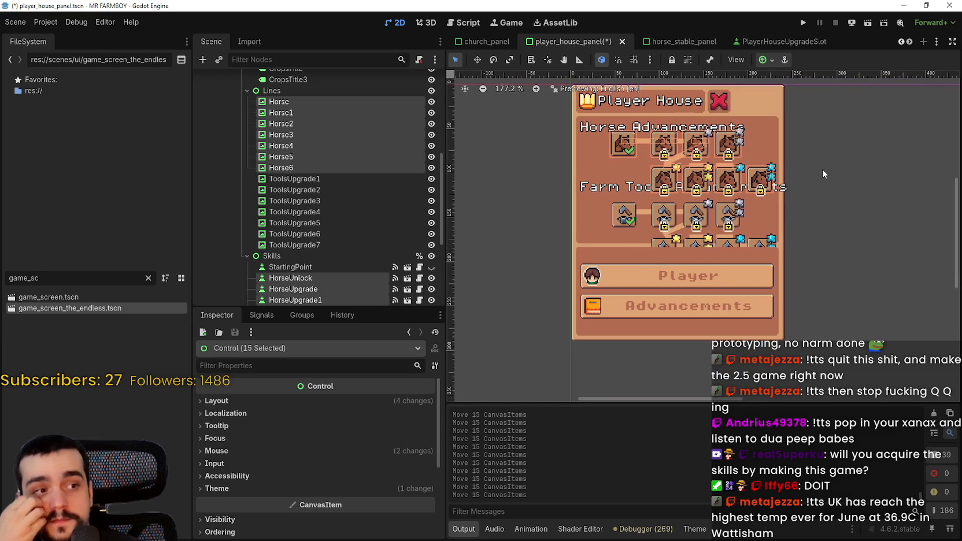
key("Down")
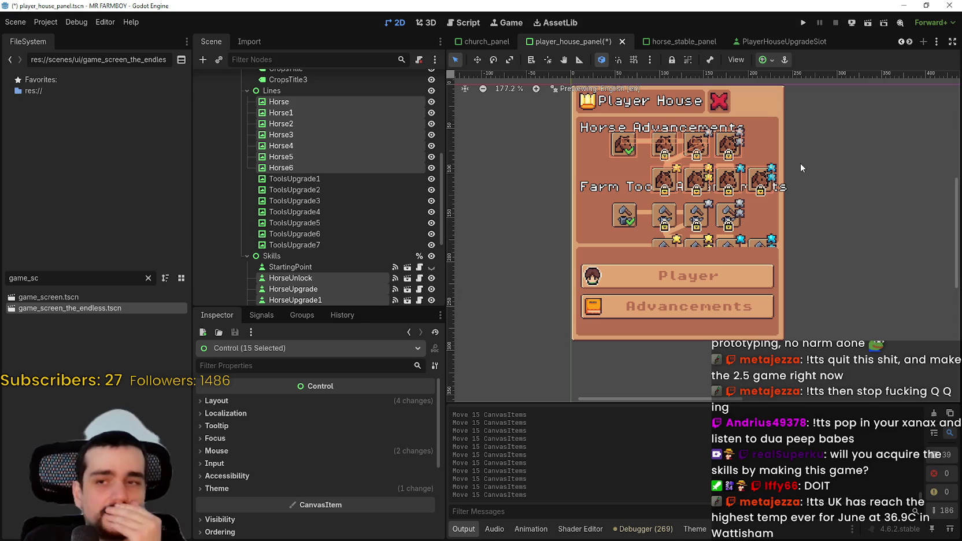
scroll(775, 162, "up", 1)
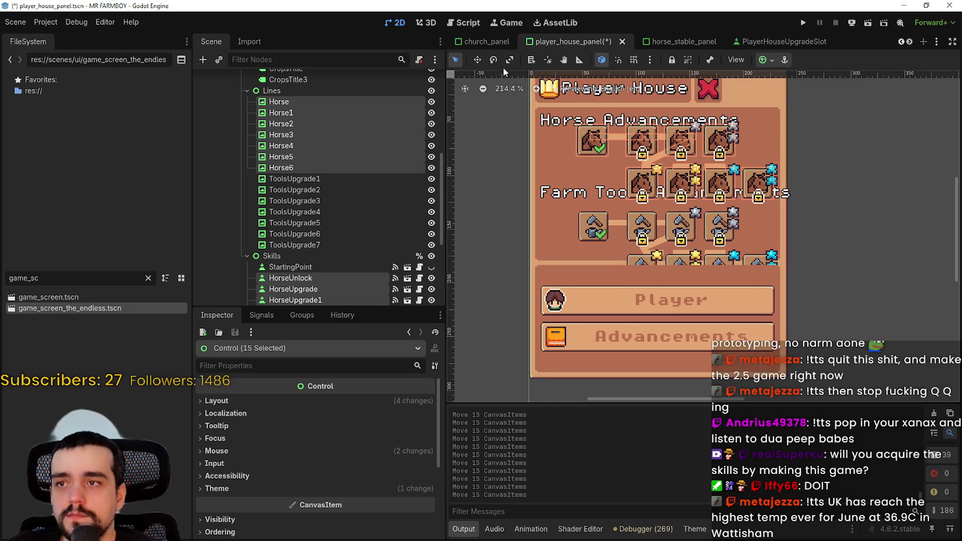
left_click(478, 59)
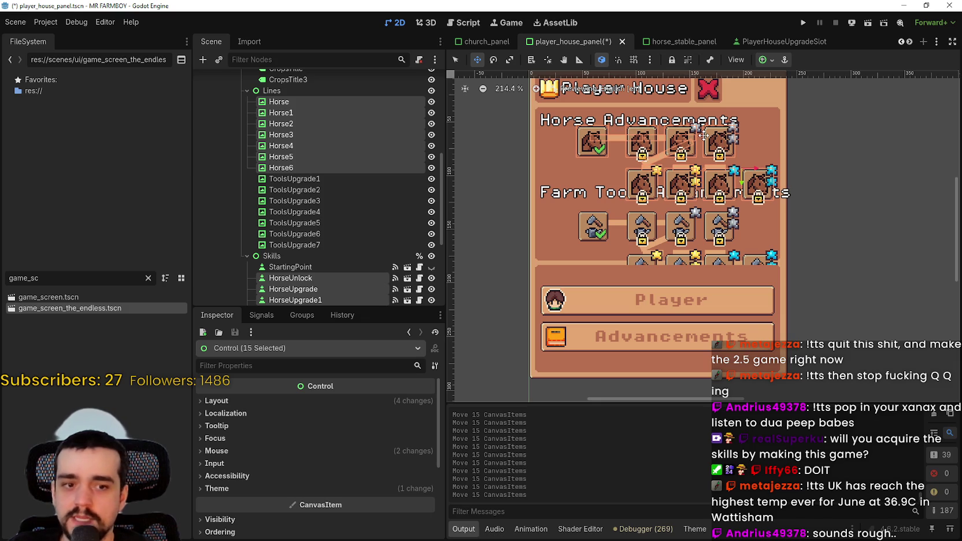
Lower the horse-row icons a few more pixels
key("Down")
key("Down")
key("Down")
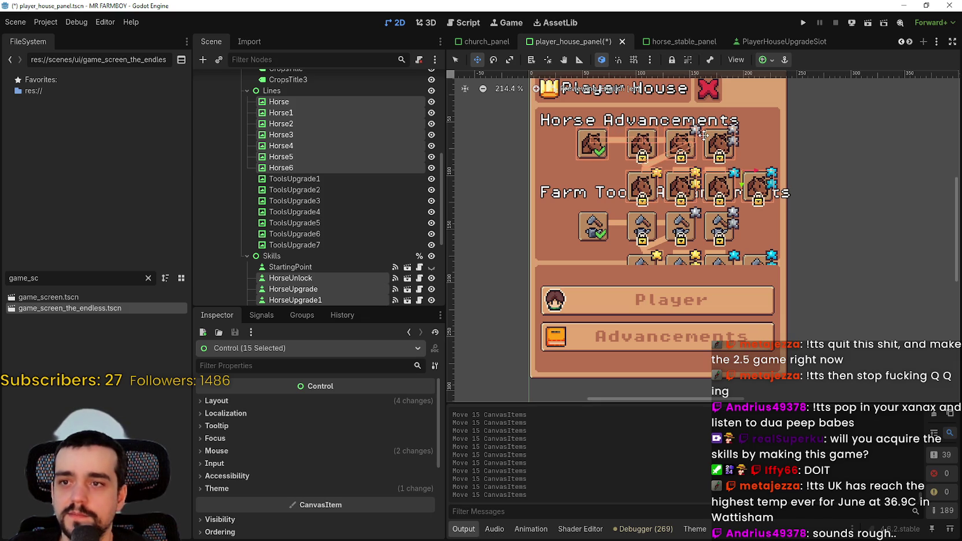
key("Down")
key("Down")
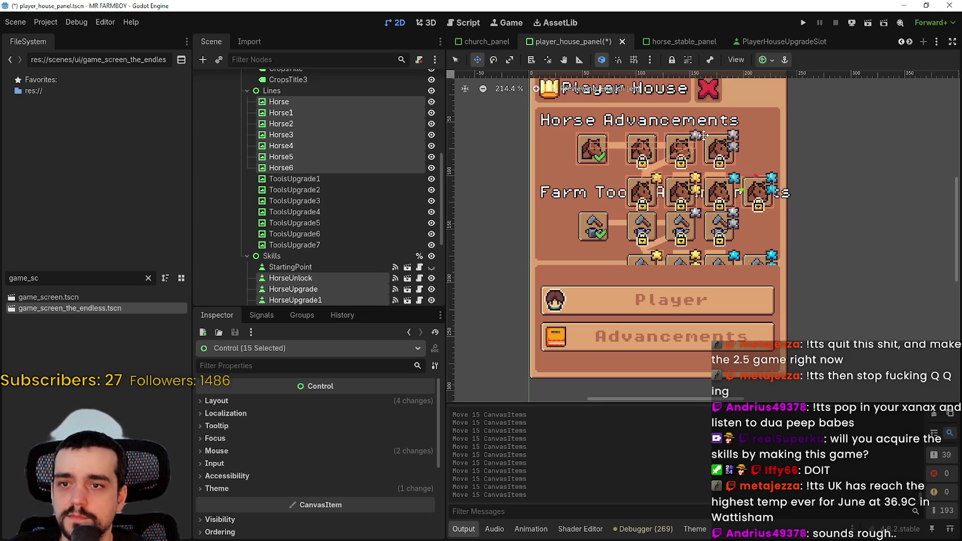
key("Down")
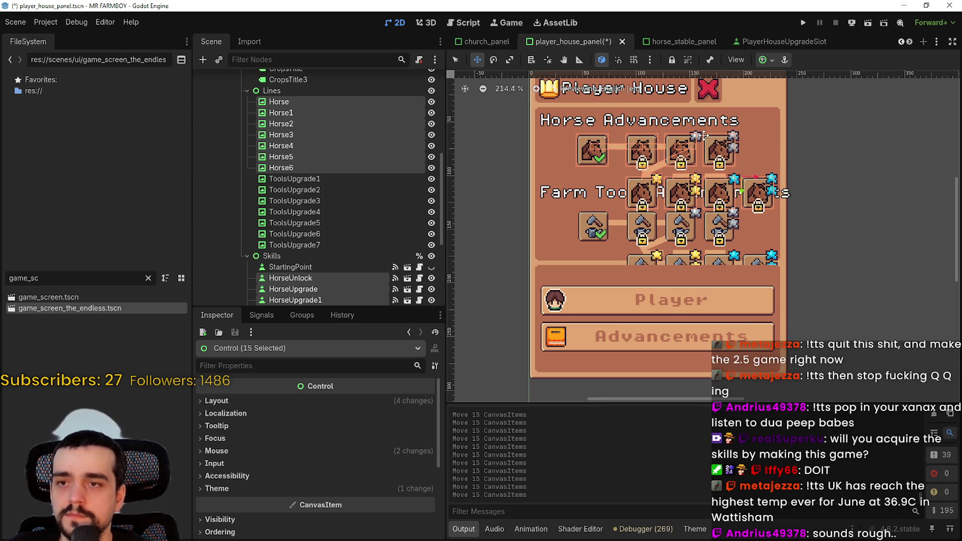
scroll(778, 149, "down", 1)
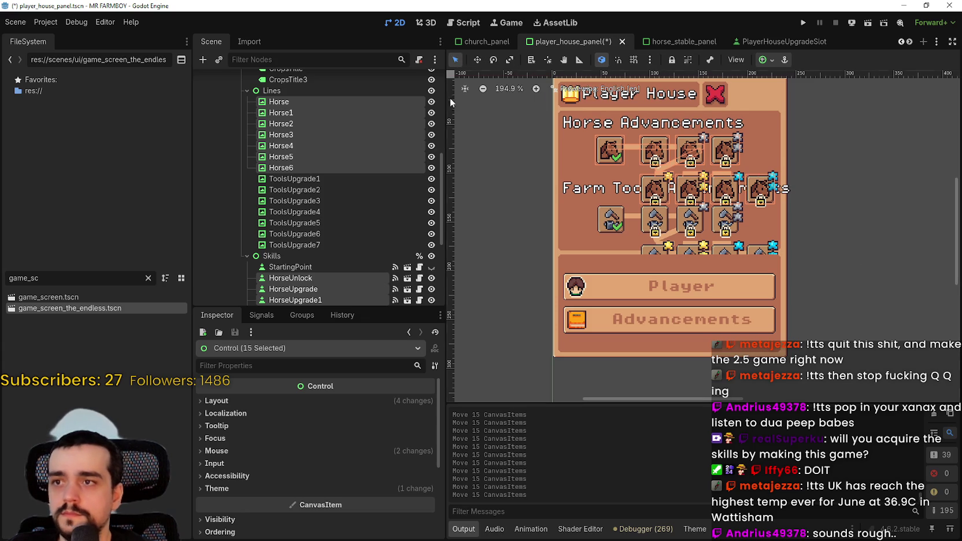
Box-select the Farm Tools icons and lines and move them about 35 px lower
mouse_move(504, 199)
left_mouse_down()
mouse_move(807, 252)
mouse_move(846, 282)
left_mouse_up()
scroll(845, 283, "up", 1)
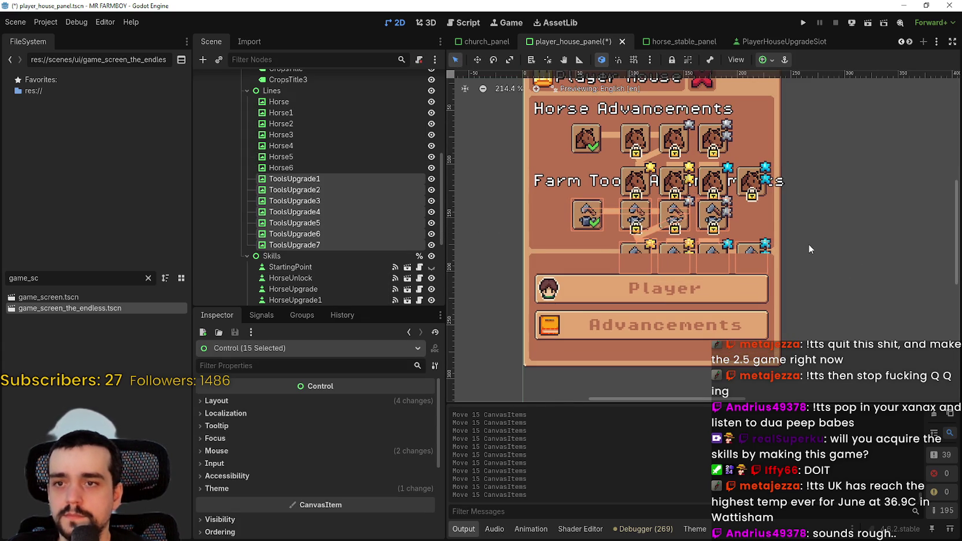
scroll(808, 249, "down", 4)
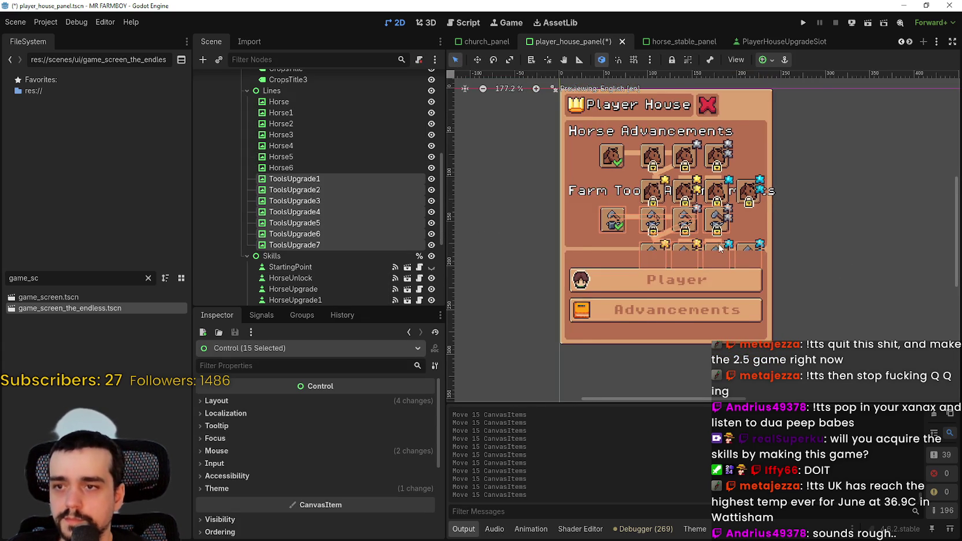
key("Down")
key("Down")
key("Down")
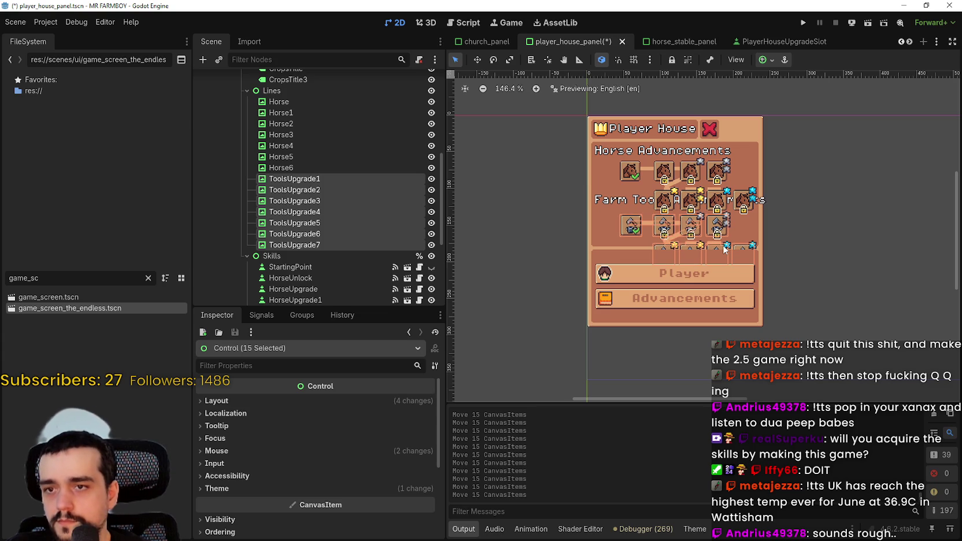
key("Down")
key("Down")
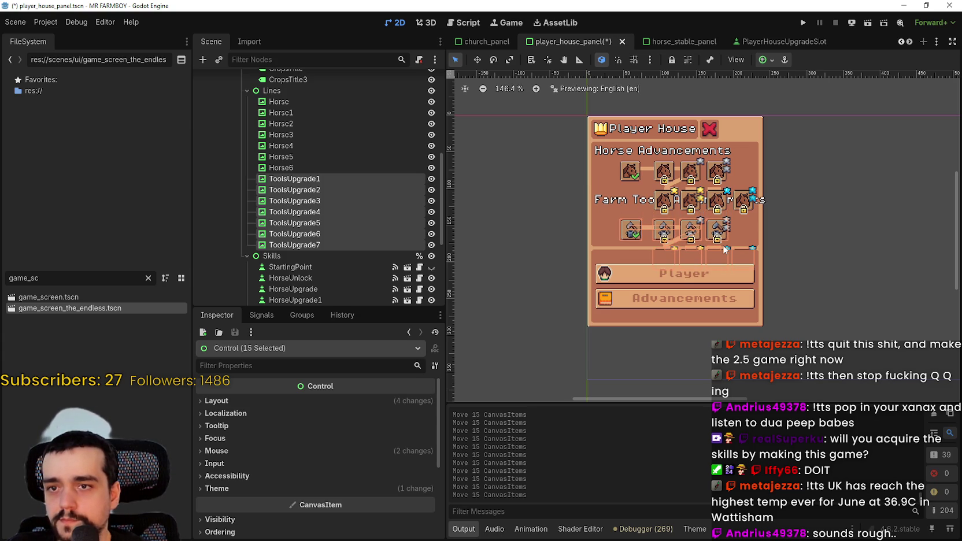
key("Down")
key("Down")
key("Down")
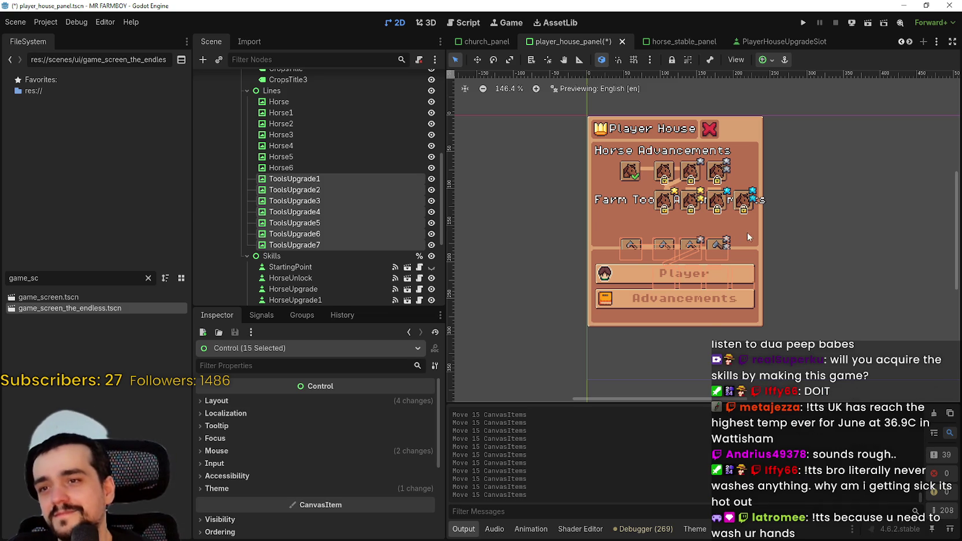
scroll(523, 231, "up", 2)
Lower the CropsTitle3 heading to position (-110, 99), then deselect it
left_click(615, 193)
scroll(551, 186, "up", 1)
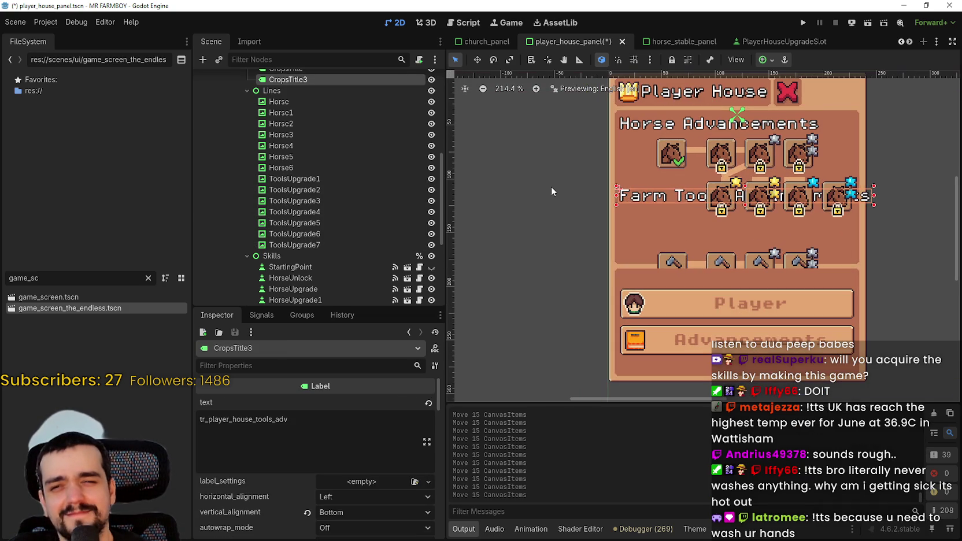
key("shift+Down")
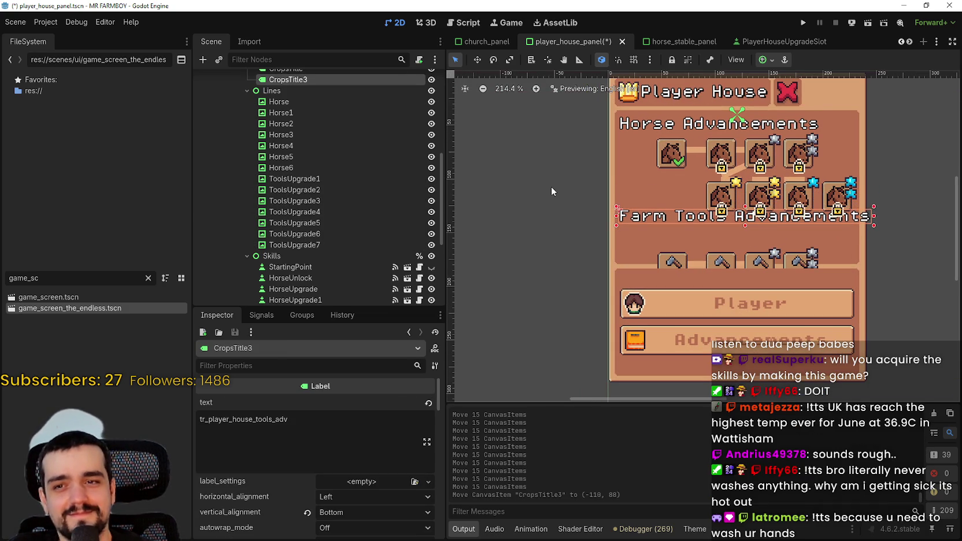
key("Down")
key("Down")
key("Down")
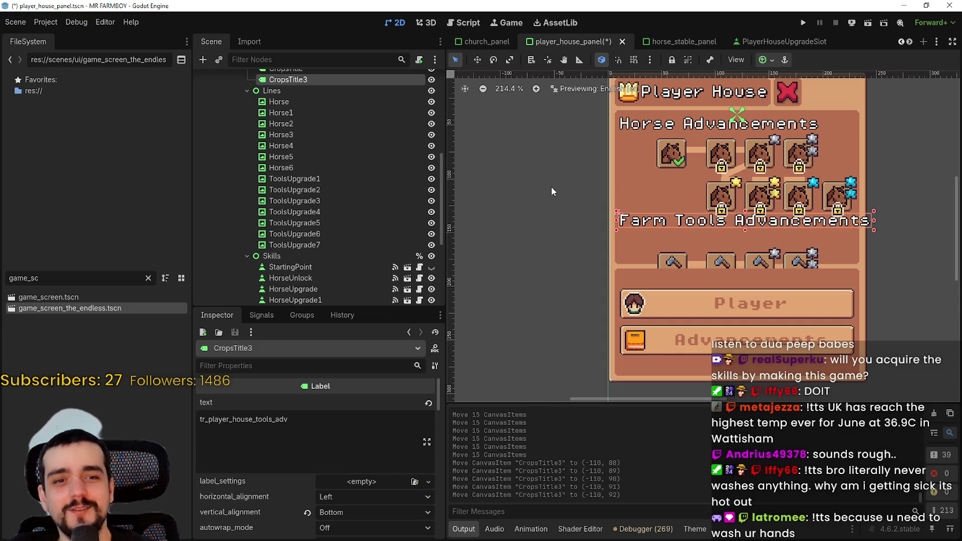
key("Down")
key("Down")
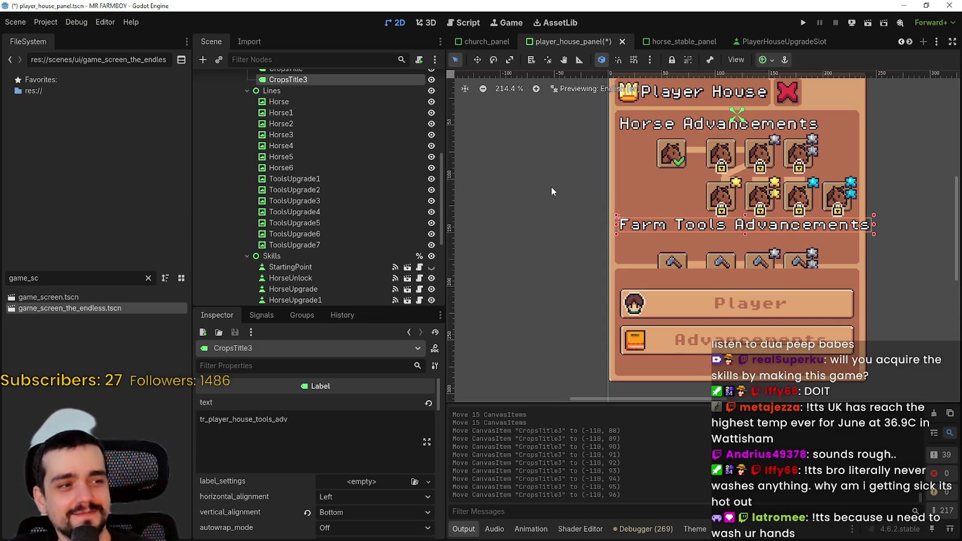
key("Down")
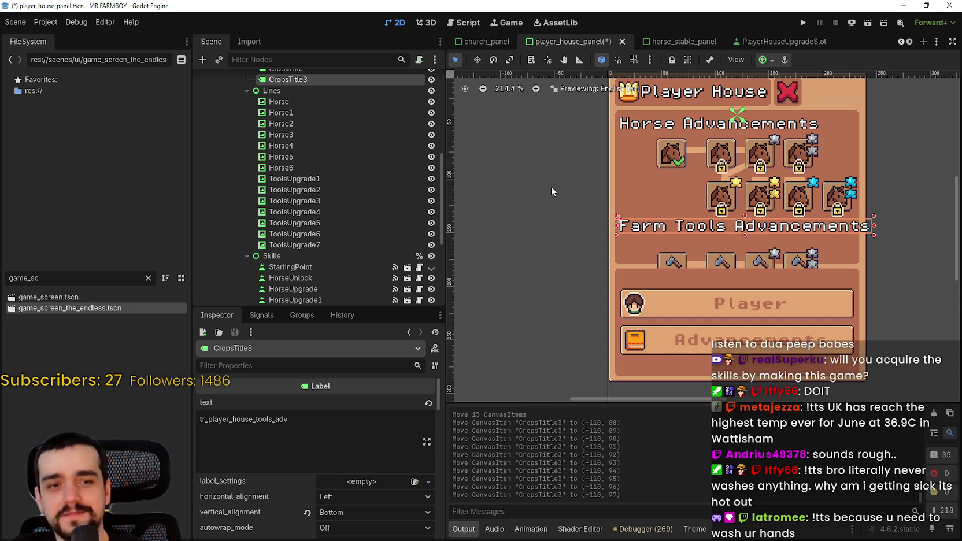
key("Down")
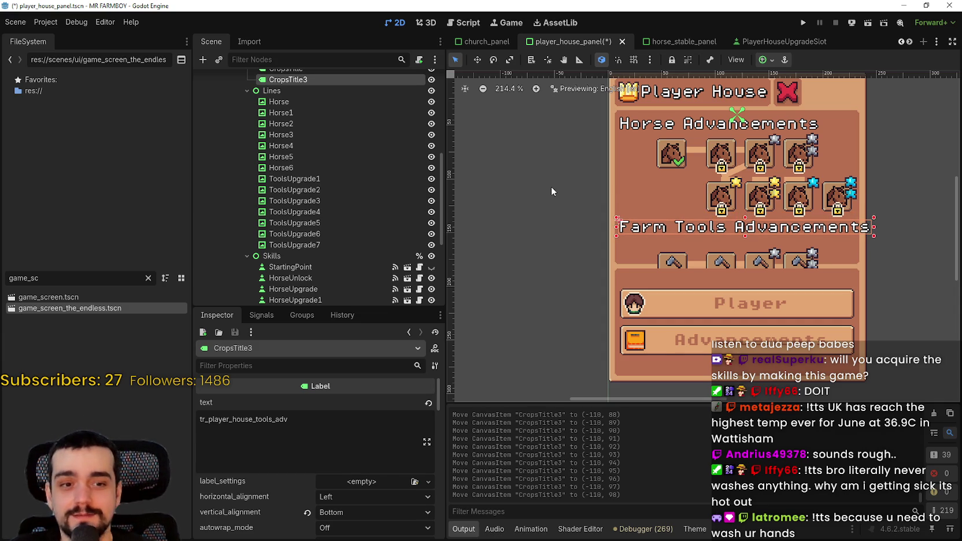
key("Down")
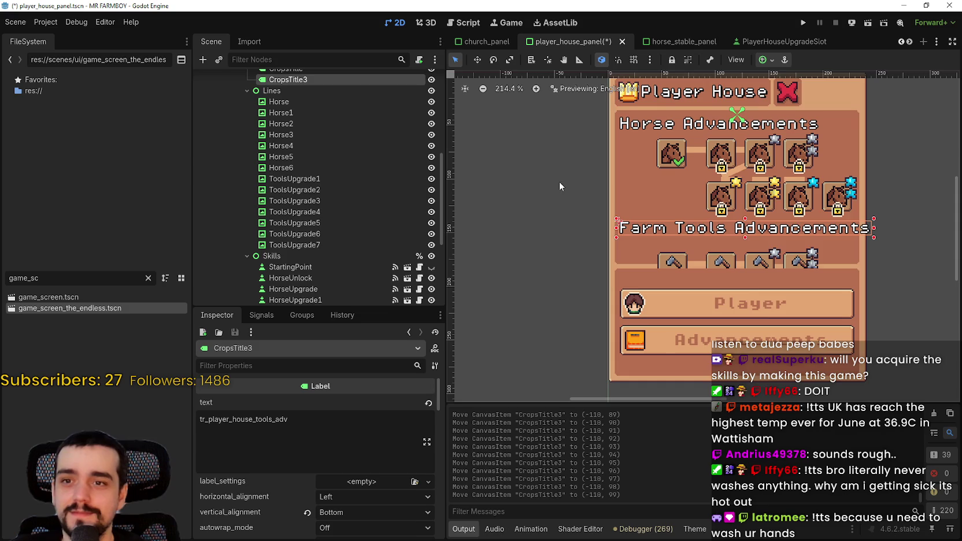
scroll(584, 184, "up", 2)
scroll(534, 224, "down", 1)
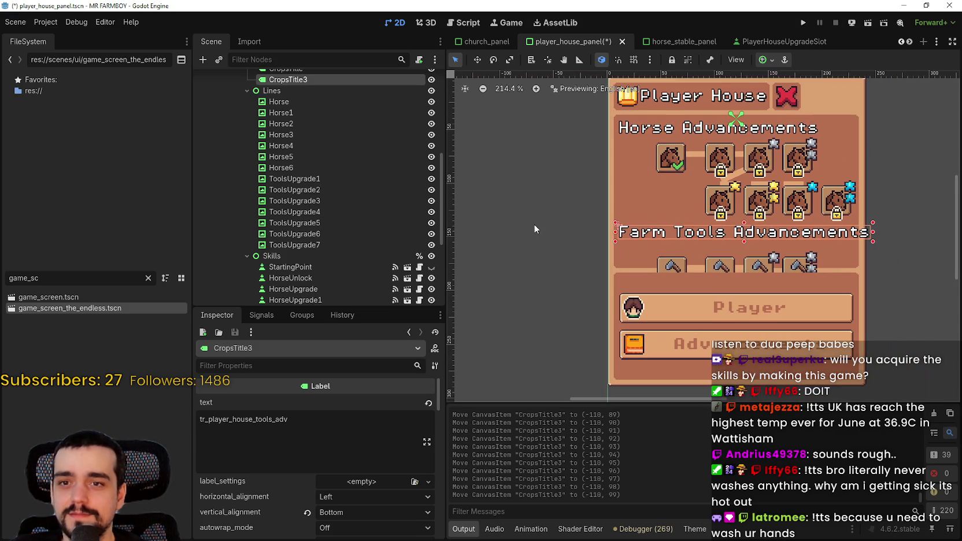
left_click(522, 276)
scroll(526, 266, "down", 2)
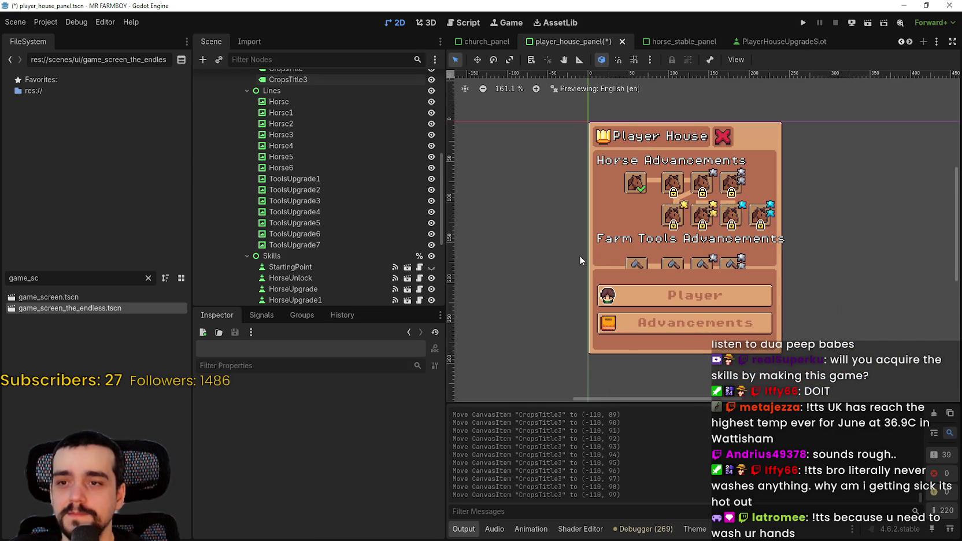
Give the Advancements container a custom minimum size of 260 × 211.245 px
left_click(631, 213)
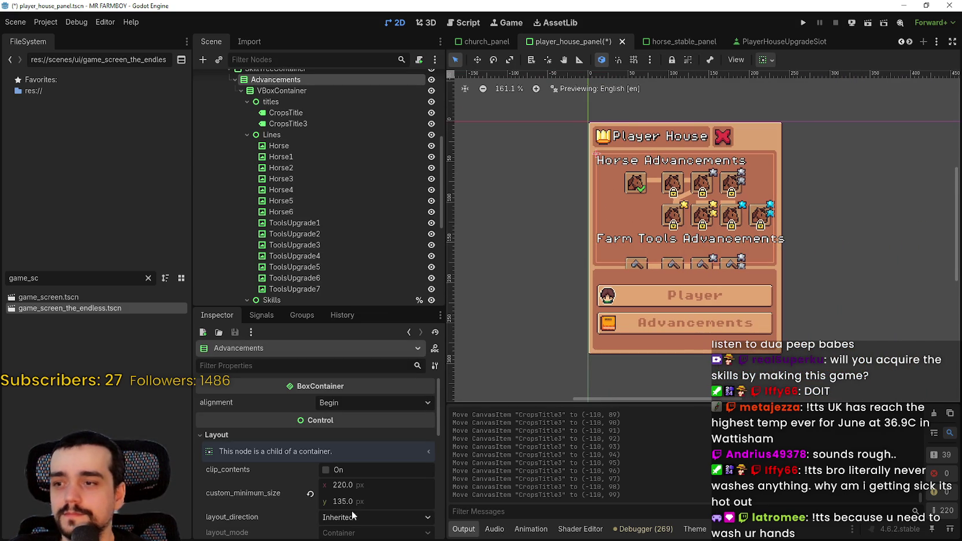
left_click_drag(351, 486, 425, 486)
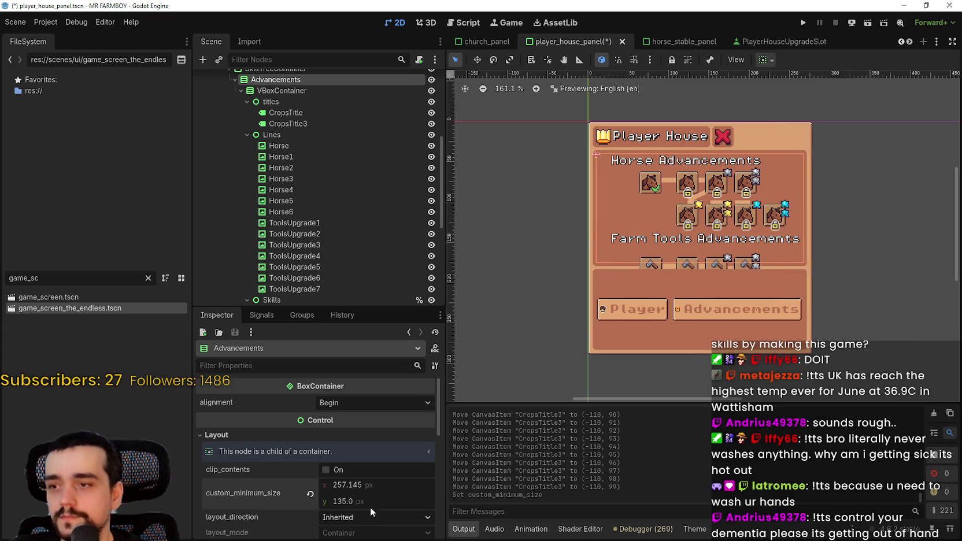
left_click(347, 485)
type("260")
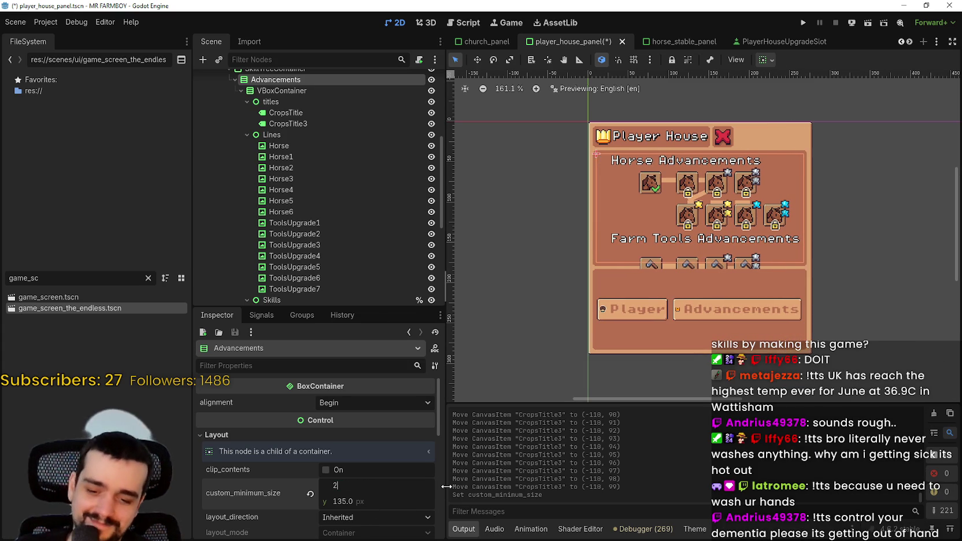
key("Return")
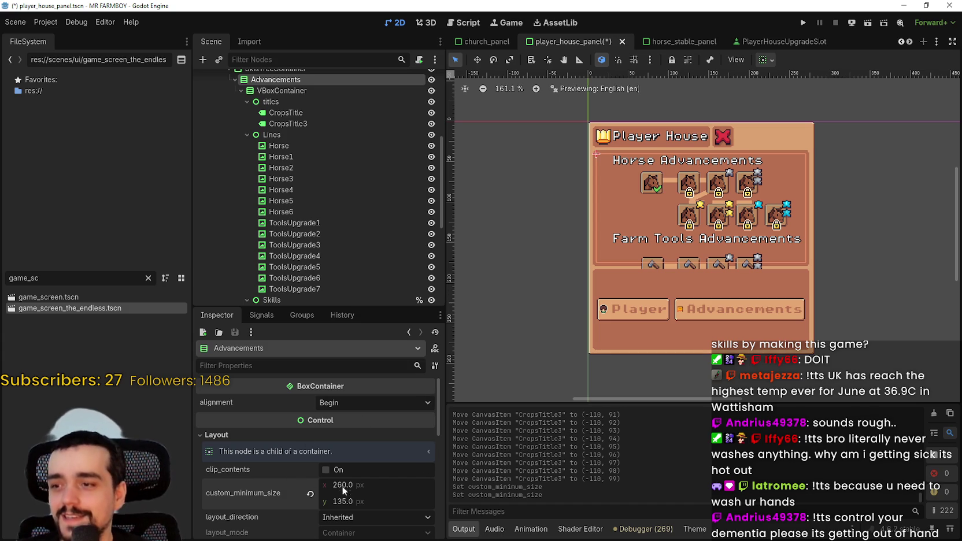
mouse_move(347, 502)
left_mouse_down()
mouse_move(364, 502)
mouse_move(351, 502)
left_mouse_up()
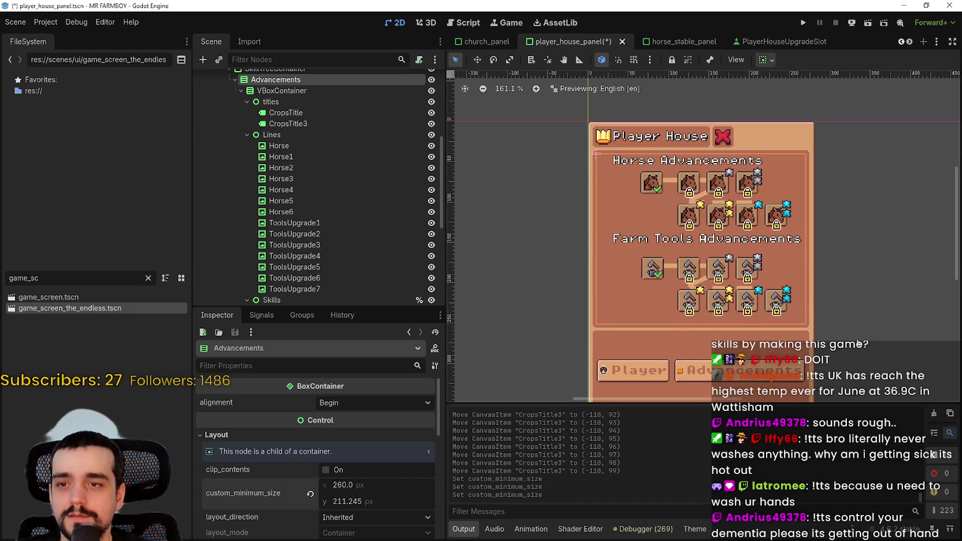
scroll(800, 254, "up", 4)
scroll(820, 267, "down", 2)
Box-select the Farm Tools icons and connectors and move them up toward their heading
left_click(860, 312)
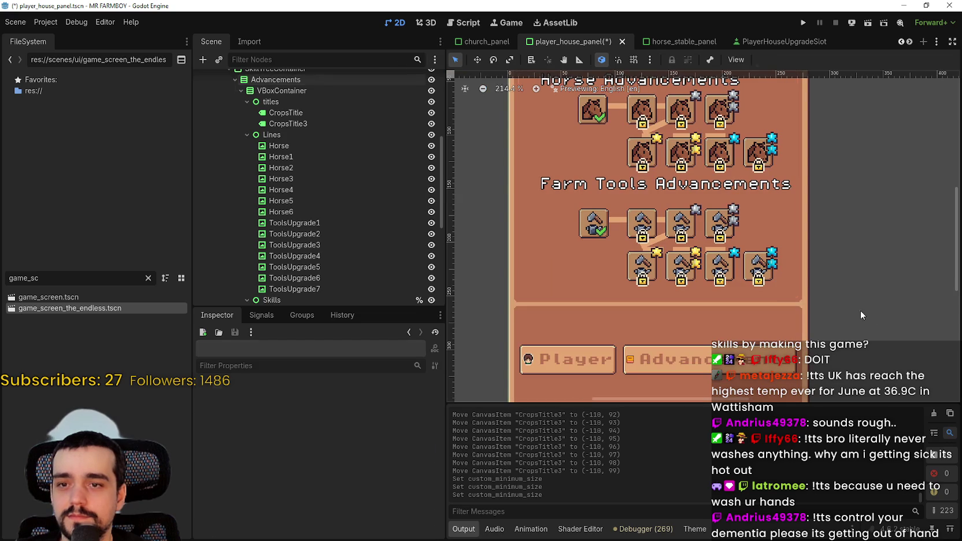
left_click_drag(837, 298, 514, 202)
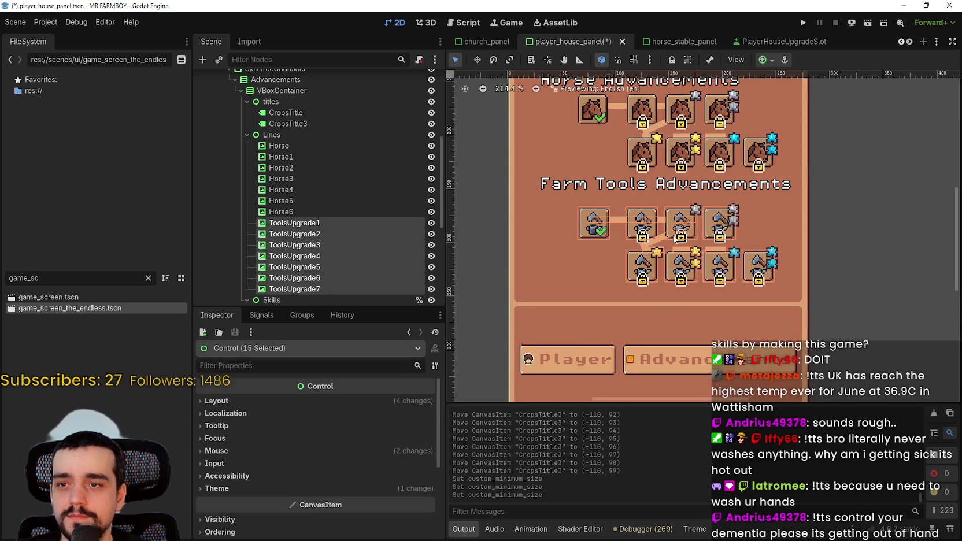
key("Up")
key("Up")
key("Up")
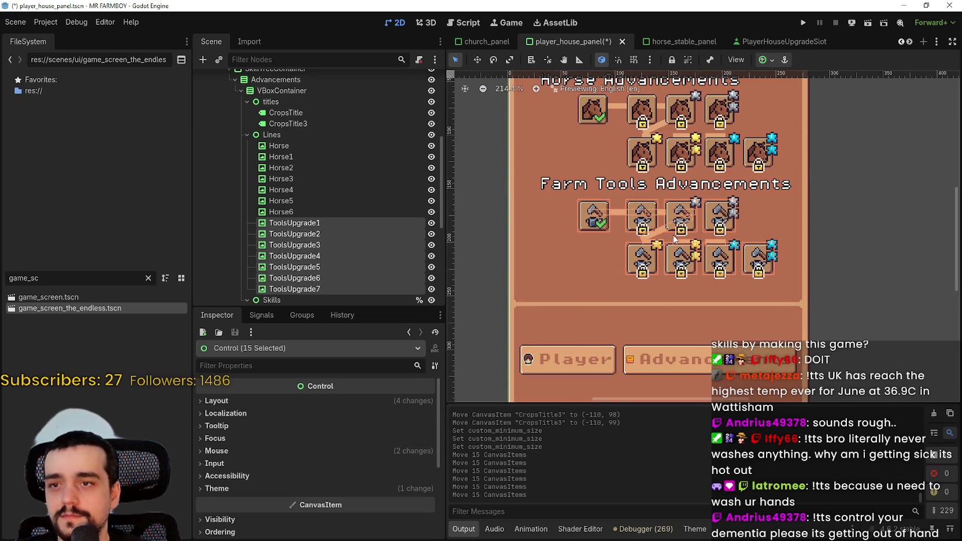
key("Up")
key("Up")
scroll(720, 204, "down", 3)
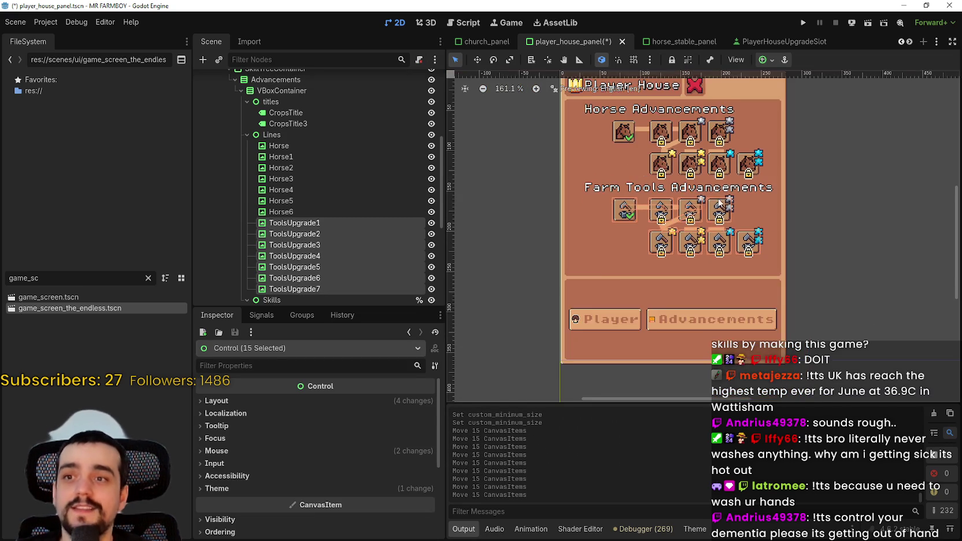
scroll(717, 199, "down", 2)
scroll(709, 180, "up", 1)
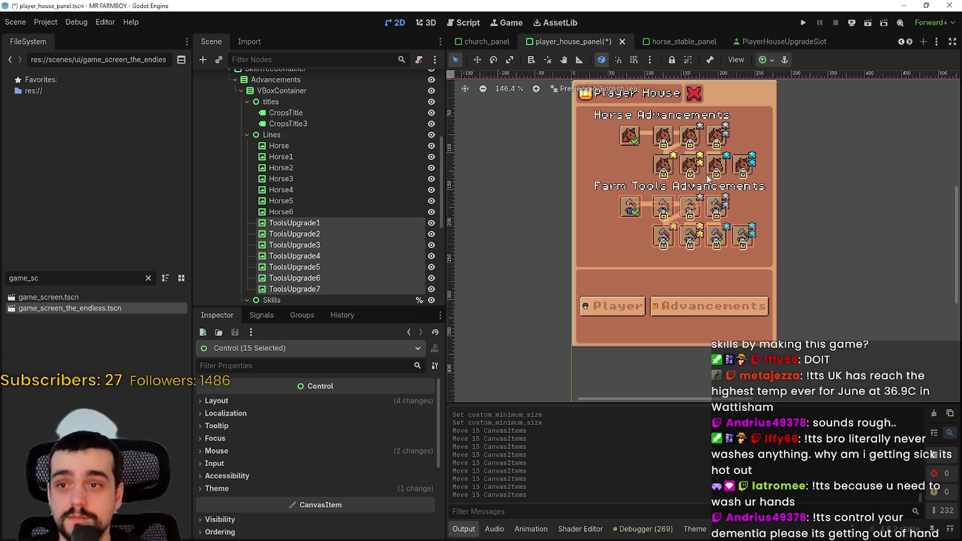
Select all 30 skill icons and connectors in both trees and shift them about 16 px left
left_click(832, 254)
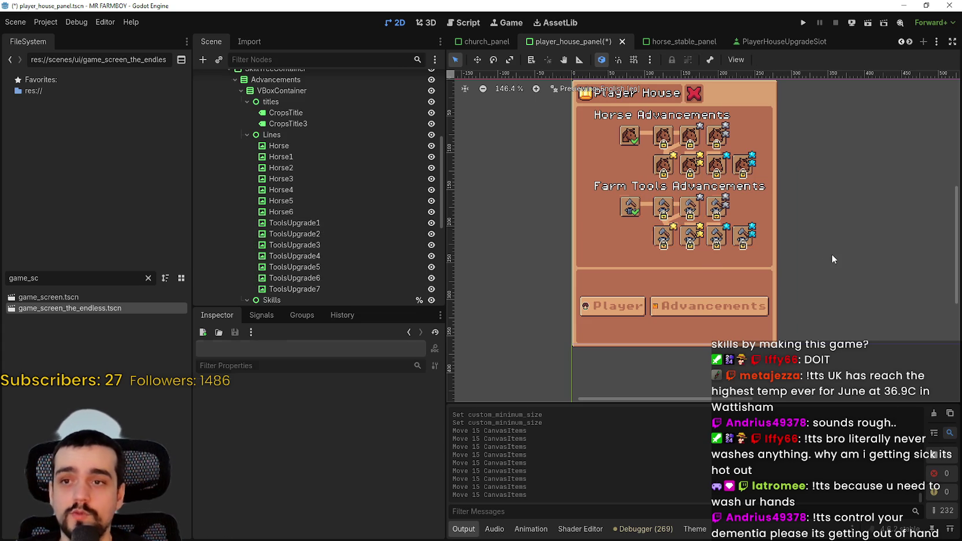
mouse_move(803, 260)
left_mouse_down()
mouse_move(618, 105)
mouse_move(611, 119)
mouse_move(625, 135)
left_mouse_up()
scroll(867, 207, "up", 2)
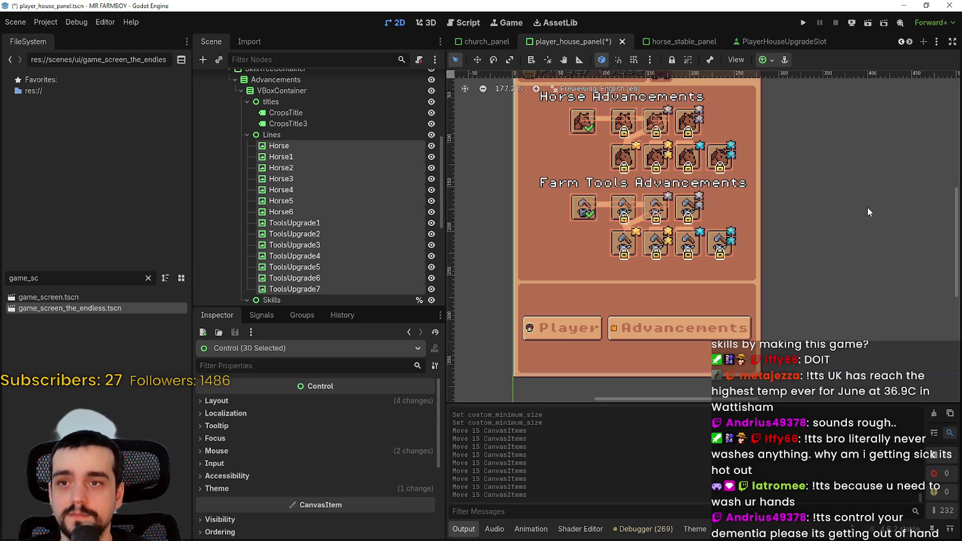
key("Left")
key("Left")
key("Left")
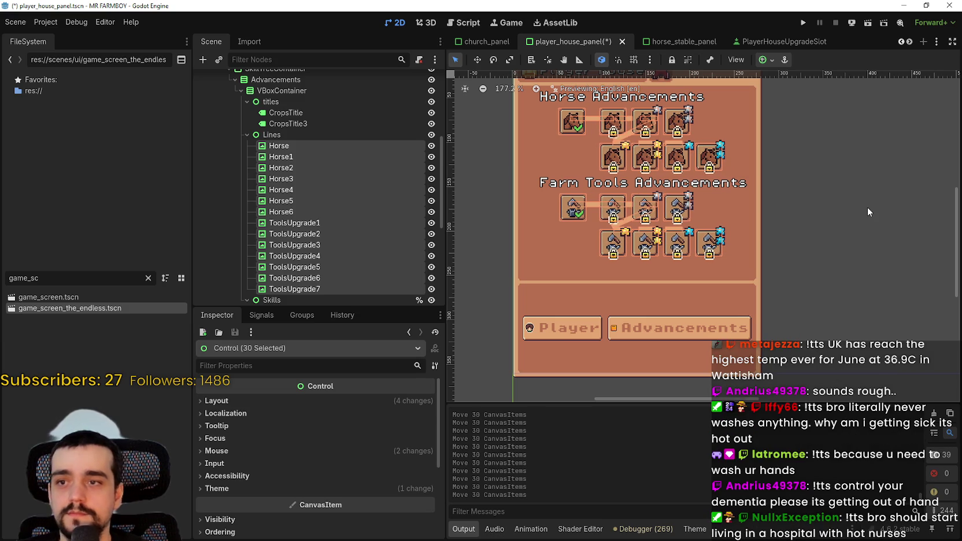
scroll(856, 209, "down", 2)
Reselect the Advancements container and keep its minimum width at 260
left_click(775, 229)
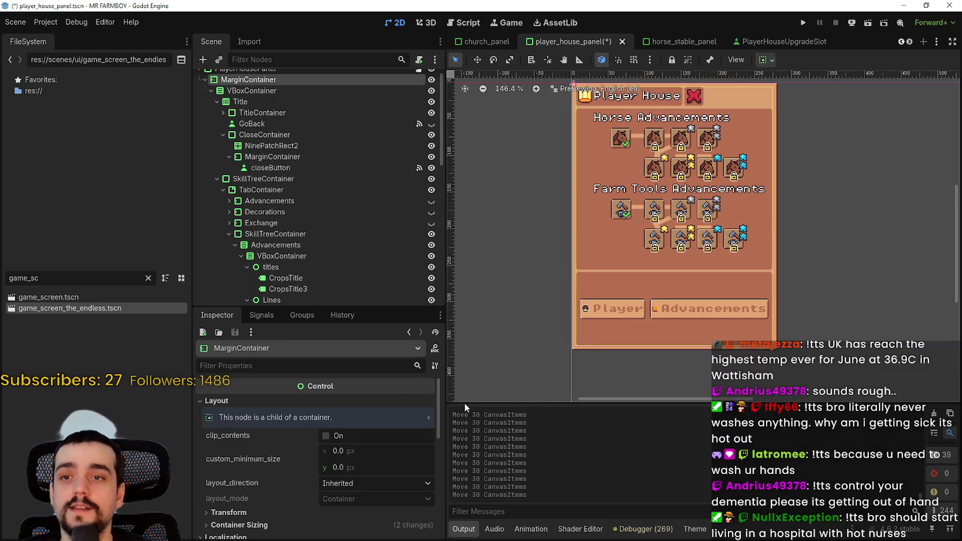
left_click(588, 143)
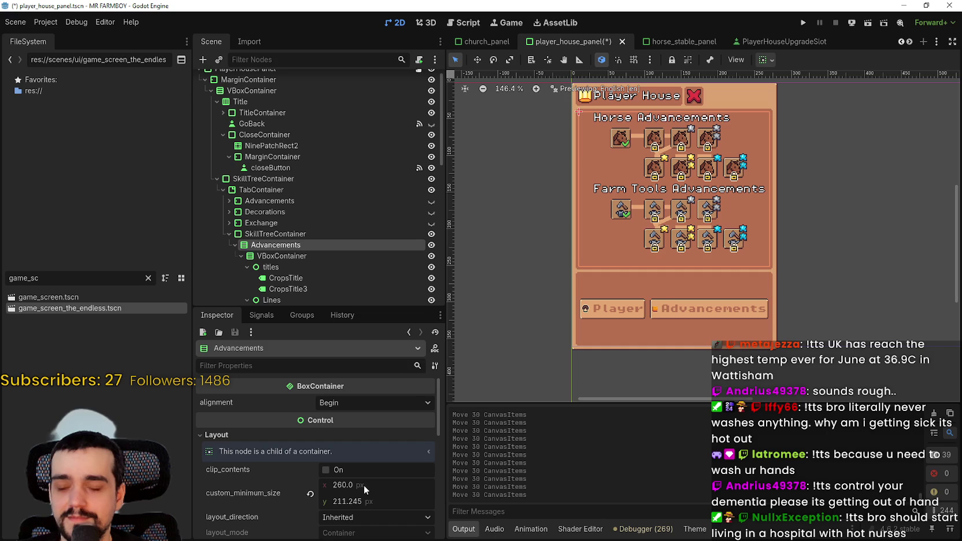
left_click_drag(364, 485, 361, 485)
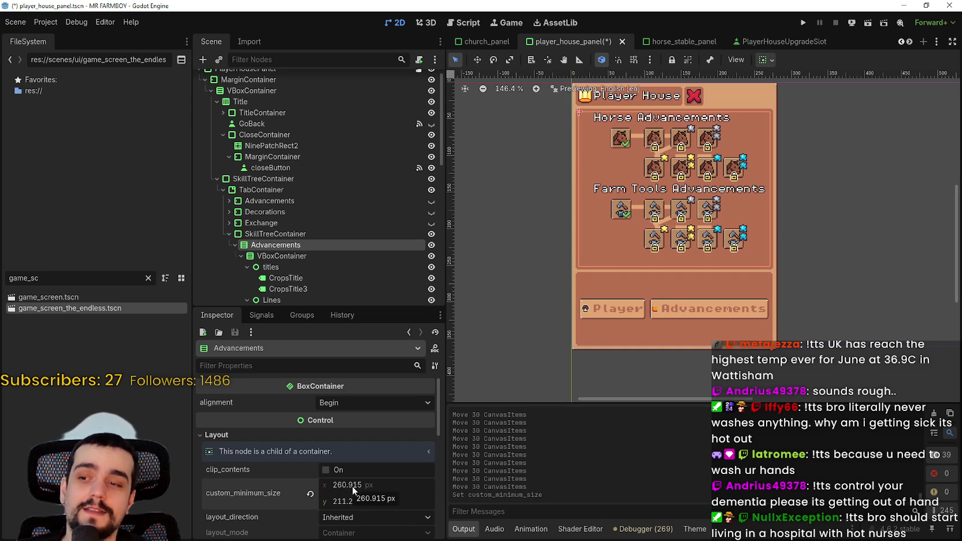
left_click(393, 486)
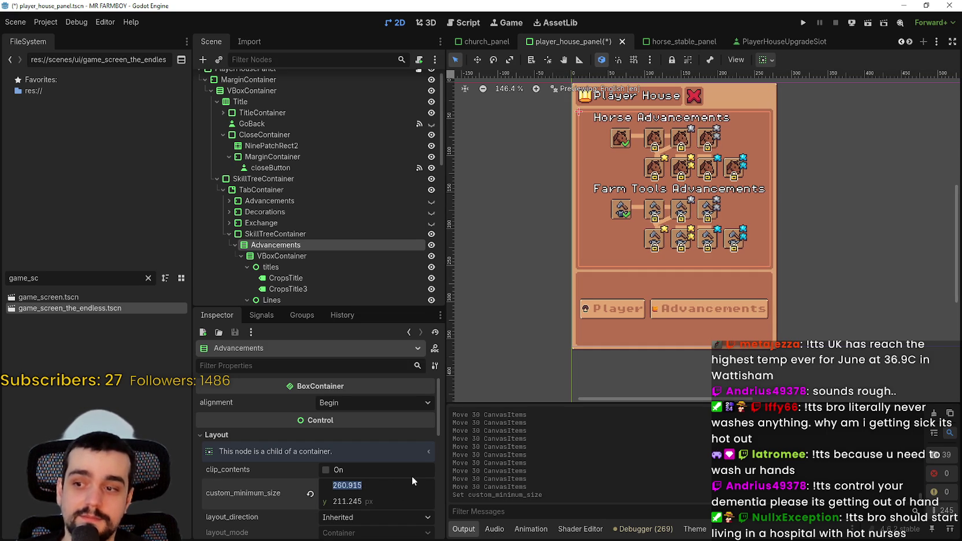
type("260")
key("Return")
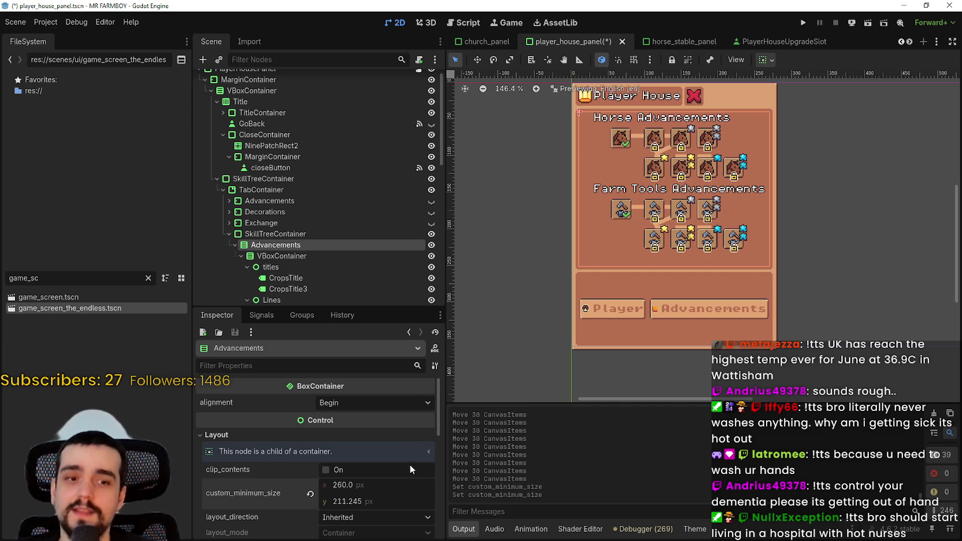
scroll(562, 230, "up", 1)
Shift the Farm Tools and Horse Advancements headings left together, then deselect them
left_click(617, 189)
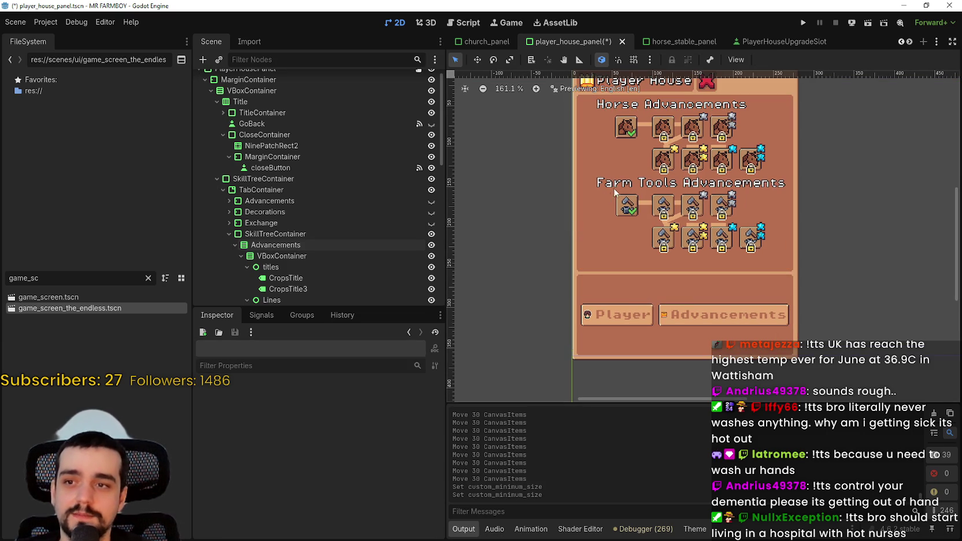
left_click(617, 109, "shift")
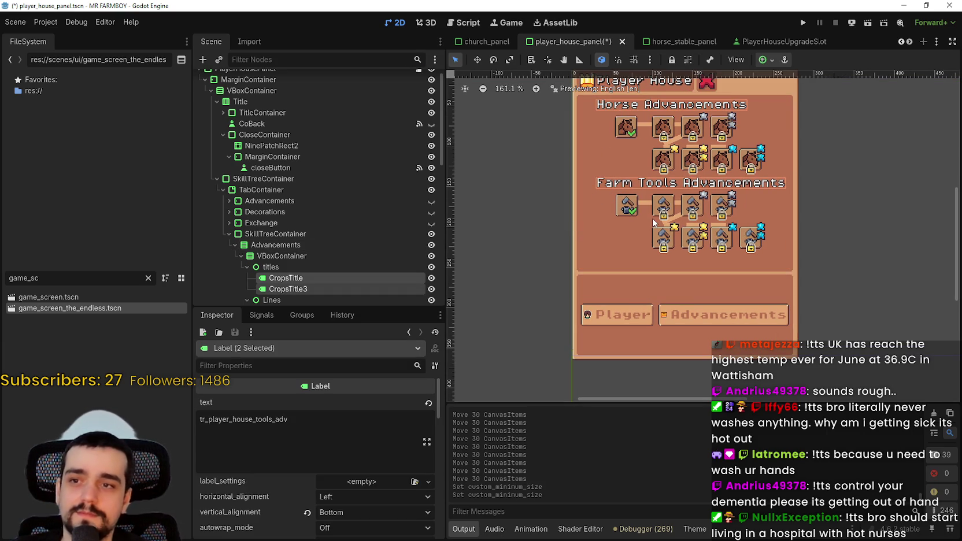
key("Left")
key("Left")
key("Left")
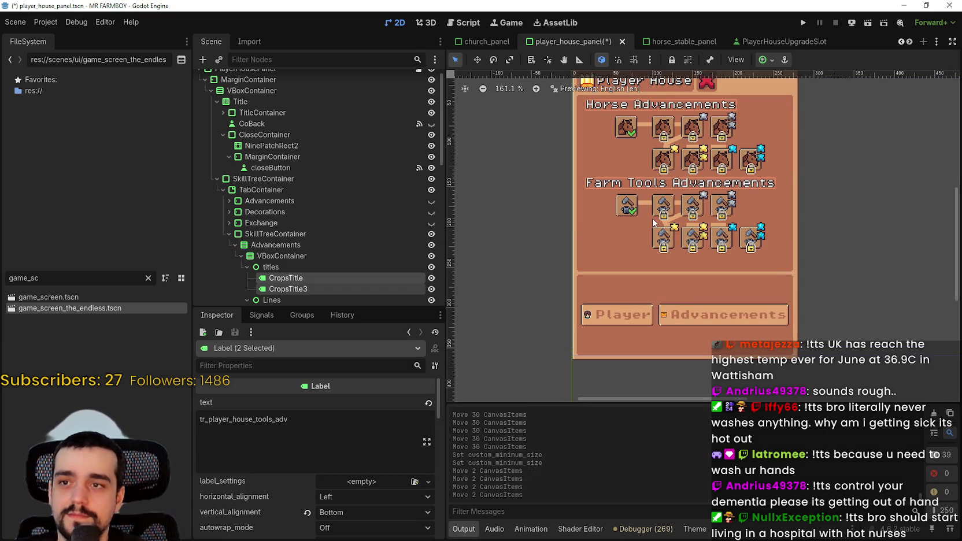
key("Left")
key("Left")
key("Left")
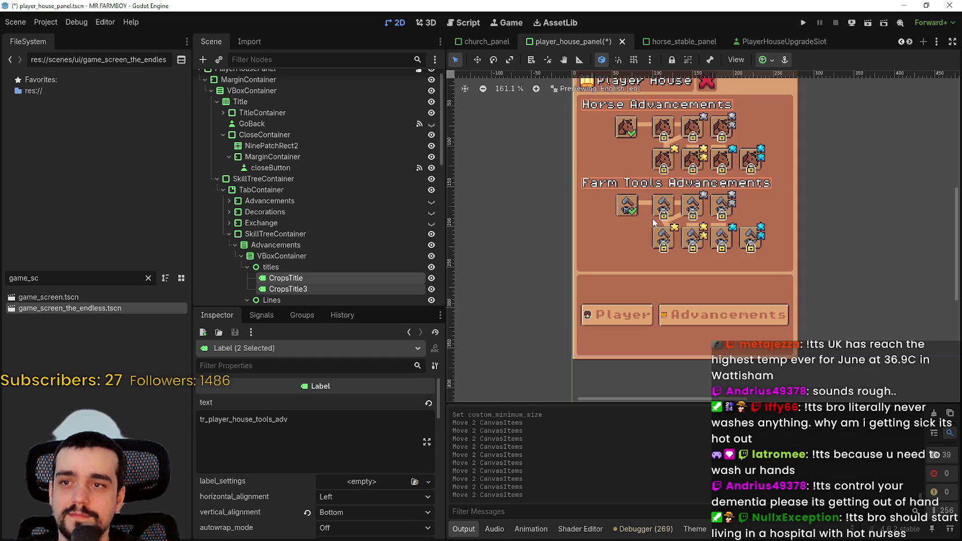
scroll(631, 219, "down", 3)
left_click(530, 241)
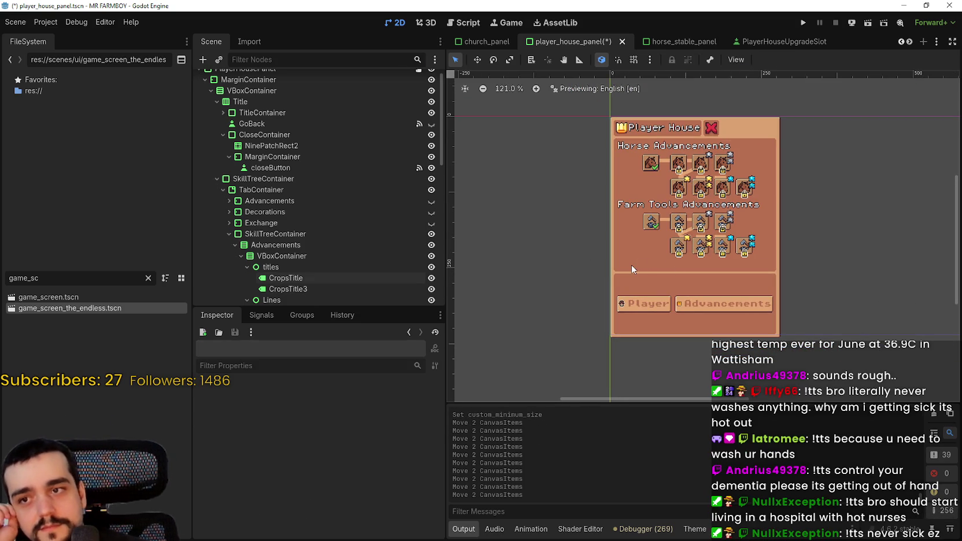
Set the Advancements minimum height to 190 px and save the scene
left_click(632, 265)
left_click_drag(348, 501, 333, 501)
scroll(714, 265, "up", 11)
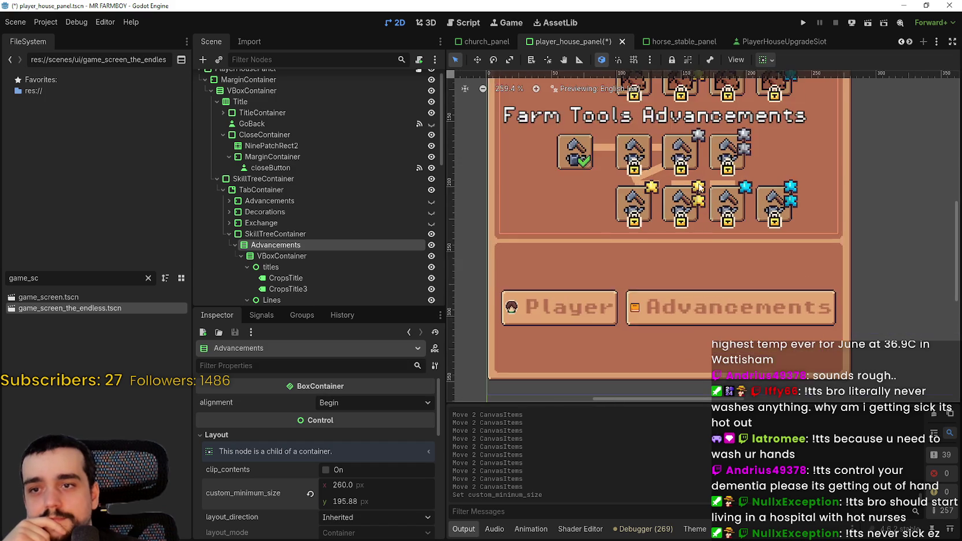
left_click_drag(382, 508, 370, 498)
type("19")
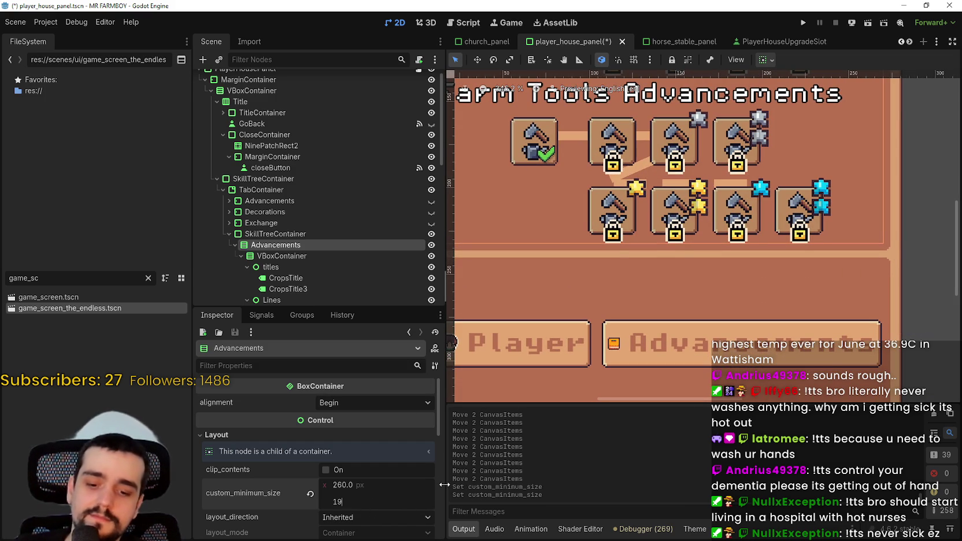
type("0.0")
key("Return")
key("ctrl+s")
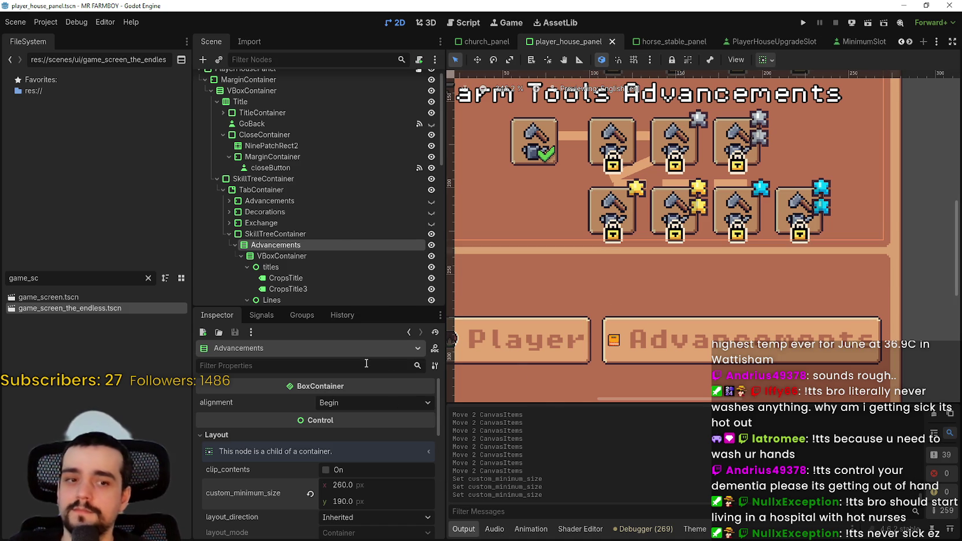
scroll(599, 97, "up", 5)
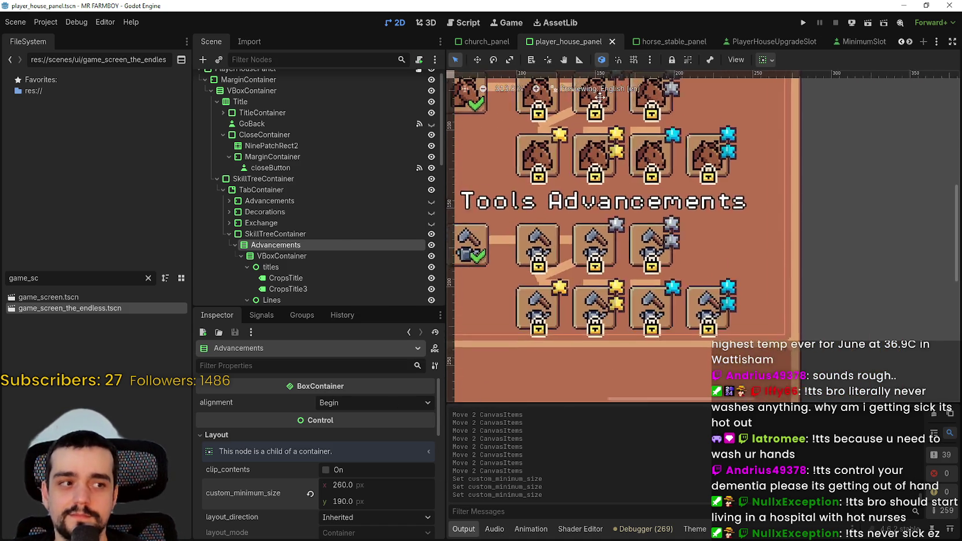
scroll(600, 97, "down", 8)
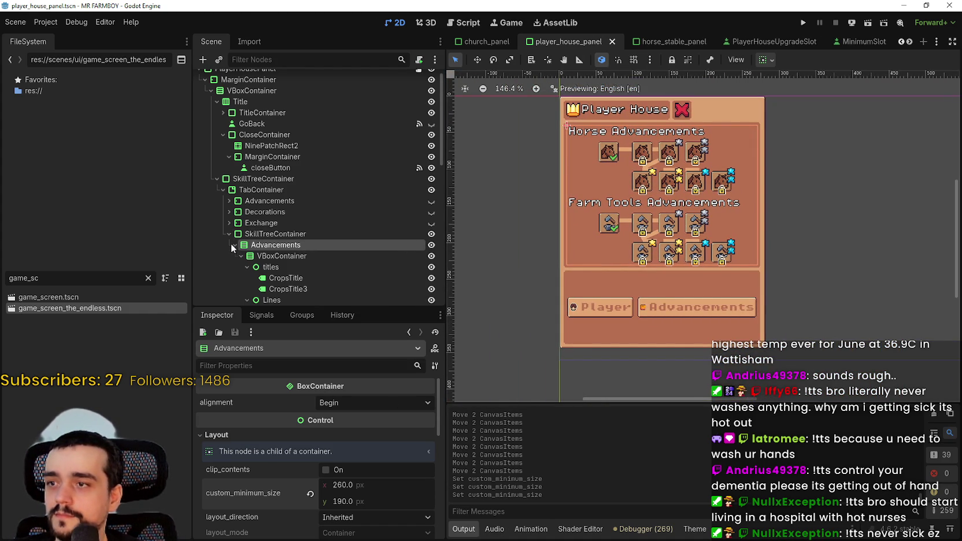
Make the first Horse connector line 8 px thick
left_click(240, 256)
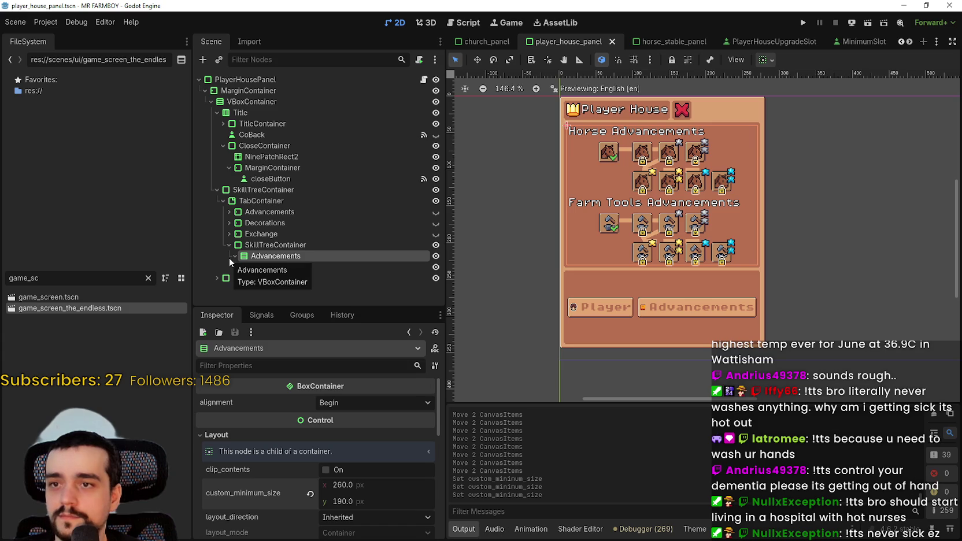
scroll(613, 164, "up", 4)
left_click(603, 166)
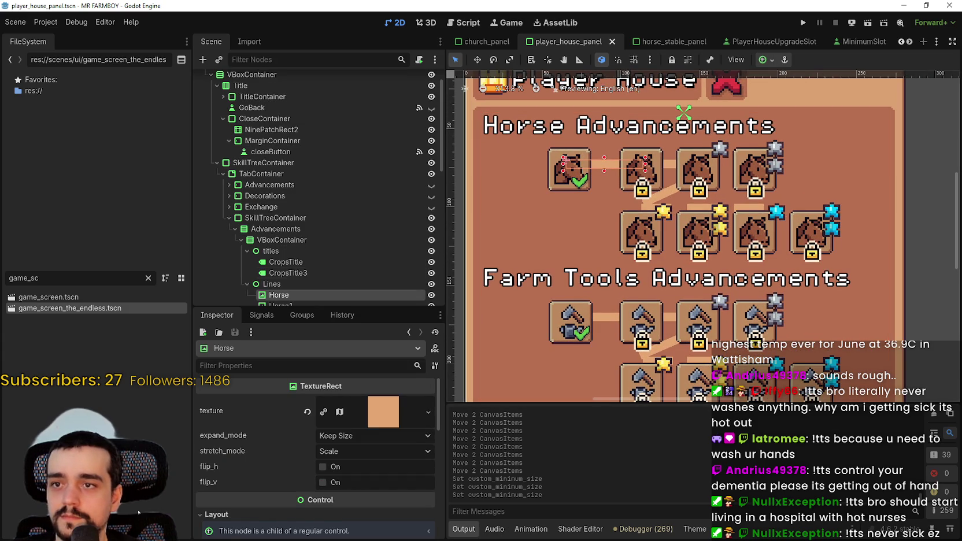
scroll(350, 444, "down", 5)
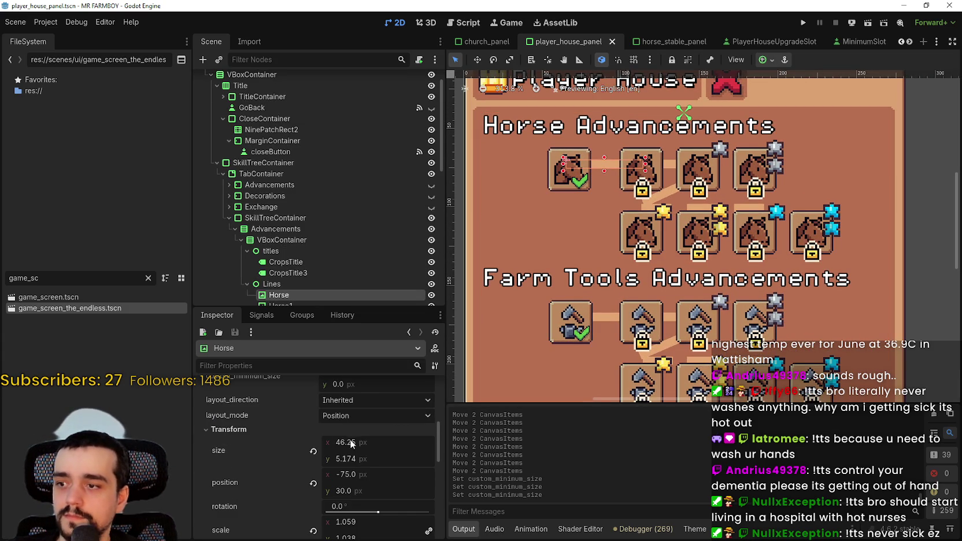
left_click(363, 461)
type("8")
key("Return")
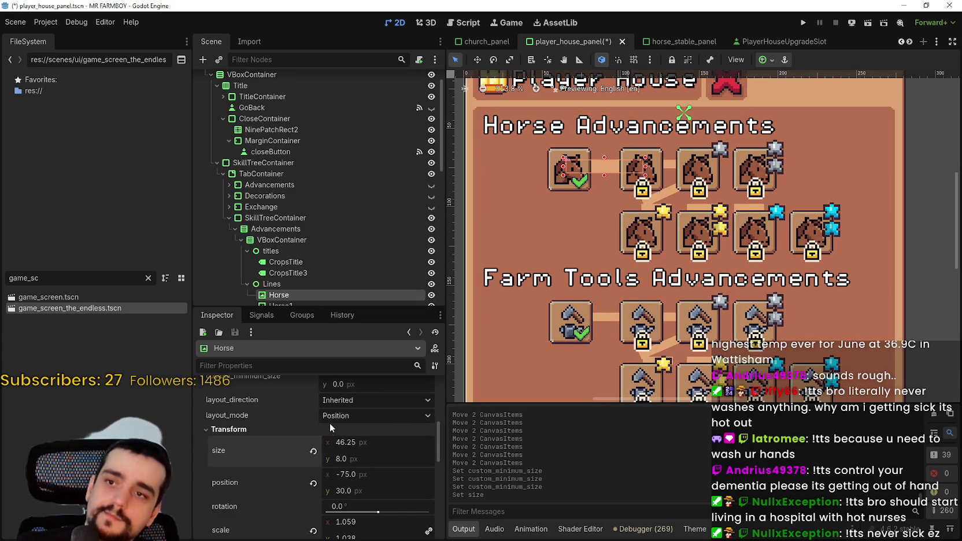
Set Horse1's size y to 8 and nudge it right to x -17
scroll(618, 177, "up", 3)
left_click(717, 152)
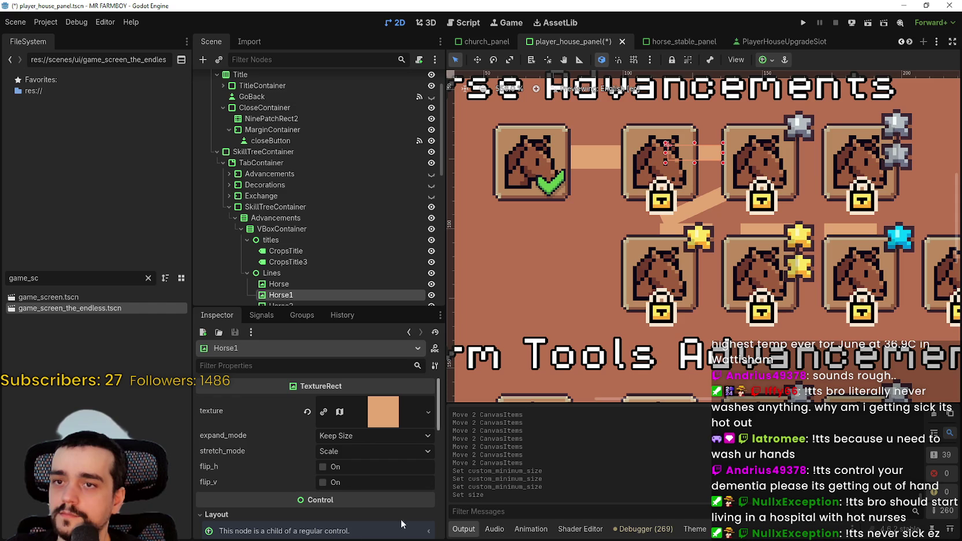
scroll(617, 303, "down", 1)
scroll(344, 459, "down", 5)
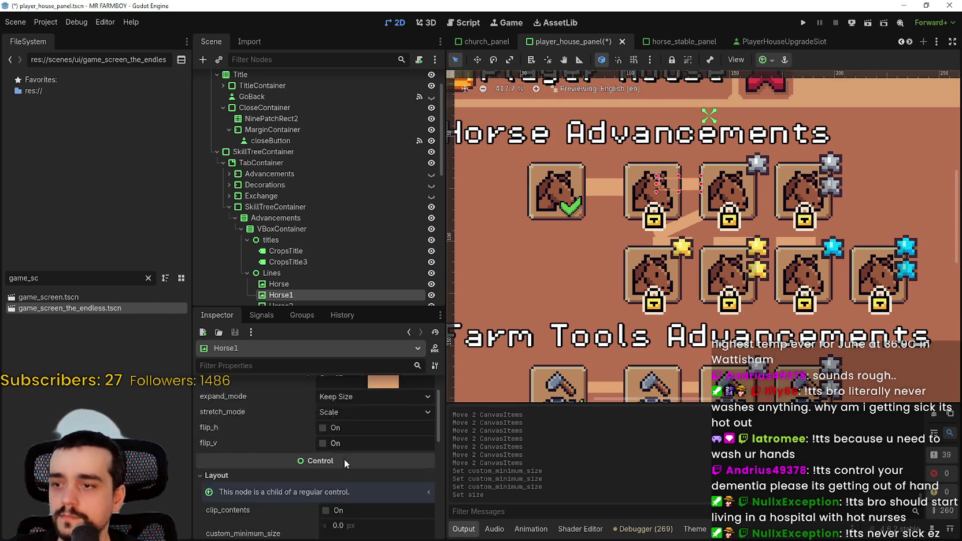
left_click(229, 488)
scroll(261, 480, "down", 2)
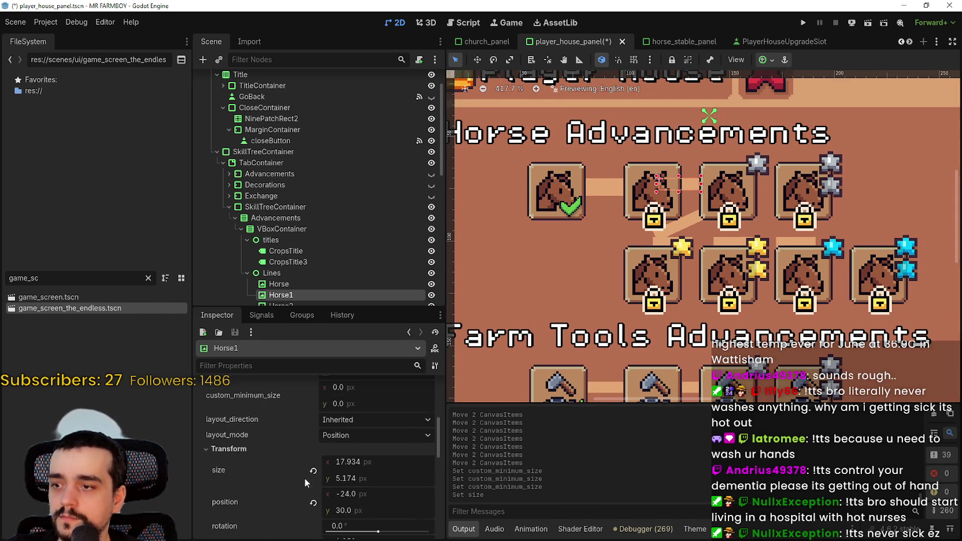
left_click(362, 477)
type("8")
key("Return")
scroll(718, 166, "up", 4)
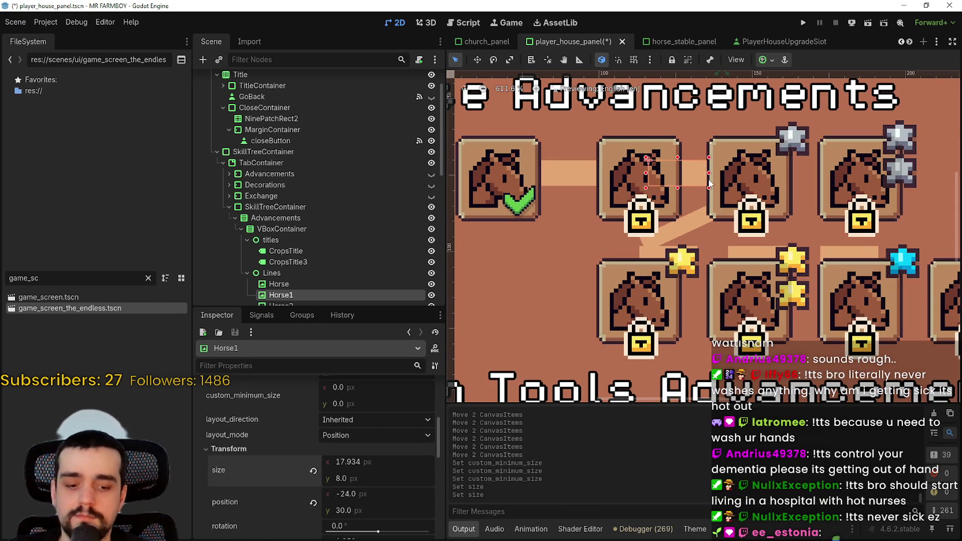
key("Right")
key("Right")
key("Right")
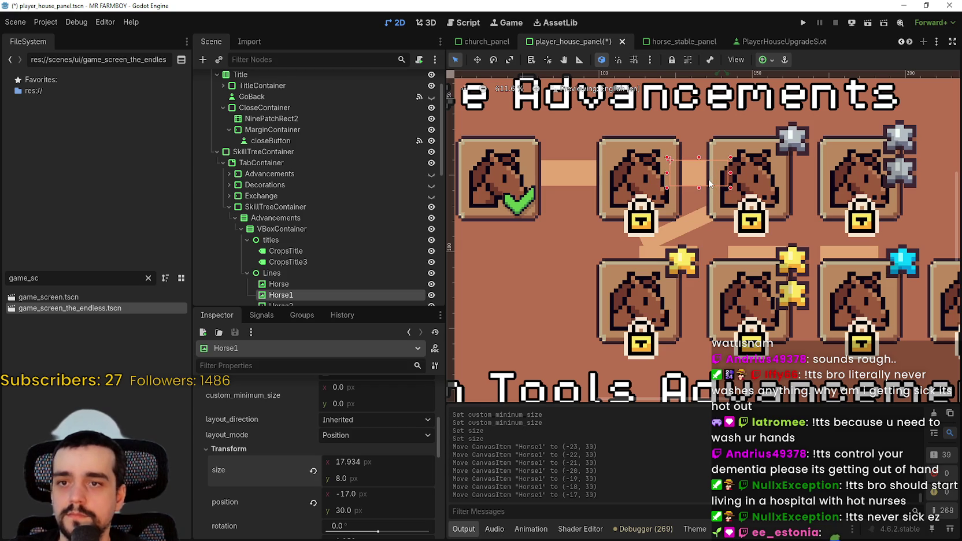
Nudge Horse2 right to x 18 and set its thickness to 8 px
scroll(725, 202, "down", 3)
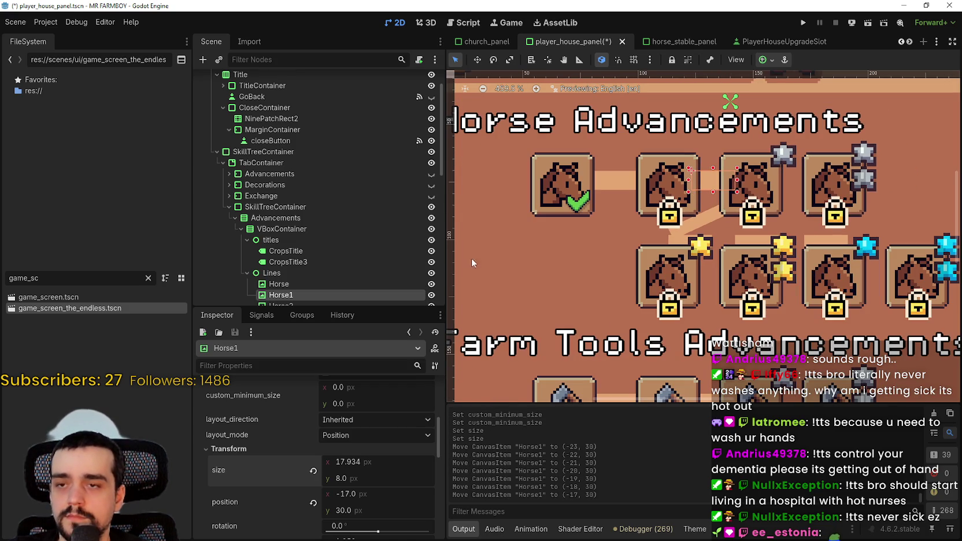
scroll(282, 282, "down", 2)
left_click(298, 250)
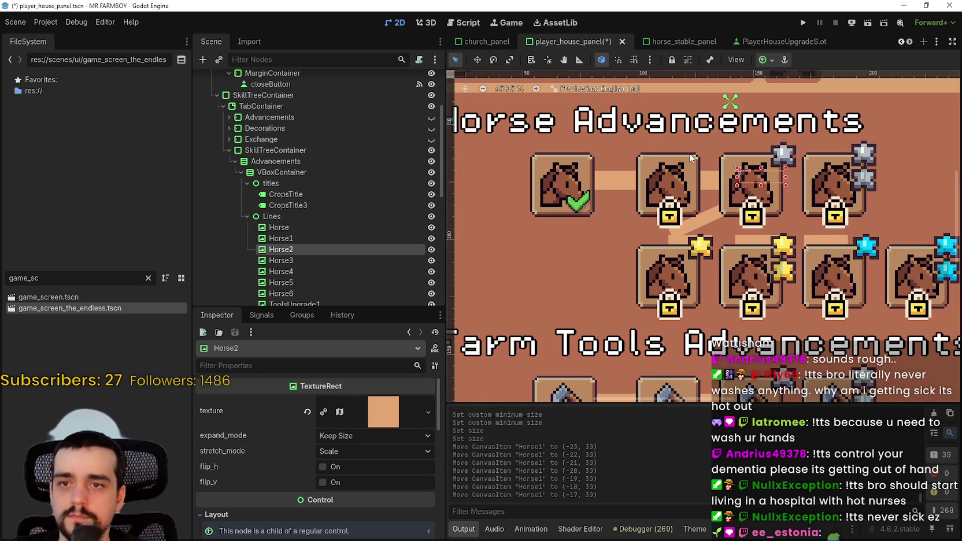
key("Right")
key("Right")
key("Right")
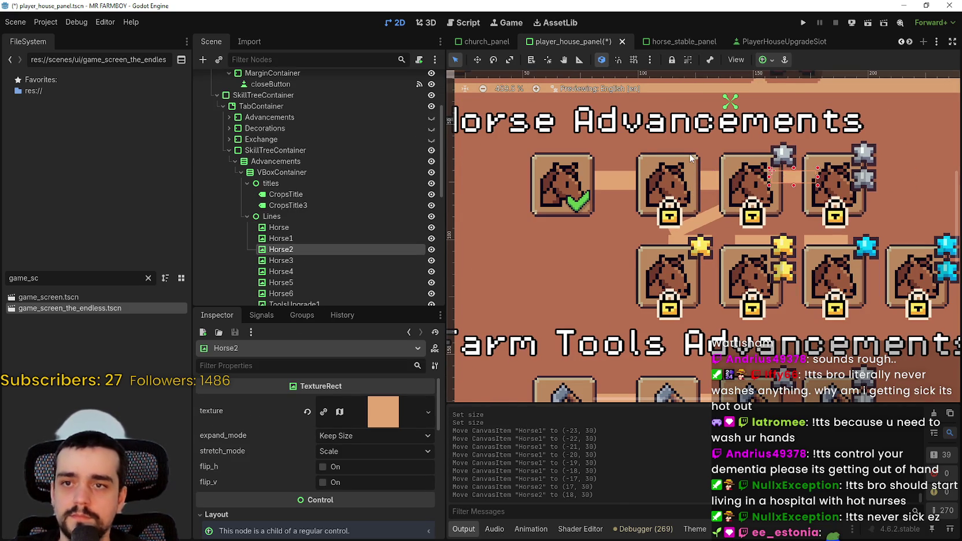
scroll(373, 479, "down", 5)
left_click(370, 449)
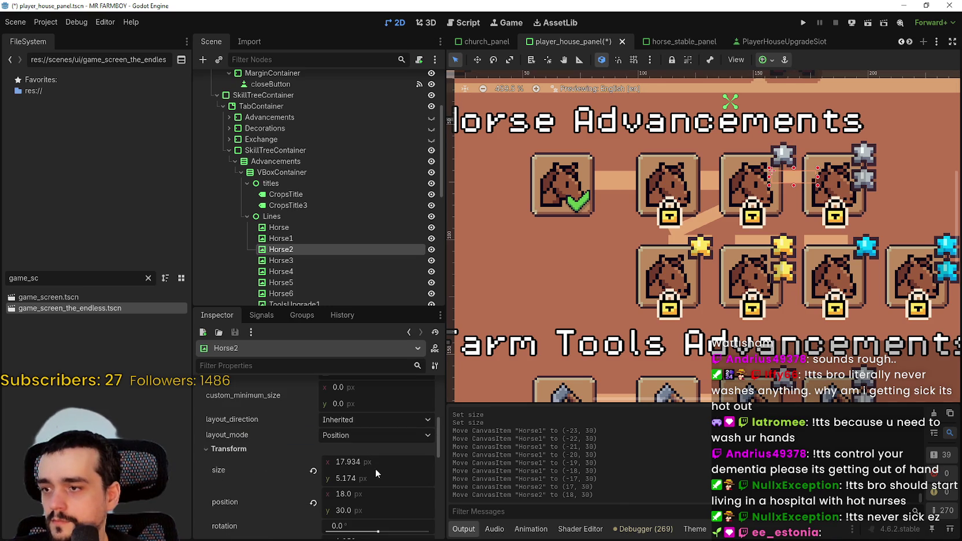
left_click(376, 485)
type("8")
key("Return")
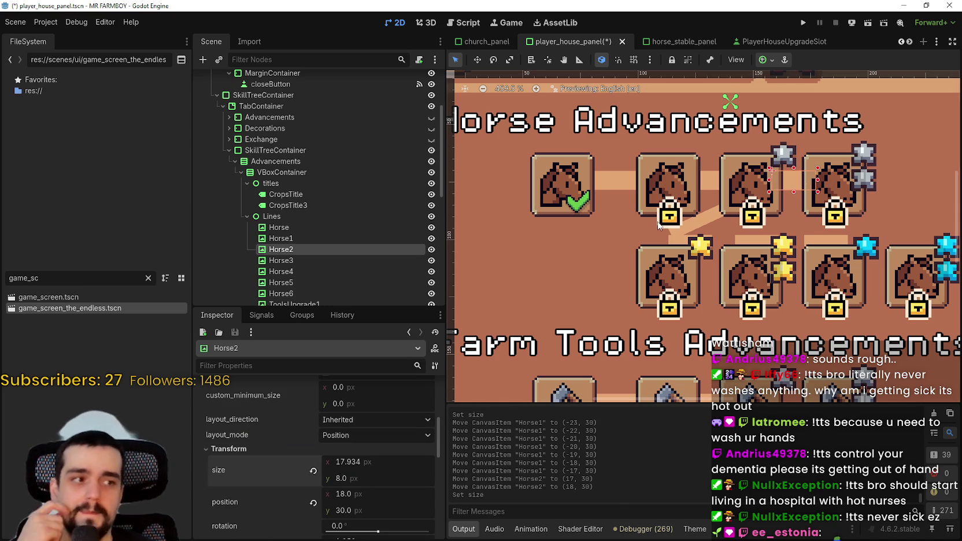
Select the diagonal Horse3 connector line
scroll(650, 229, "down", 3)
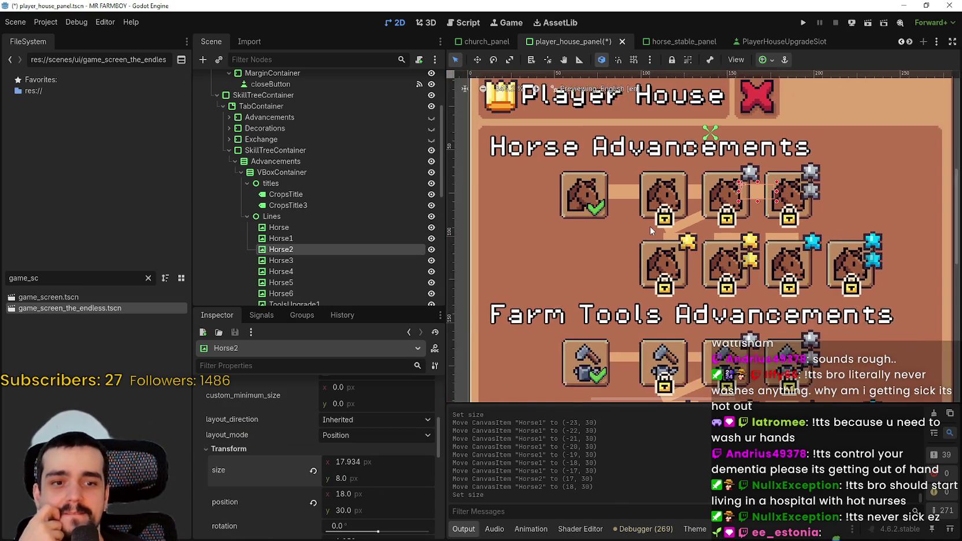
scroll(769, 236, "up", 4)
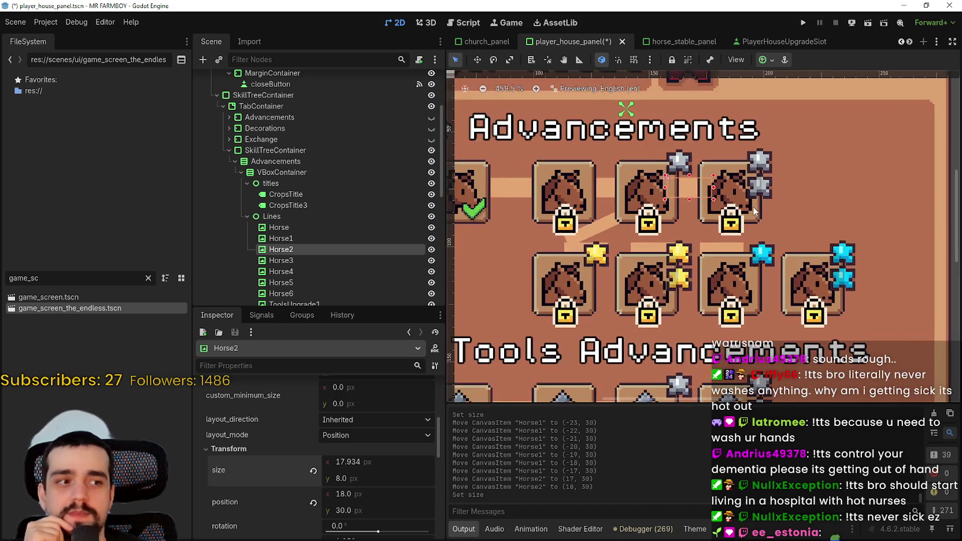
scroll(752, 213, "down", 4)
scroll(745, 213, "up", 4)
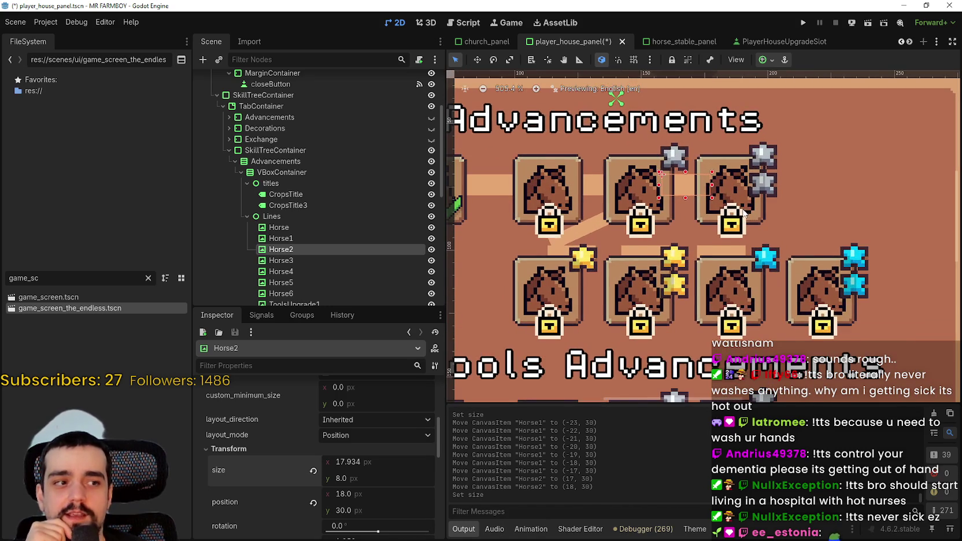
scroll(743, 213, "down", 2)
scroll(735, 216, "up", 3)
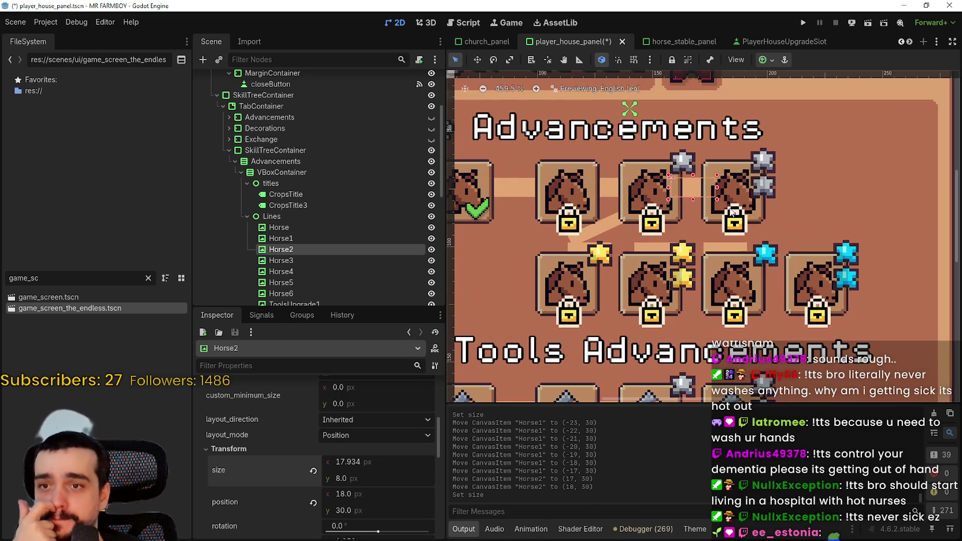
scroll(667, 271, "down", 6)
scroll(667, 271, "up", 1)
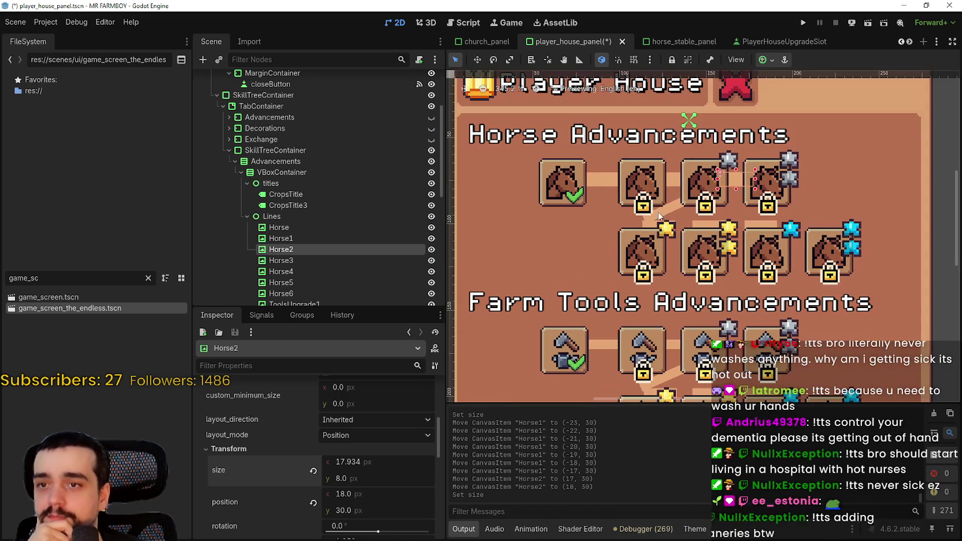
left_click(671, 215)
scroll(671, 215, "up", 1)
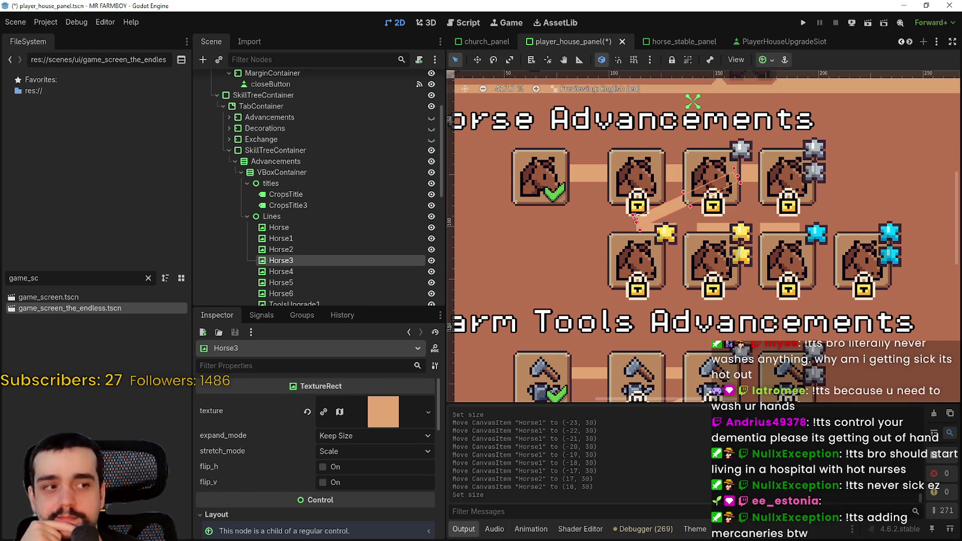
Make Horse3 8 px thick and stretch the diagonal line toward the next horse icon
scroll(332, 463, "down", 5)
left_click(228, 449)
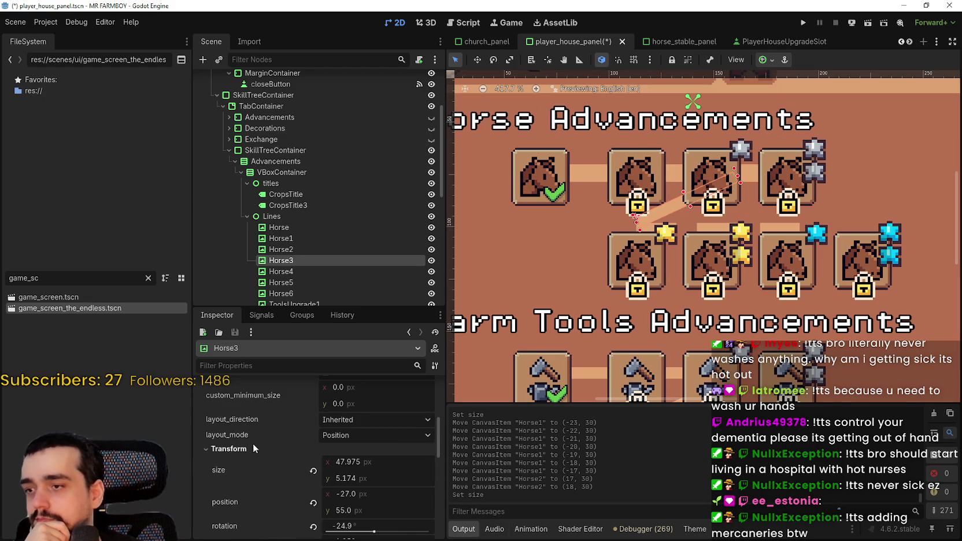
left_click(369, 480)
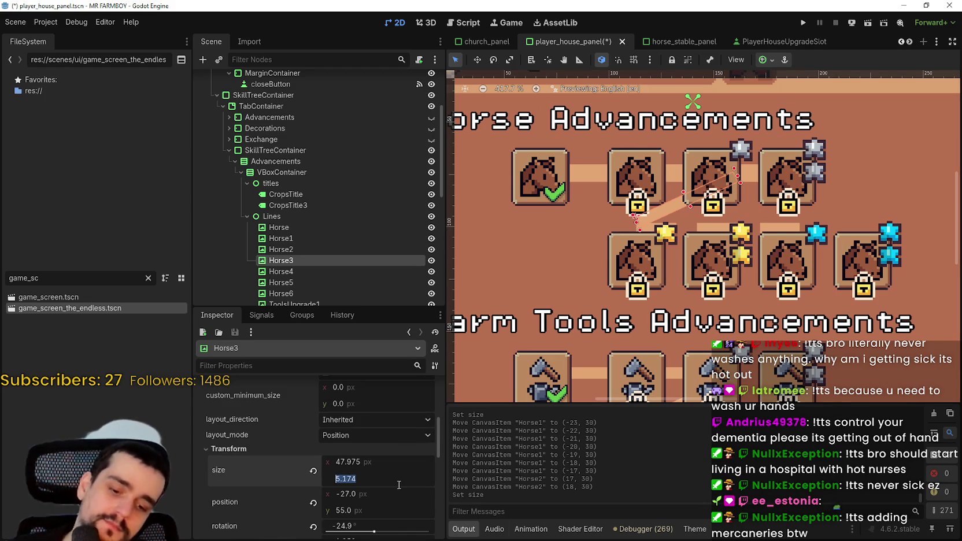
type("8")
key("Return")
scroll(636, 217, "up", 1)
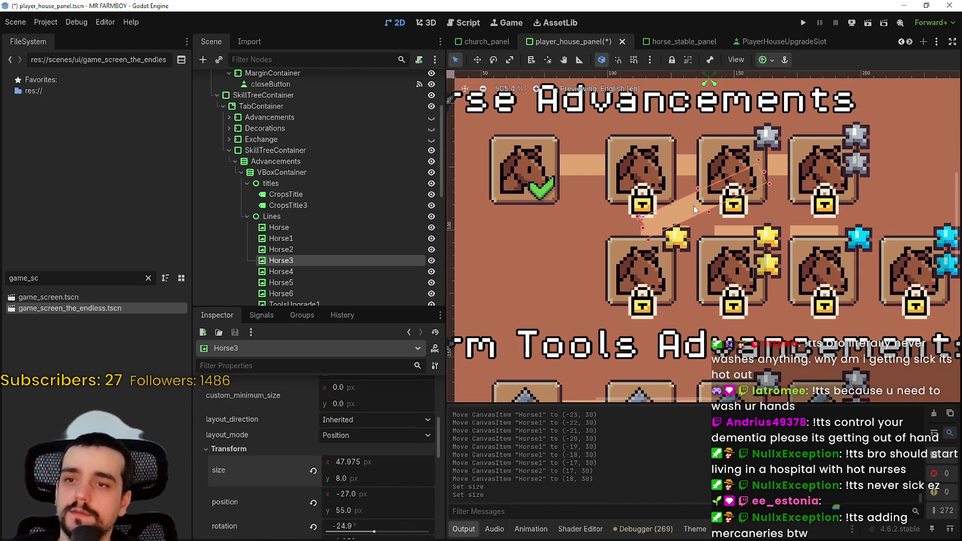
scroll(698, 239, "down", 1)
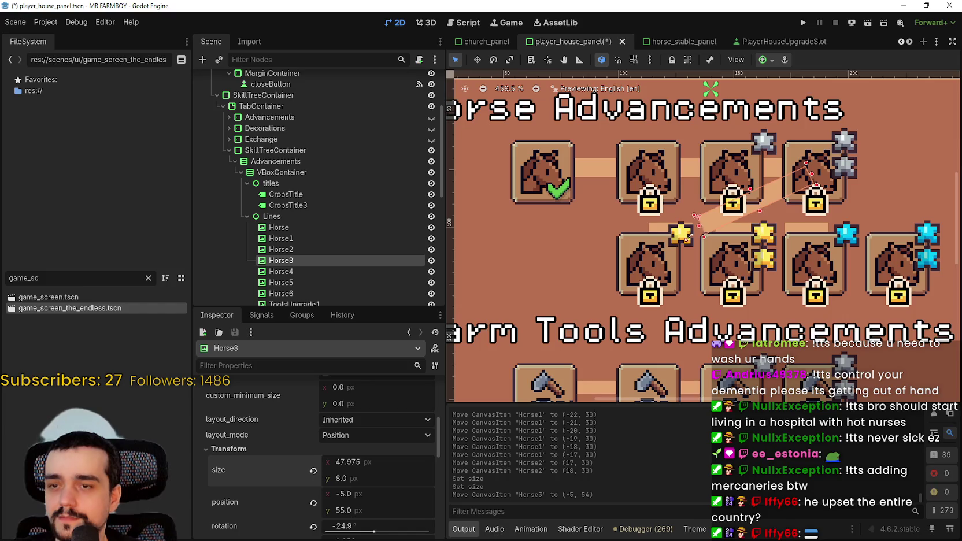
left_click_drag(700, 218, 636, 268)
key("q")
Move the Horse6 connector between the second-row icons and make it 8 px thick
scroll(637, 267, "down", 1)
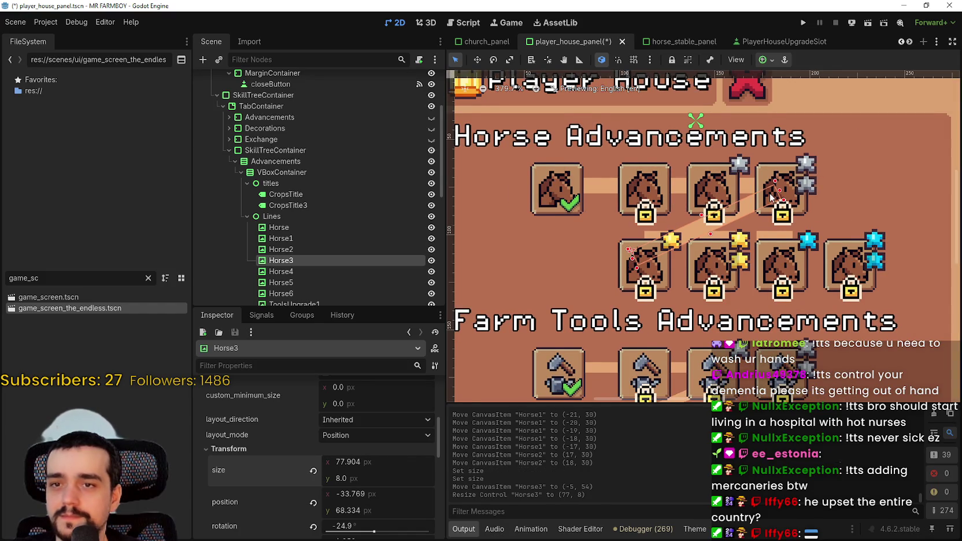
scroll(771, 196, "down", 1)
scroll(735, 207, "up", 3)
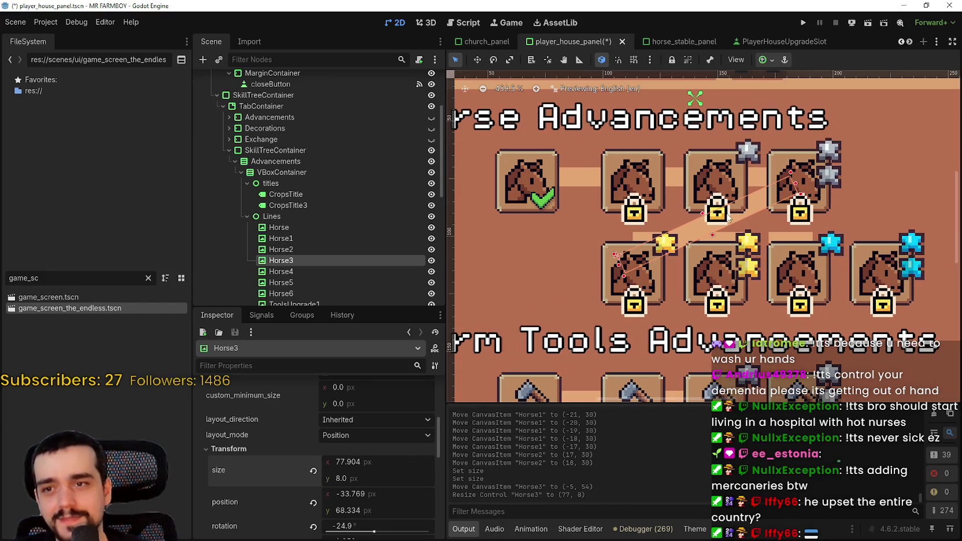
scroll(555, 267, "down", 5)
scroll(554, 267, "up", 3)
scroll(620, 219, "down", 1)
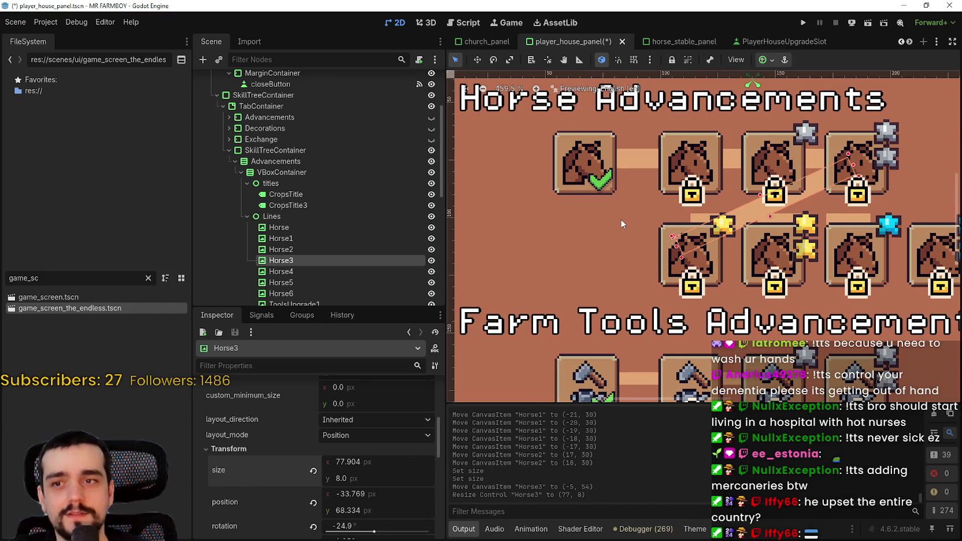
left_click(620, 219)
scroll(669, 197, "up", 2)
scroll(647, 208, "down", 3)
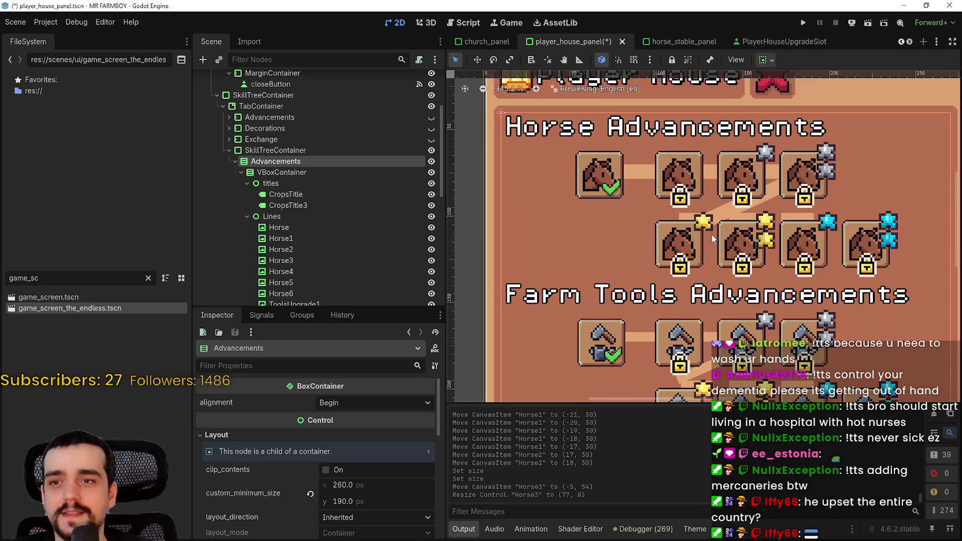
scroll(713, 236, "up", 2)
left_click(808, 219)
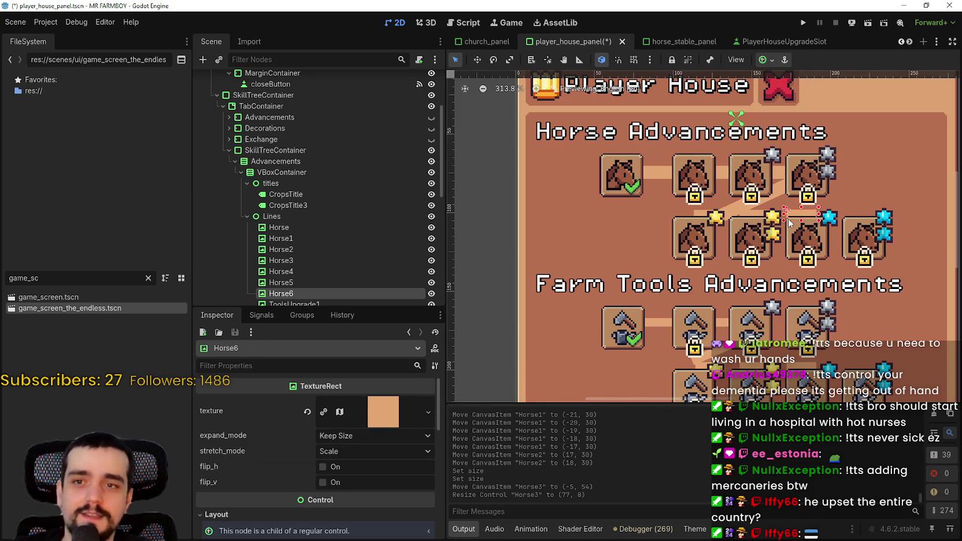
scroll(798, 226, "down", 3)
left_click_drag(793, 231, 794, 232)
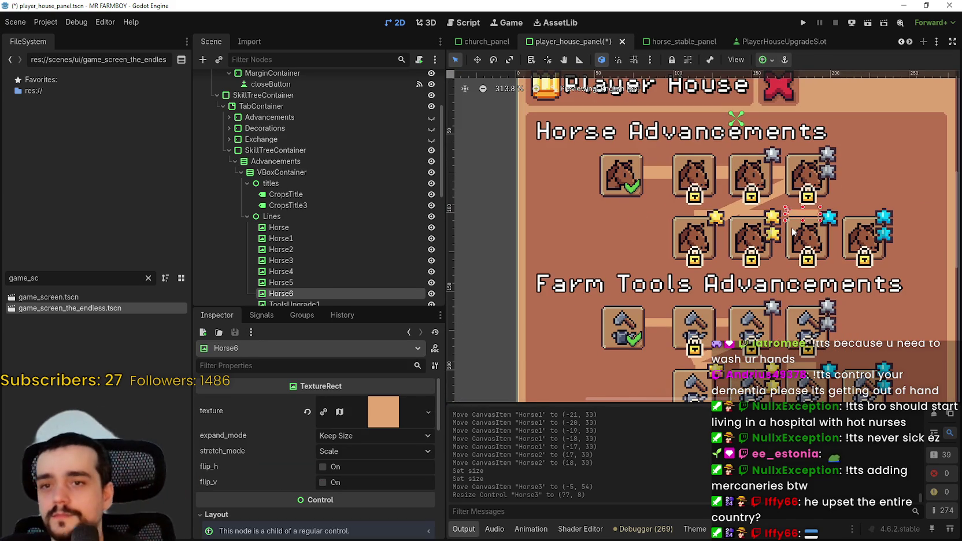
key("Right")
key("Down")
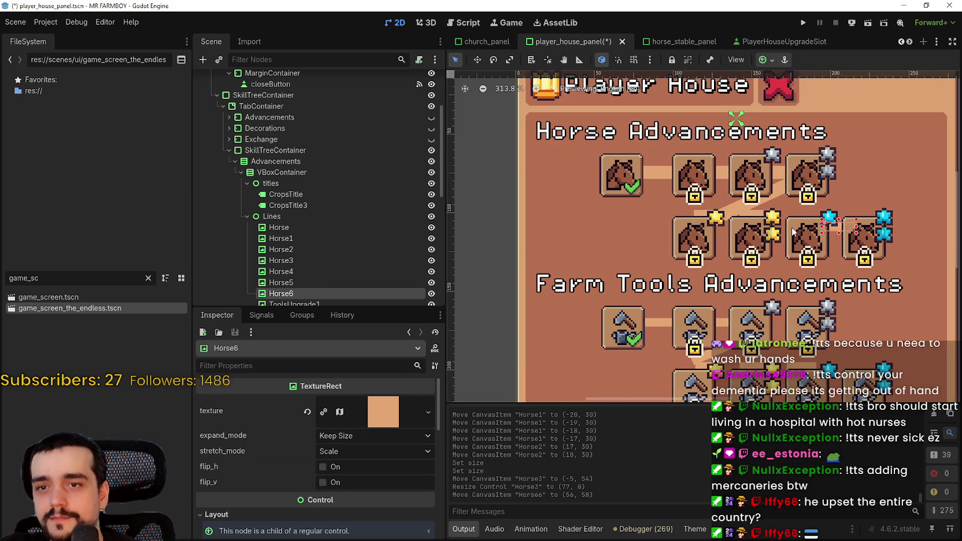
key("Left")
scroll(337, 481, "down", 5)
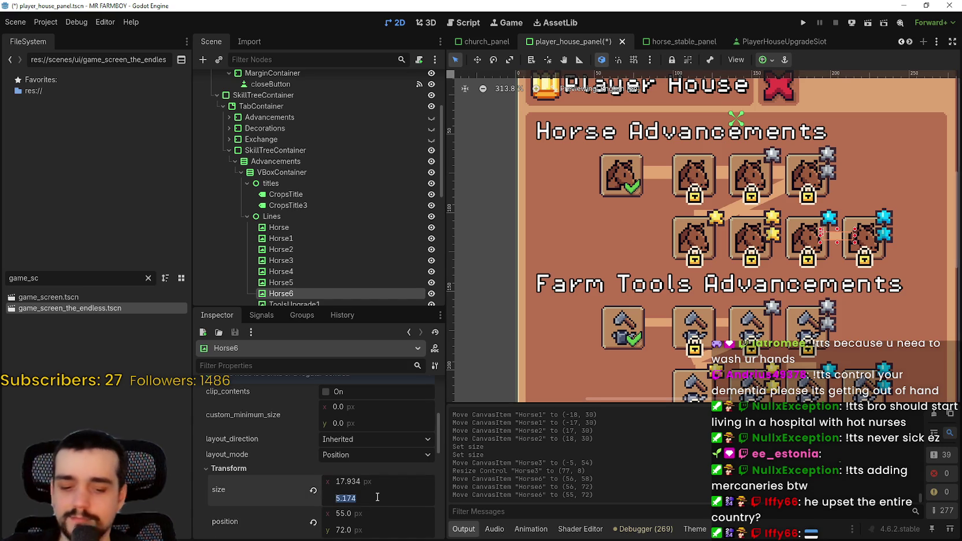
type("8")
key("Return")
Nudge the Horse5 connector right and down between its icons
scroll(705, 227, "up", 3)
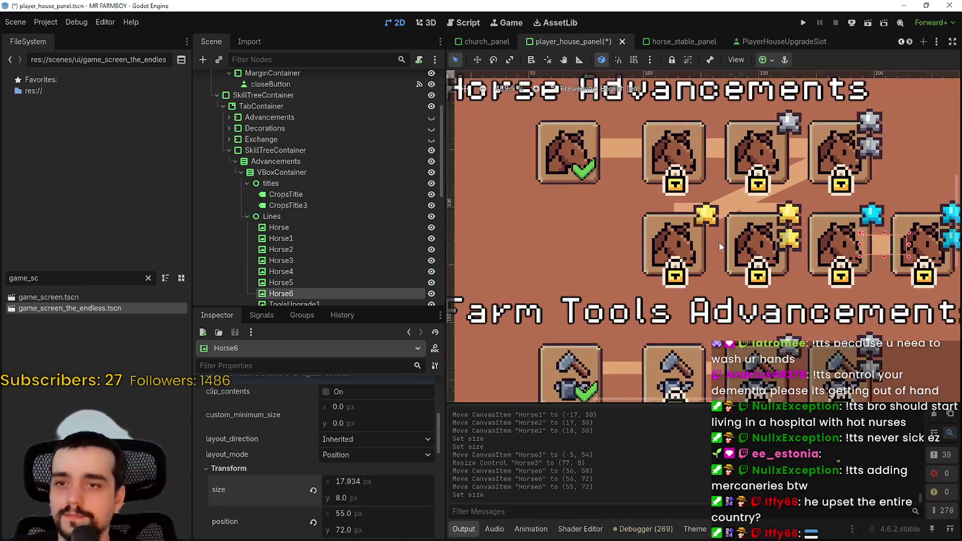
scroll(404, 225, "down", 2)
left_click(295, 227)
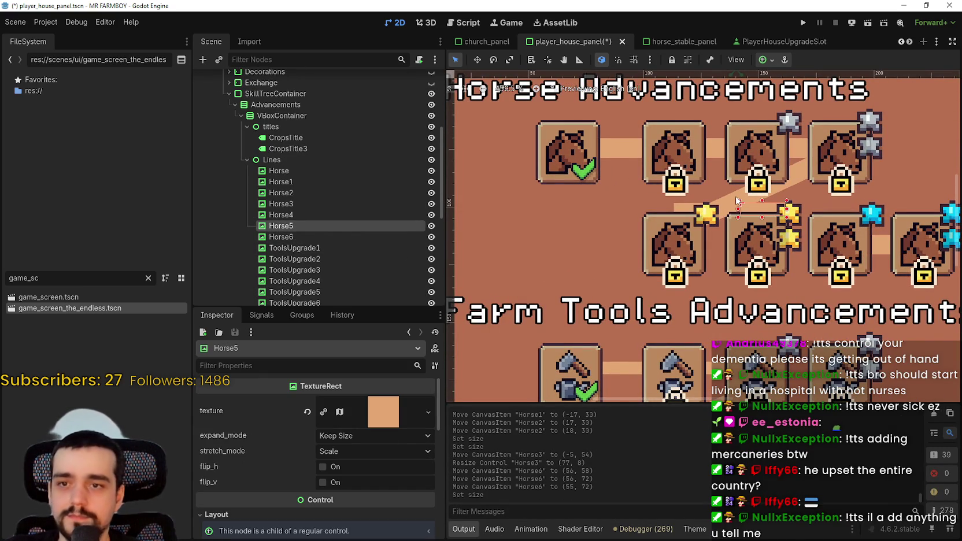
key("Right")
key("Right")
key("Right")
key("Down")
key("Down")
key("Down")
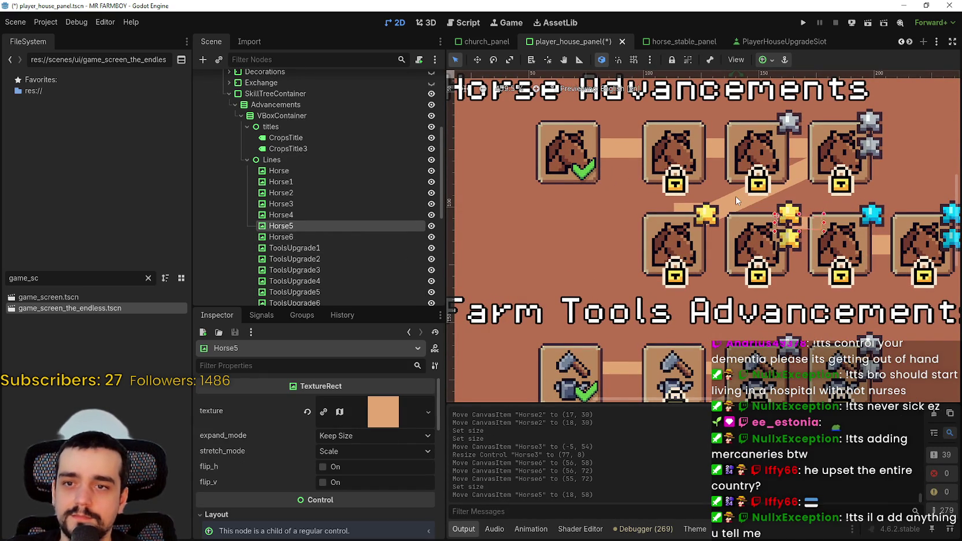
key("Down")
key("Down")
key("Down")
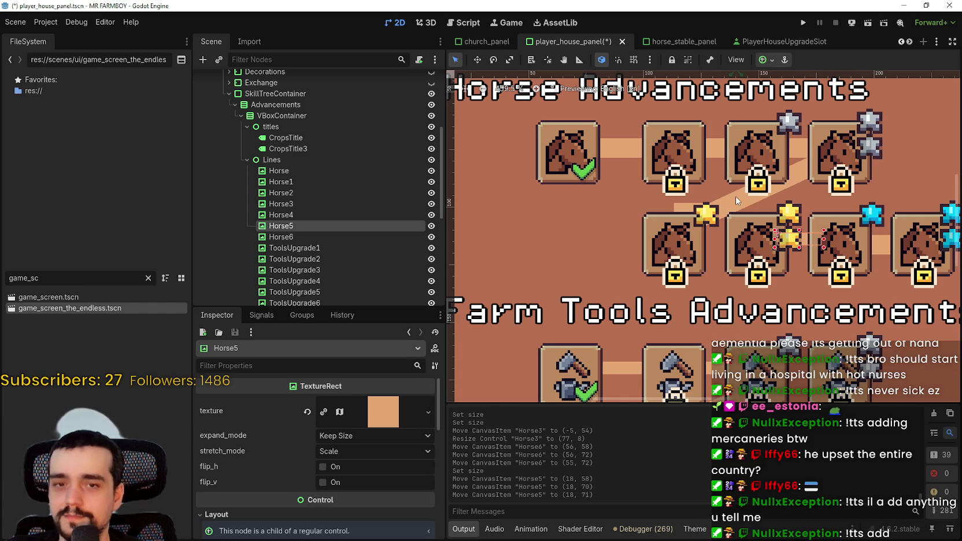
scroll(735, 196, "down", 3)
scroll(735, 196, "up", 2)
scroll(735, 196, "down", 1)
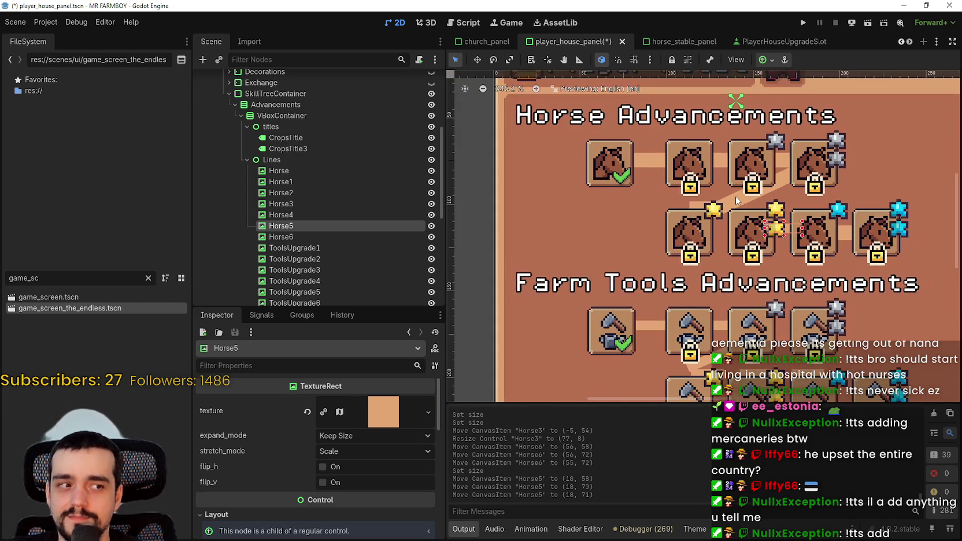
scroll(738, 198, "up", 1)
scroll(740, 205, "up", 1)
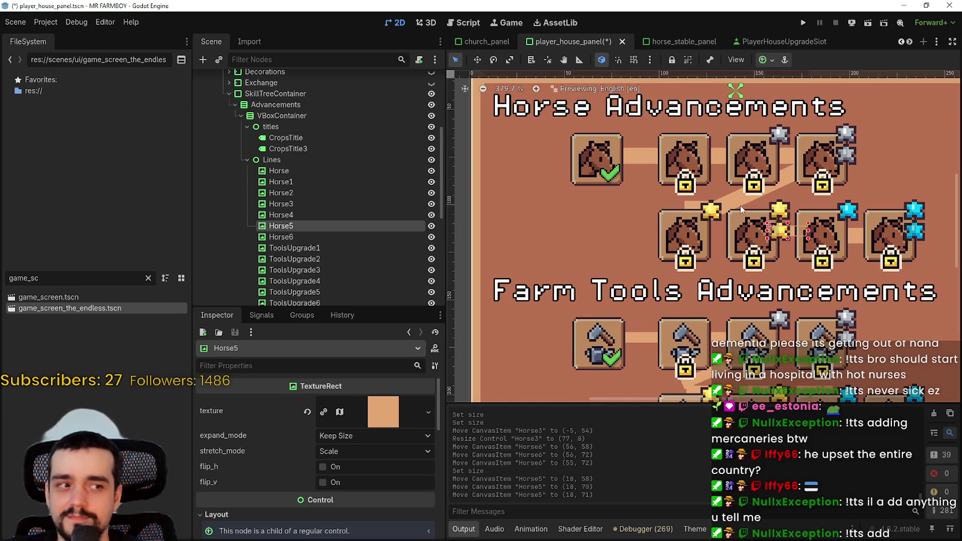
scroll(341, 472, "down", 5)
Set Horse5's thickness to 8 px, lower it one pixel, and save
left_click(336, 489)
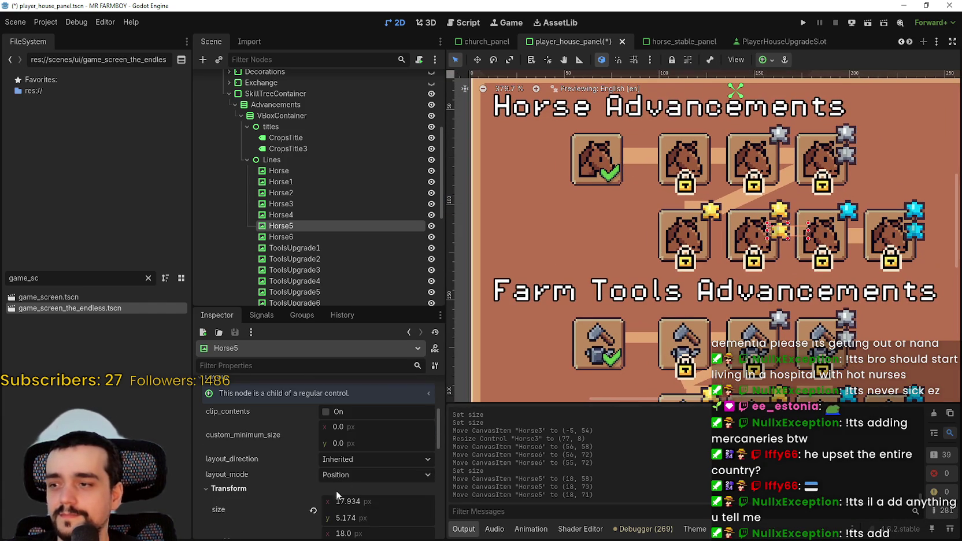
left_click(390, 515)
type("8")
key("Return")
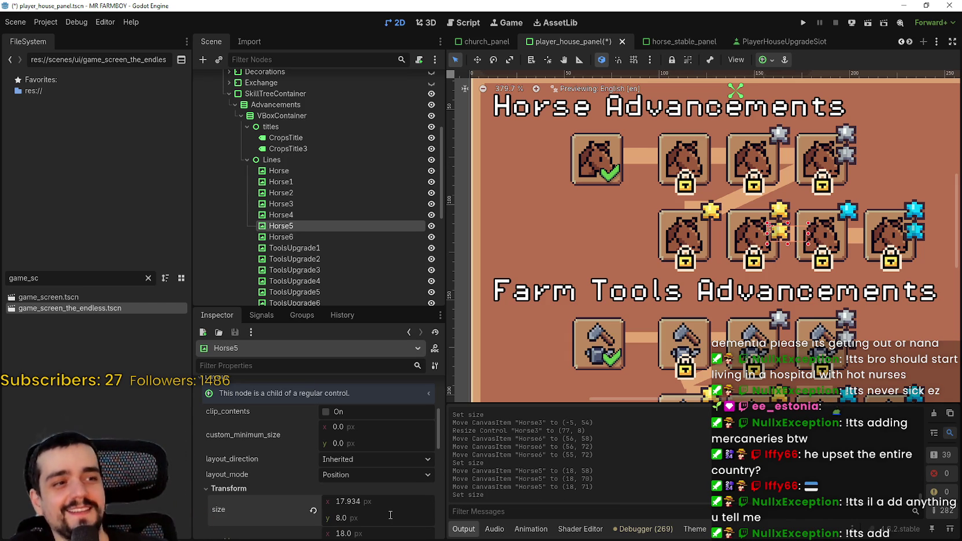
scroll(742, 237, "down", 2)
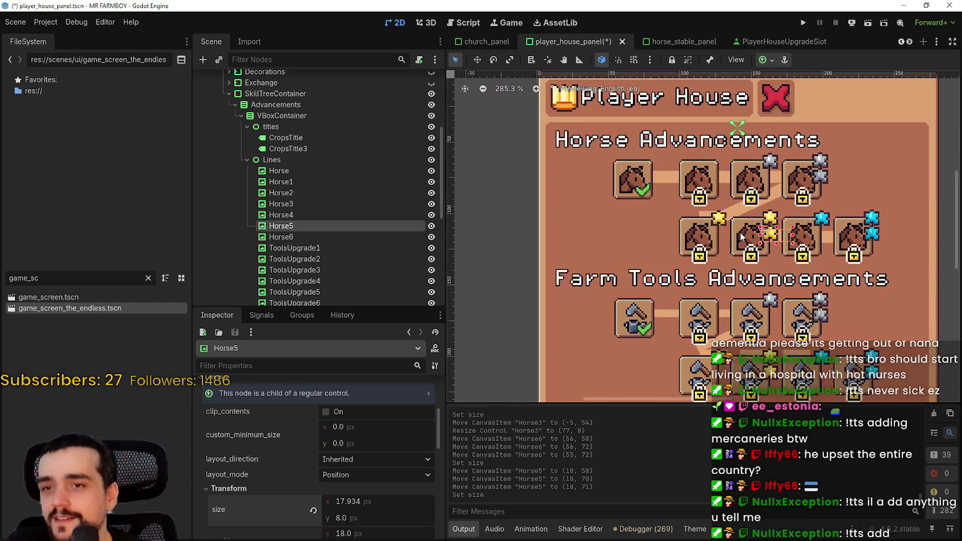
scroll(742, 237, "up", 8)
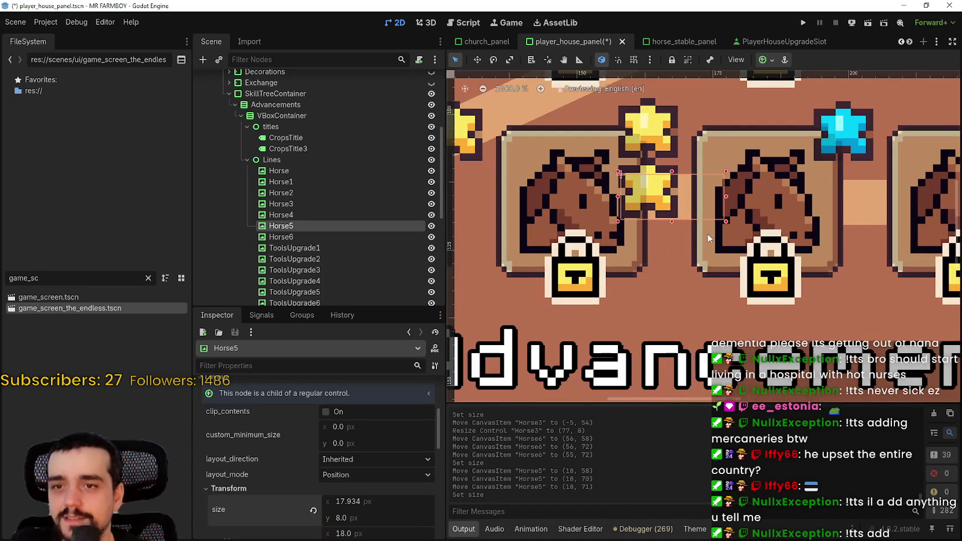
key("Down")
key("ctrl+s")
Move the Horse4 connector down between its icons, make it 8 px thick, and save
scroll(652, 257, "down", 3)
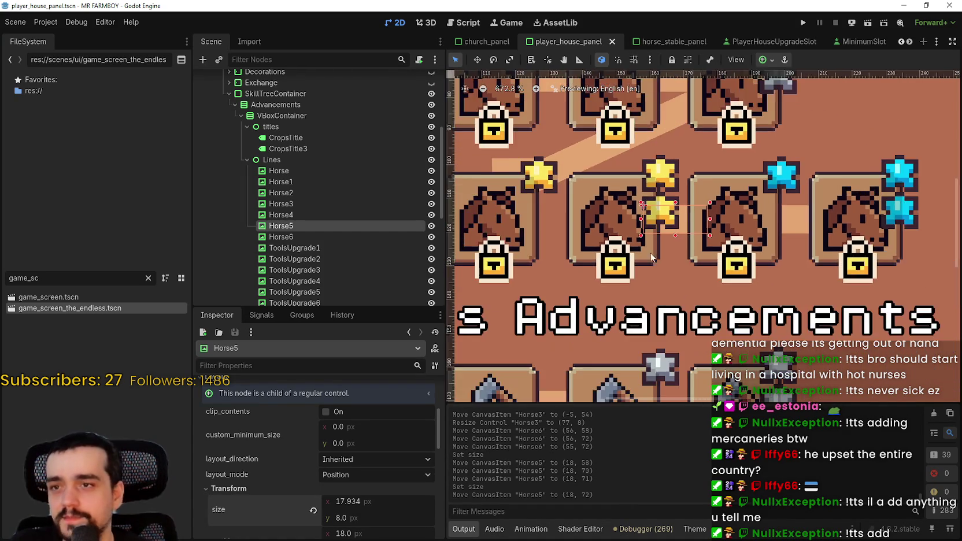
scroll(652, 258, "down", 2)
left_click(340, 214)
scroll(615, 228, "down", 2)
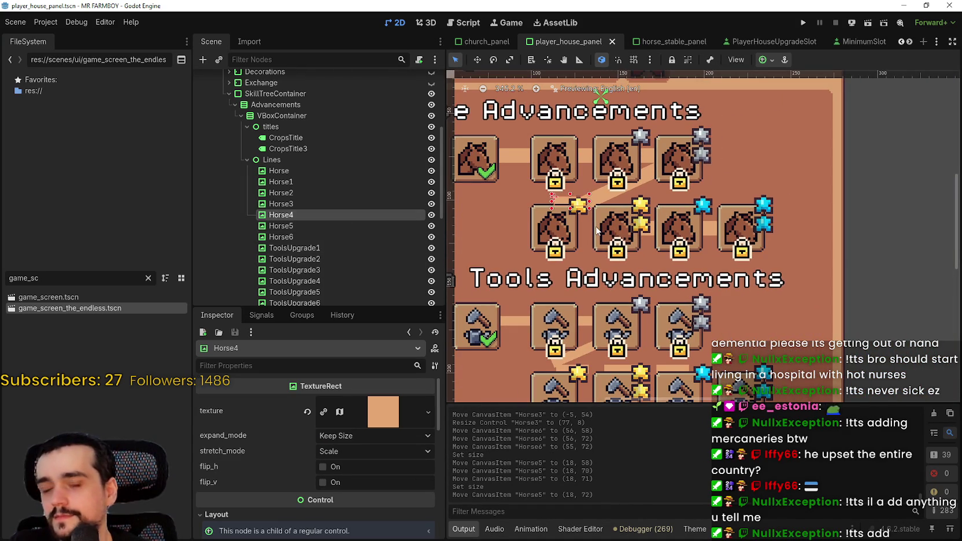
key("Right")
key("Right")
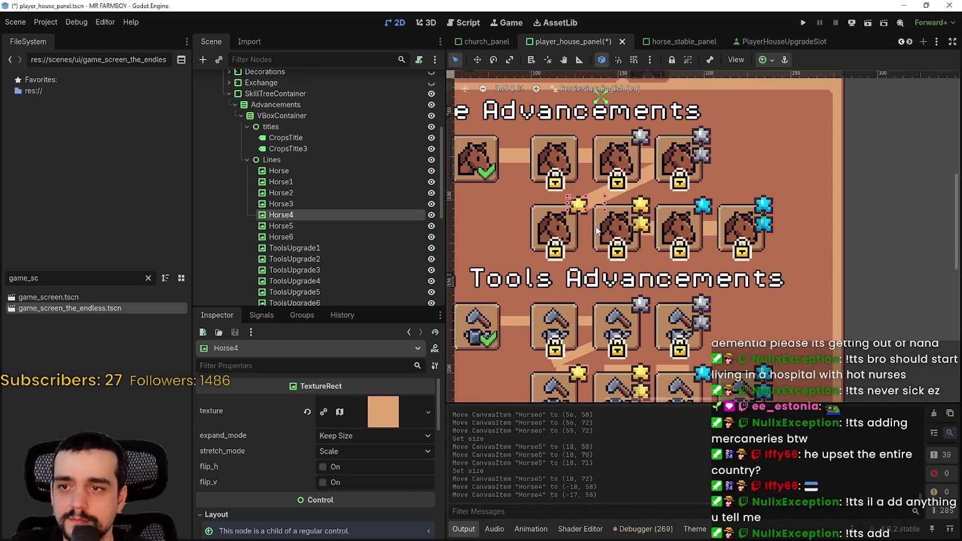
left_click_drag(585, 204, 586, 225)
key("Down")
key("Down")
scroll(506, 212, "up", 2)
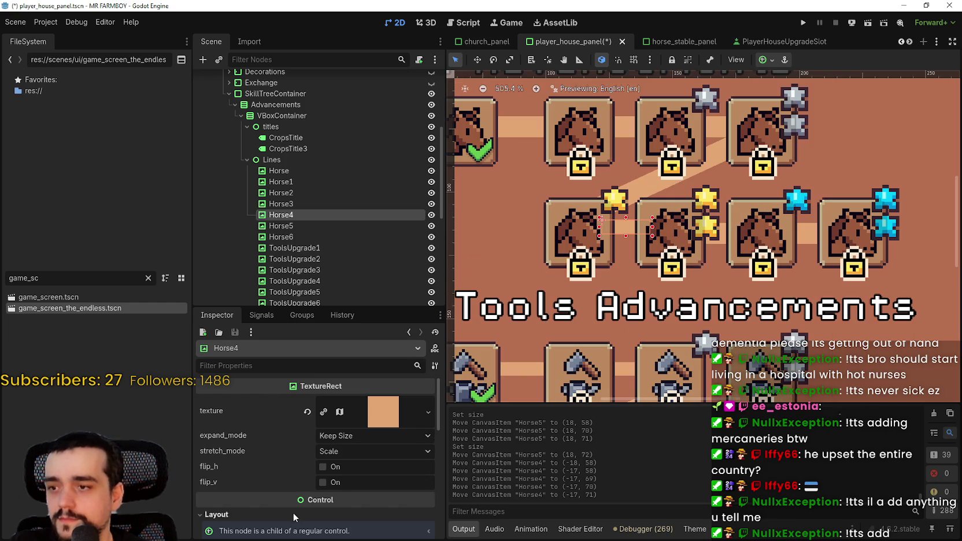
scroll(293, 513, "down", 4)
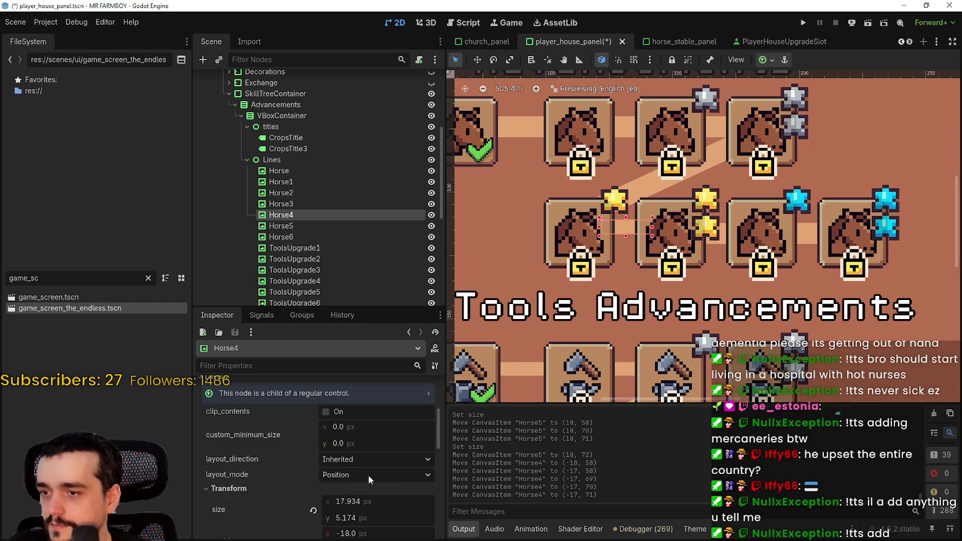
left_click(382, 515)
type("8")
key("Return")
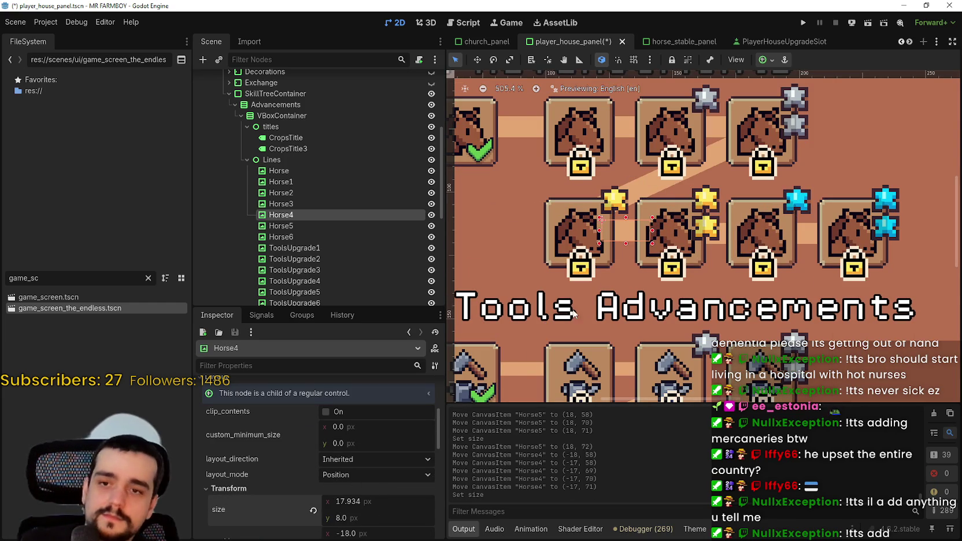
scroll(633, 235, "up", 1)
scroll(631, 237, "up", 1)
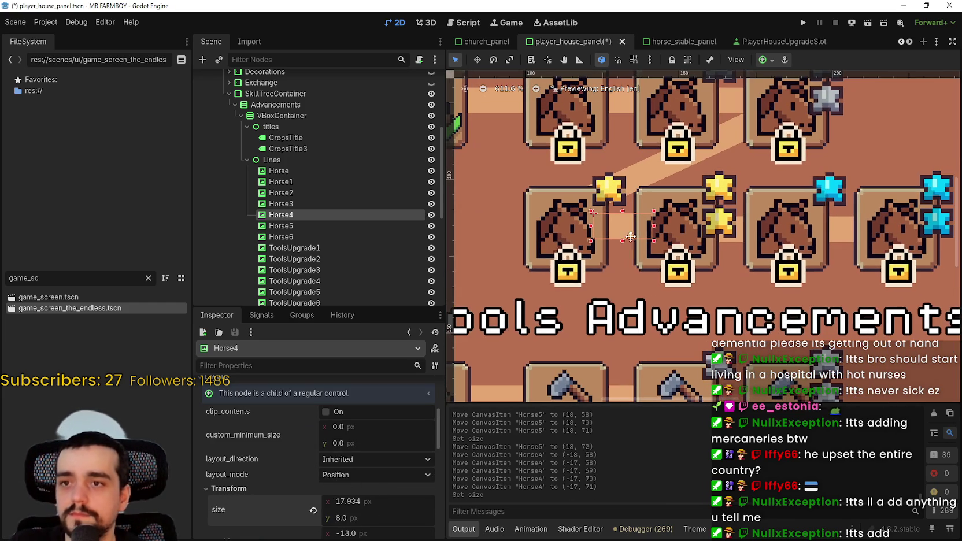
key("ctrl+s")
Stretch Horse3 to about 84 px so it reaches the next icon, then save
scroll(631, 236, "down", 3)
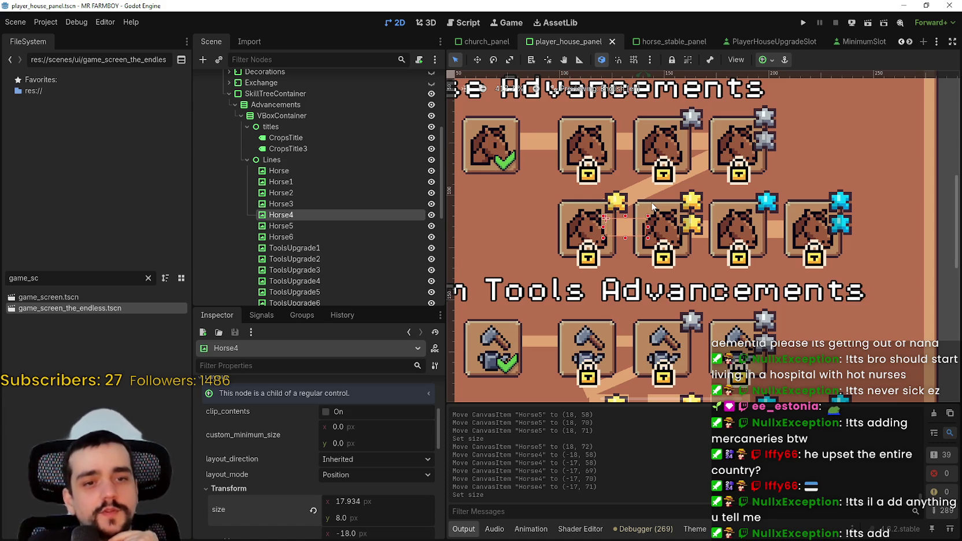
scroll(651, 201, "up", 1)
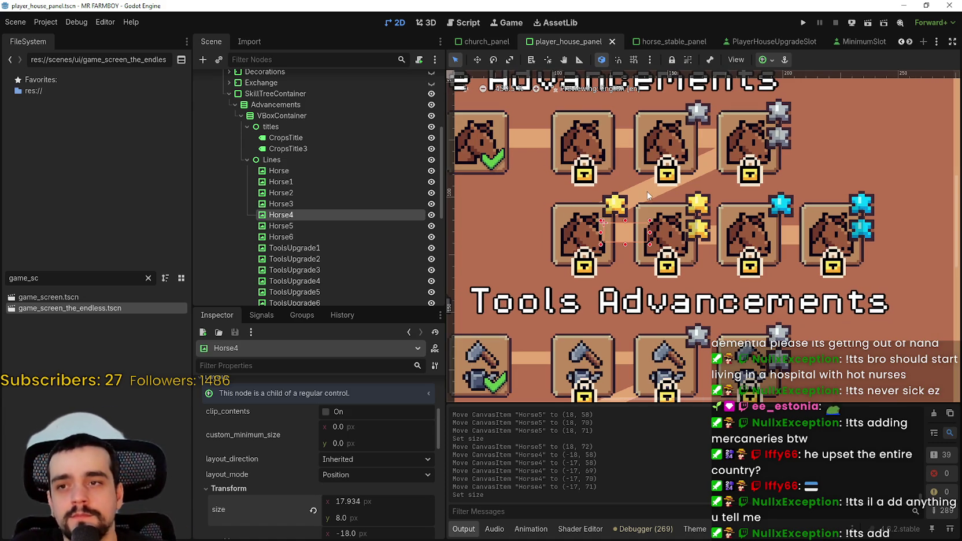
left_click(649, 197)
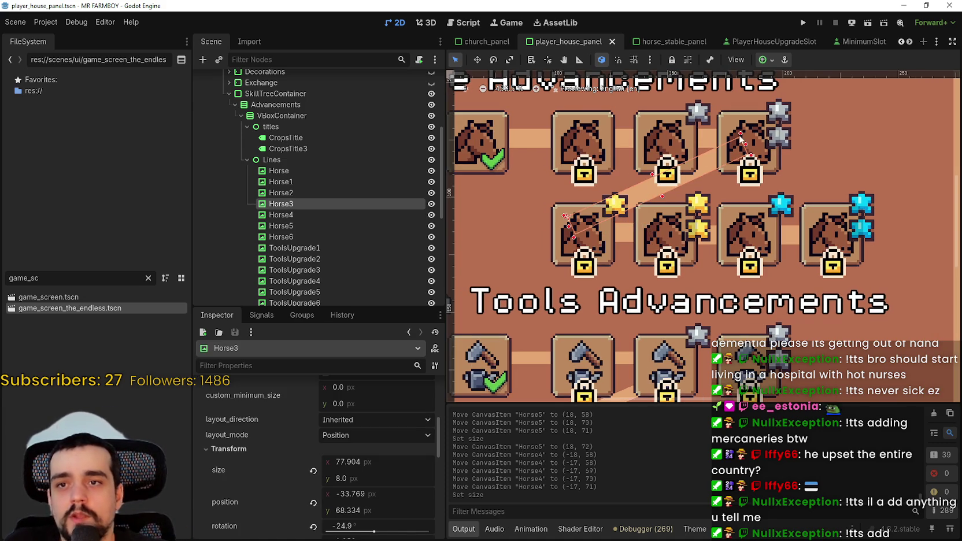
left_click_drag(746, 144, 761, 138)
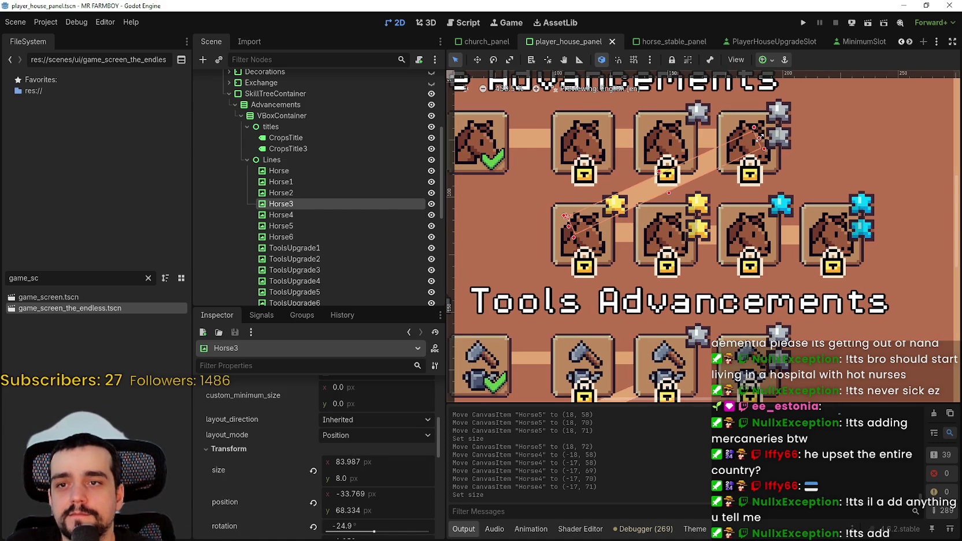
scroll(583, 220, "down", 2)
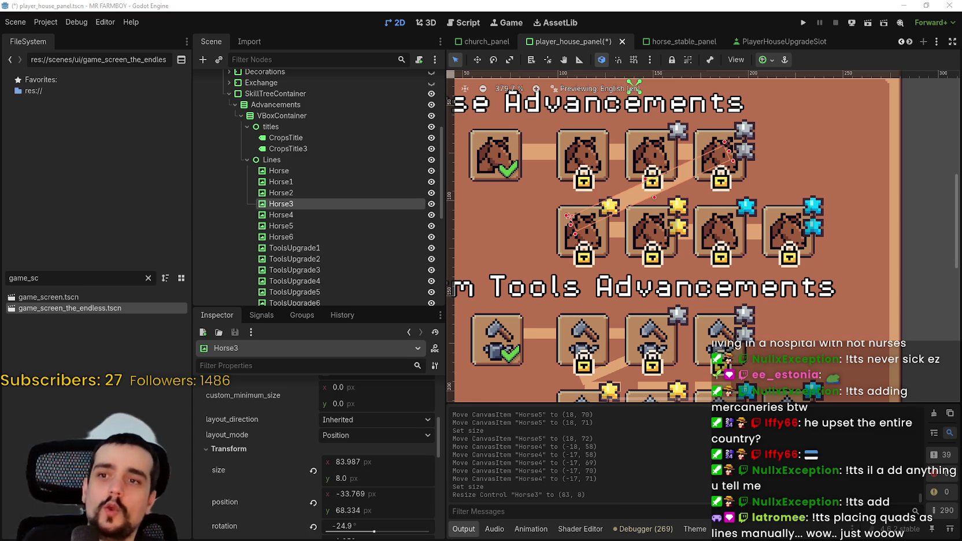
scroll(694, 226, "down", 3)
key("ctrl+s")
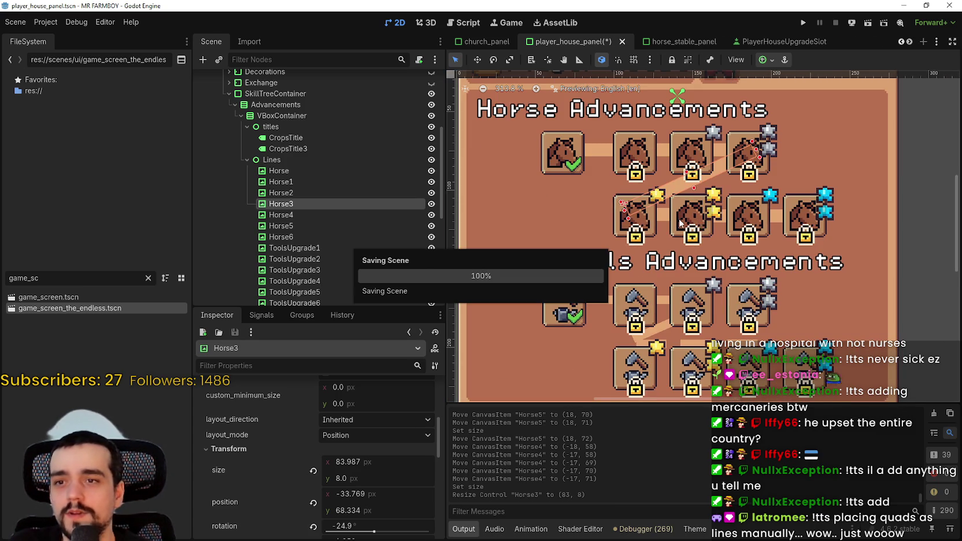
Nudge the Horse4 connector down 1 px to (-17, 72) and save the scene
scroll(698, 225, "up", 1)
scroll(318, 202, "down", 3)
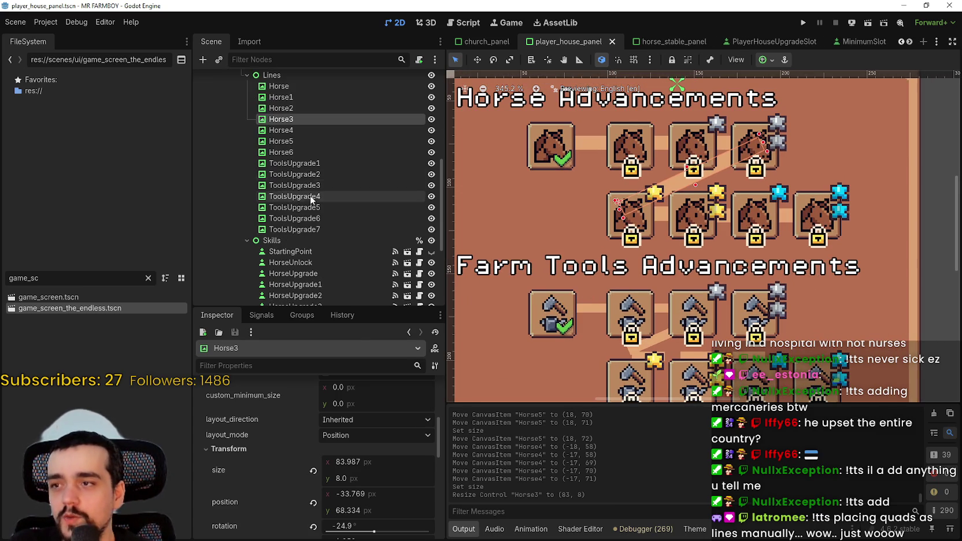
left_click(316, 131)
left_click(282, 143)
left_click(282, 152)
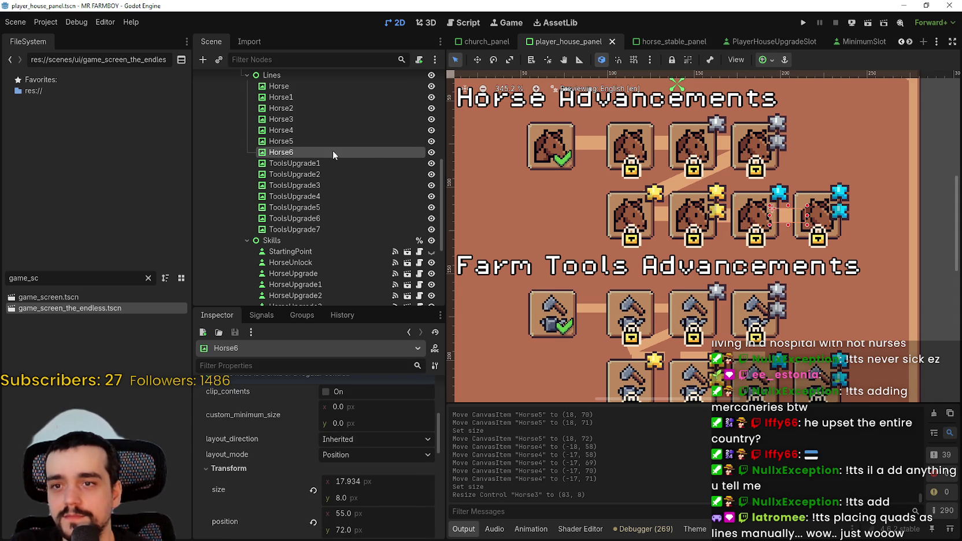
scroll(727, 195, "up", 7)
scroll(726, 196, "up", 1)
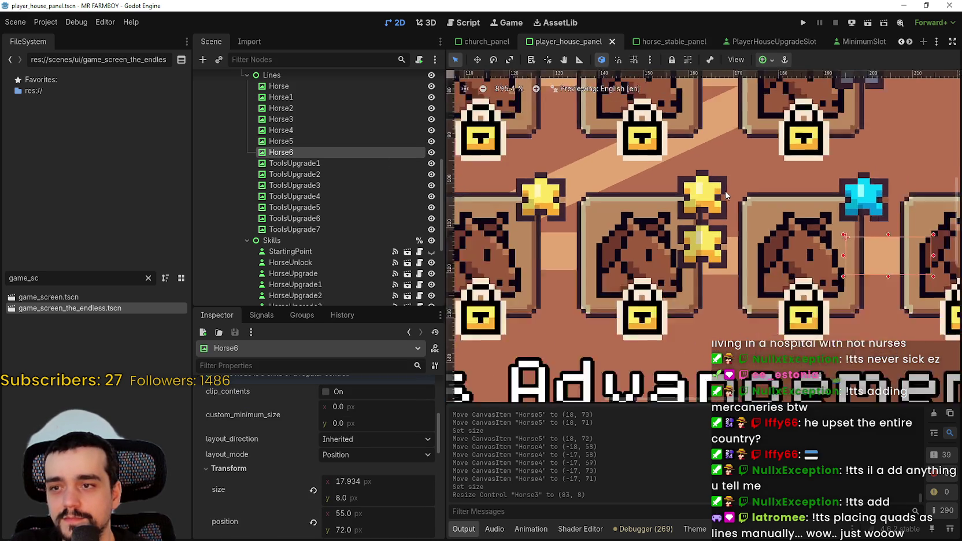
scroll(725, 191, "down", 1)
left_click(606, 230)
key("Down")
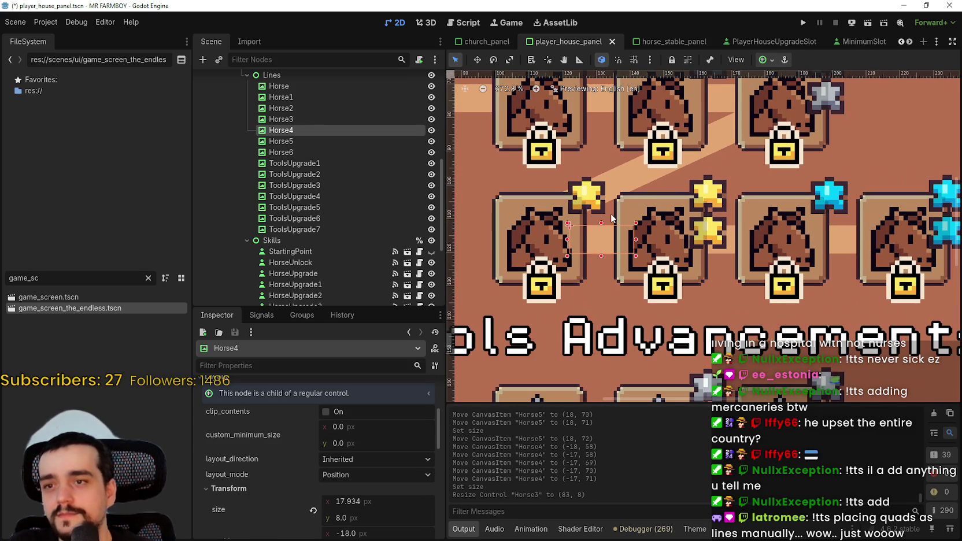
key("ctrl+s")
Select the ToolsUpgrade2 connector line
scroll(605, 219, "down", 6)
scroll(604, 218, "down", 1)
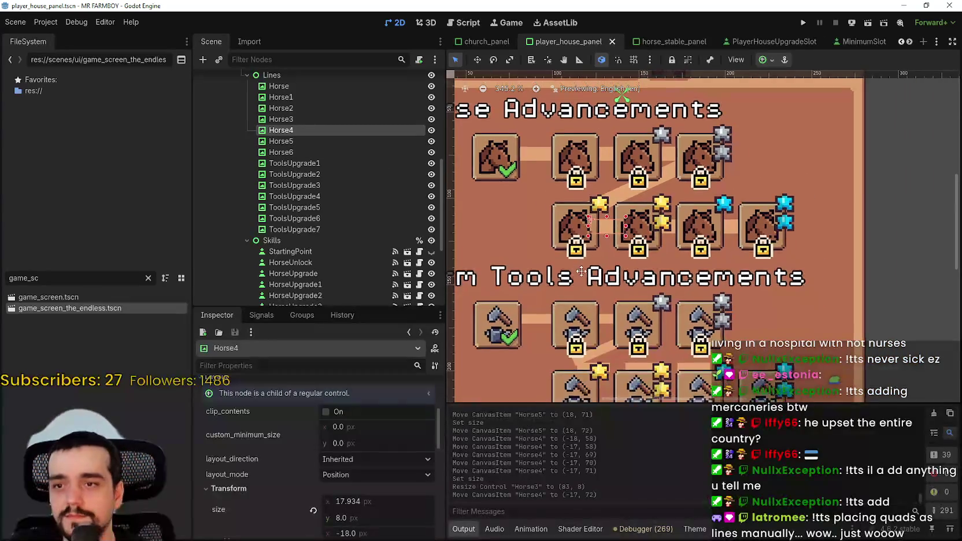
left_click(334, 174)
Make the ToolsUpgrade1 connector 8 px thick, nudge it down into place, and save
scroll(620, 267, "up", 1)
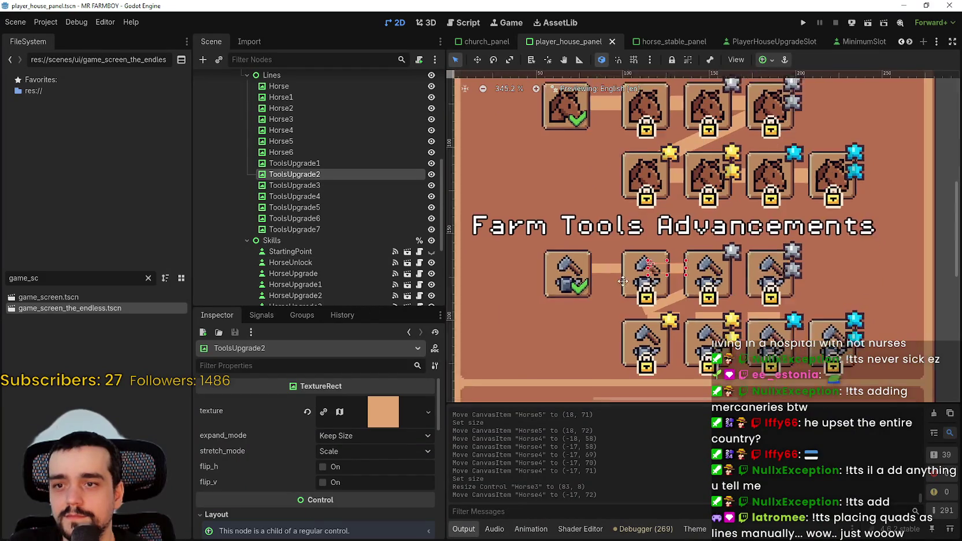
left_click(317, 163)
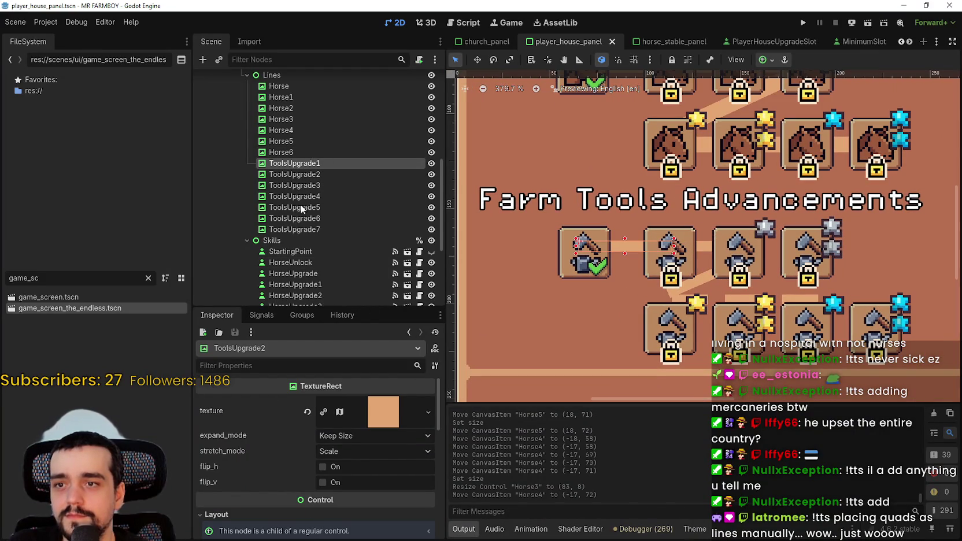
scroll(347, 468, "down", 5)
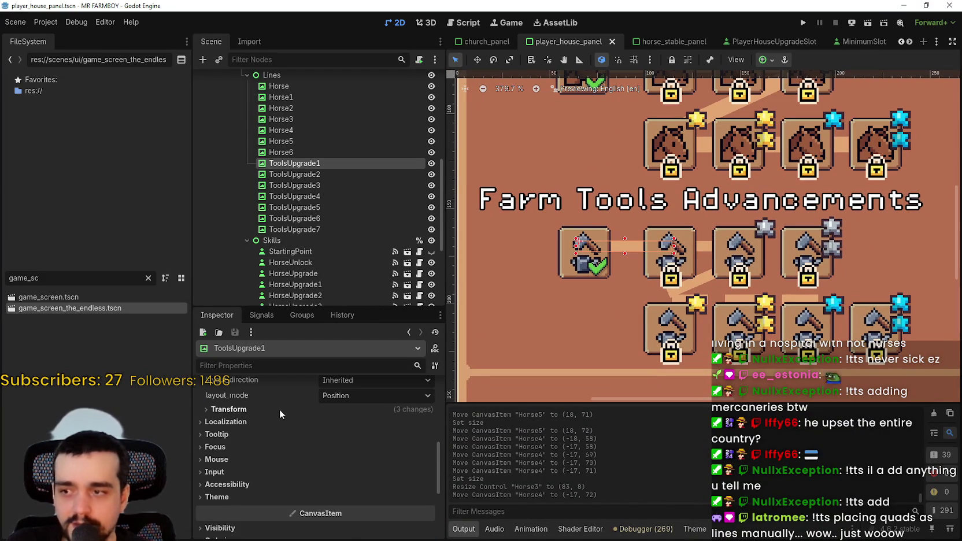
left_click(280, 410)
left_click(360, 445)
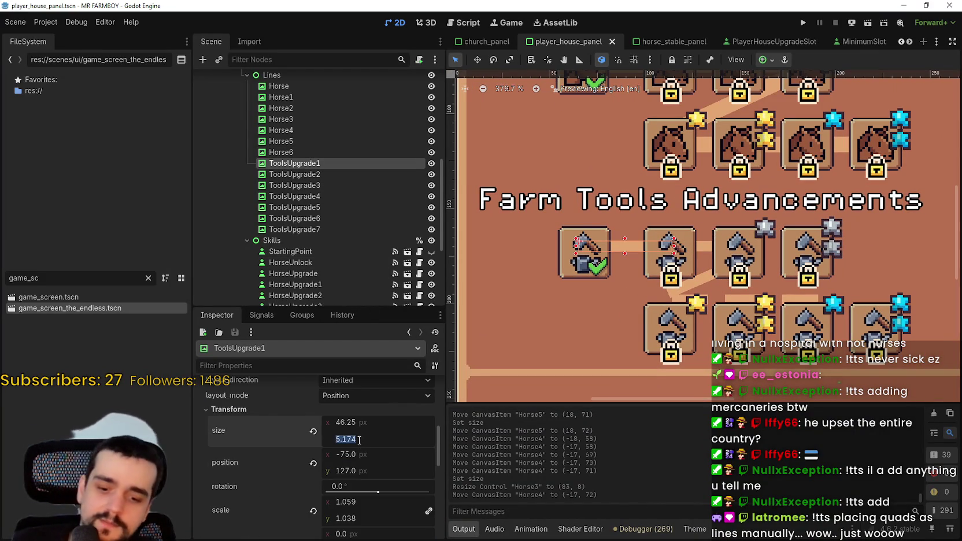
type("8")
key("Return")
scroll(645, 271, "up", 2)
key("ctrl+s")
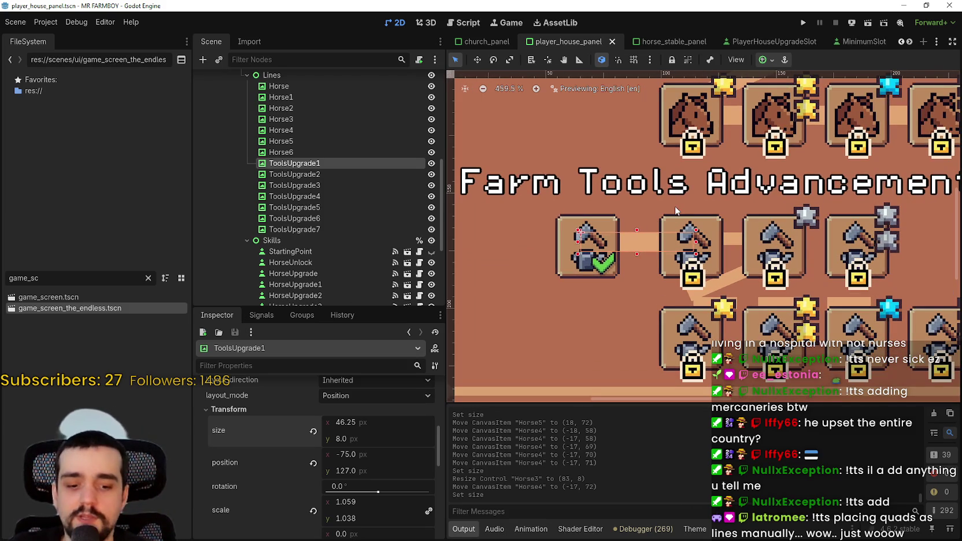
key("Down")
key("Down")
key("ctrl+s")
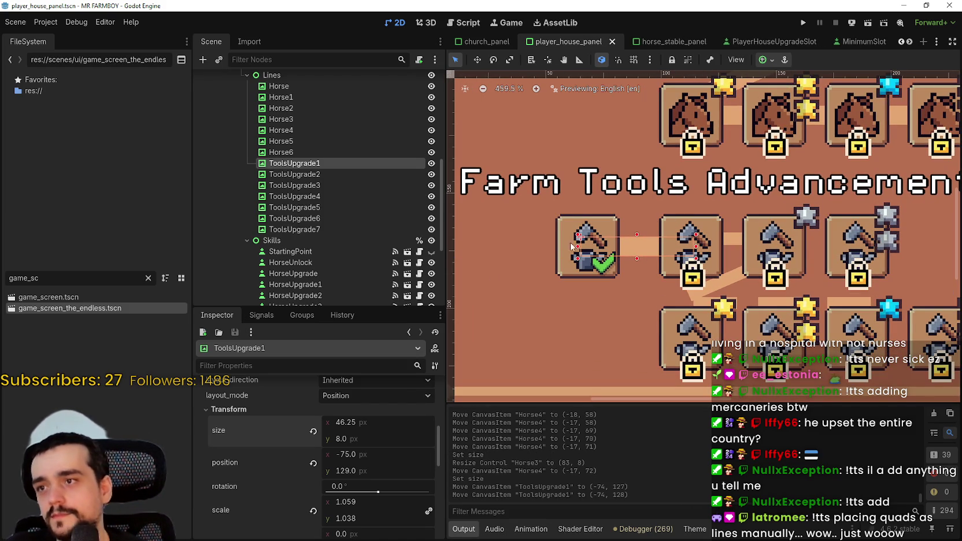
Select ToolsUpgrade2 with the Move tool and nudge it a few pixels right and down
left_click(317, 178)
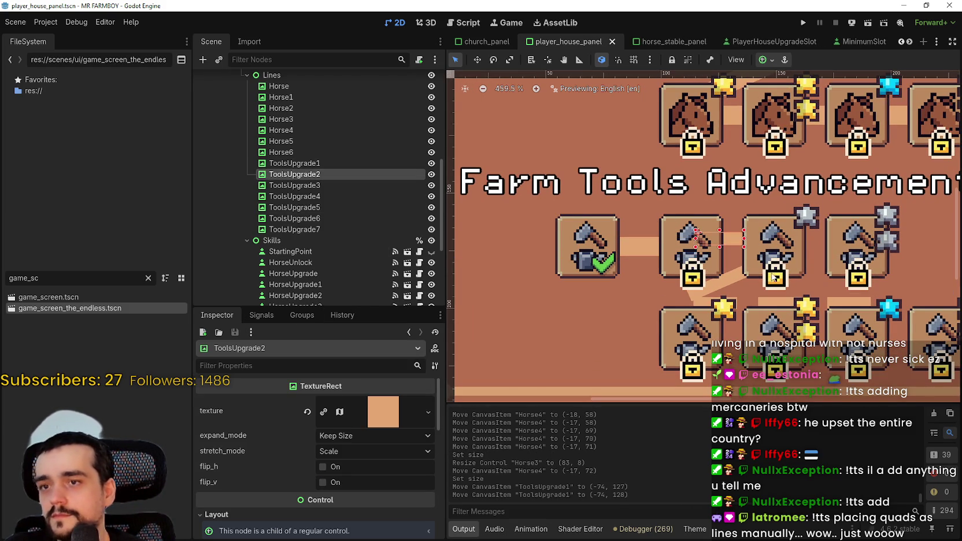
scroll(766, 196, "up", 2)
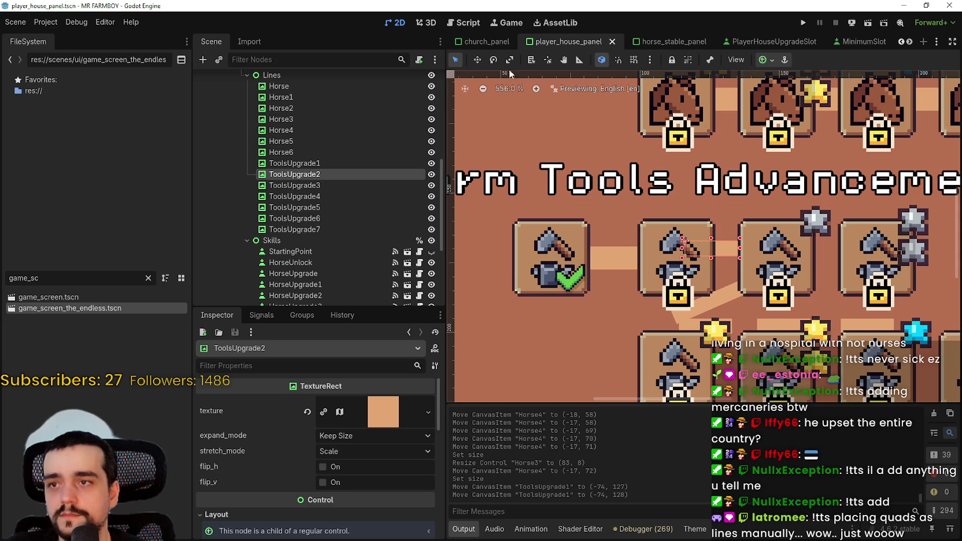
left_click(478, 59)
scroll(674, 225, "up", 3)
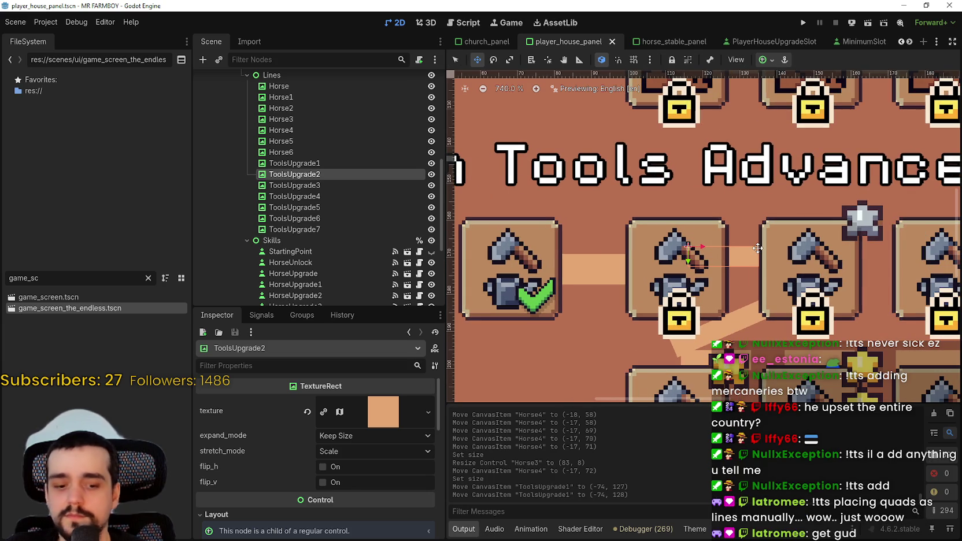
key("Right")
key("Right")
key("Right")
key("Down")
key("Down")
key("Right")
key("Right")
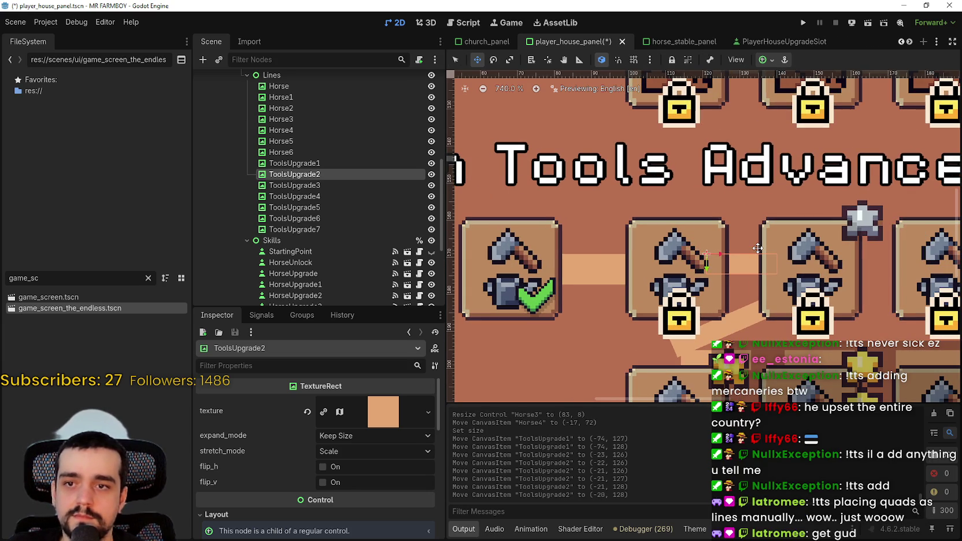
key("Down")
key("Up")
key("Right")
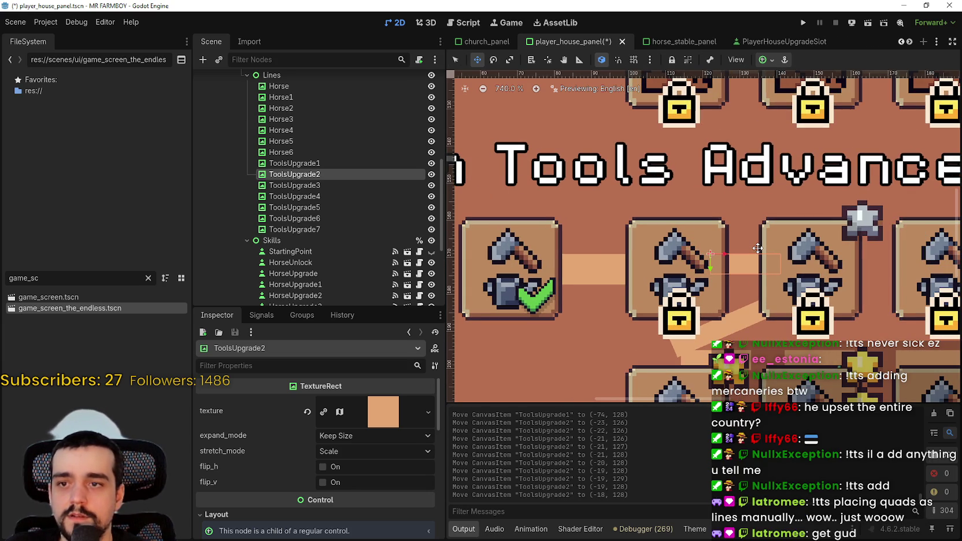
Set ToolsUpgrade2's thickness to 8 px, giving 17.934 × 8 at (-18, 129), and save
scroll(758, 248, "down", 3)
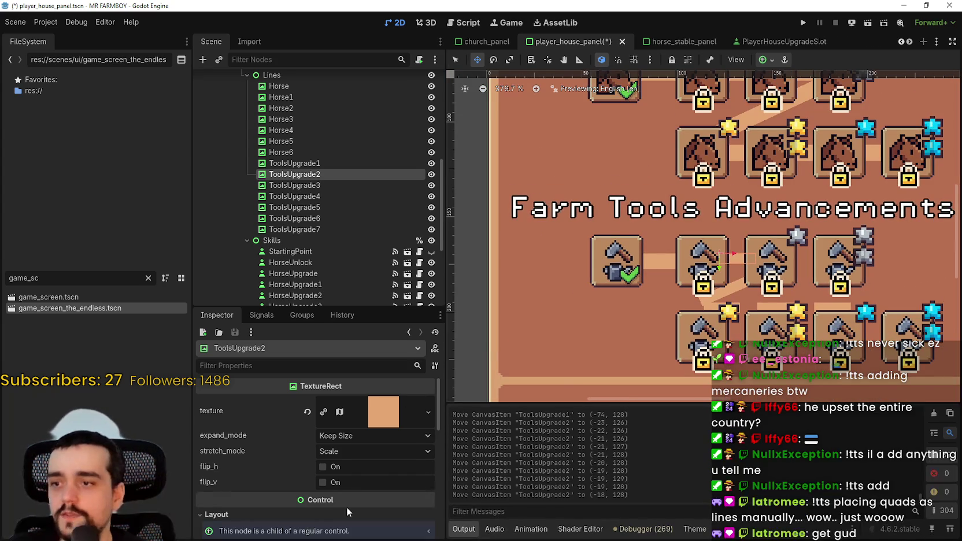
scroll(349, 505, "down", 5)
left_click(255, 488)
scroll(324, 486, "down", 2)
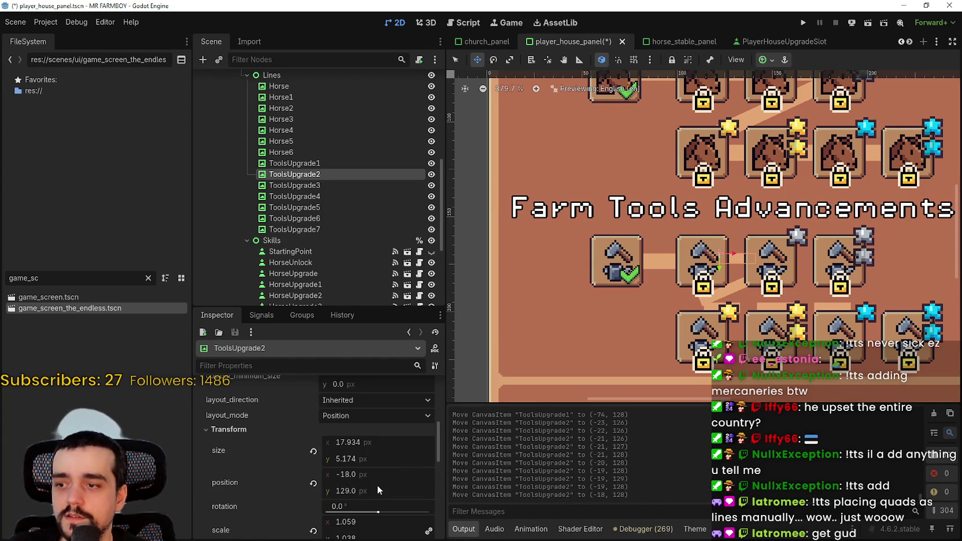
type("8")
key("Return")
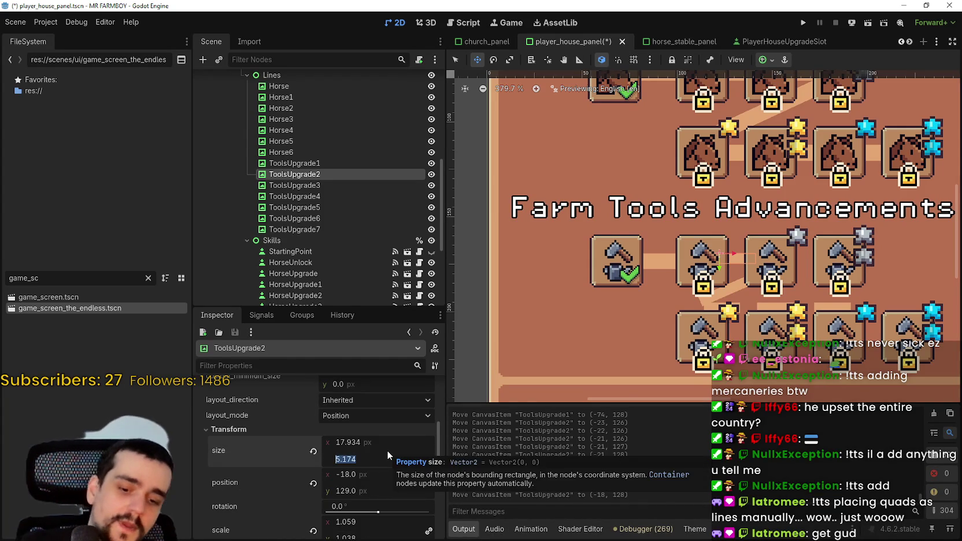
scroll(780, 237, "up", 4)
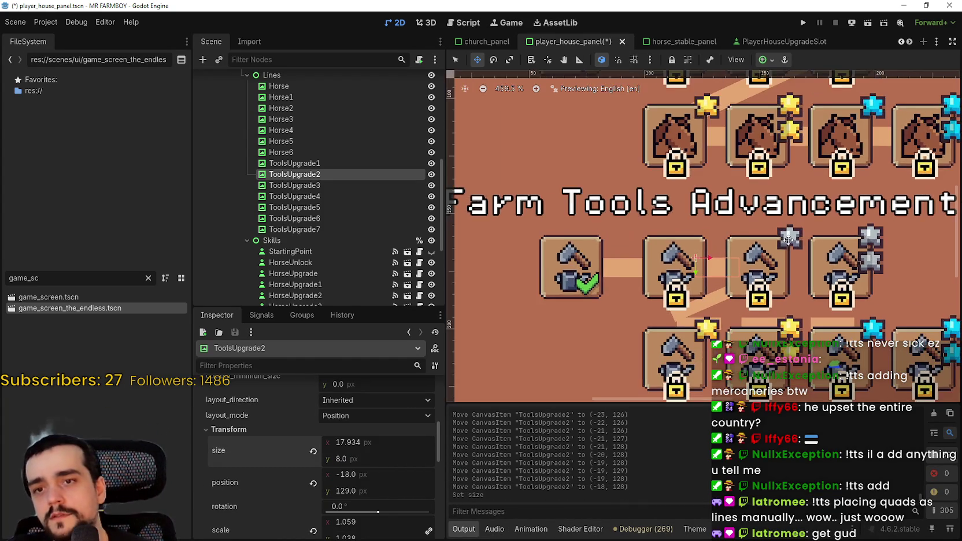
key("ctrl+s")
scroll(696, 282, "down", 3)
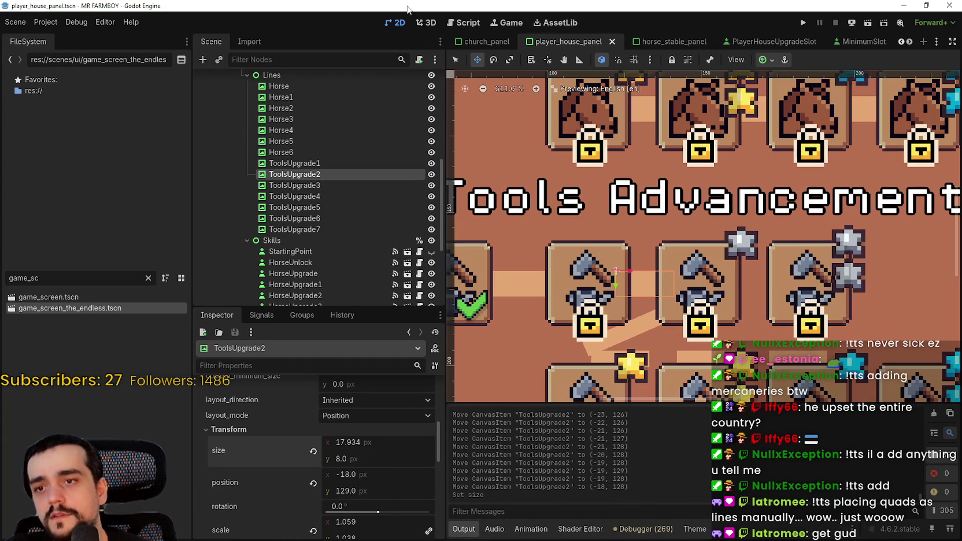
Select the ToolsUpgrade3 connector and nudge it right and down between the icons
left_click(292, 185)
scroll(687, 314, "up", 1)
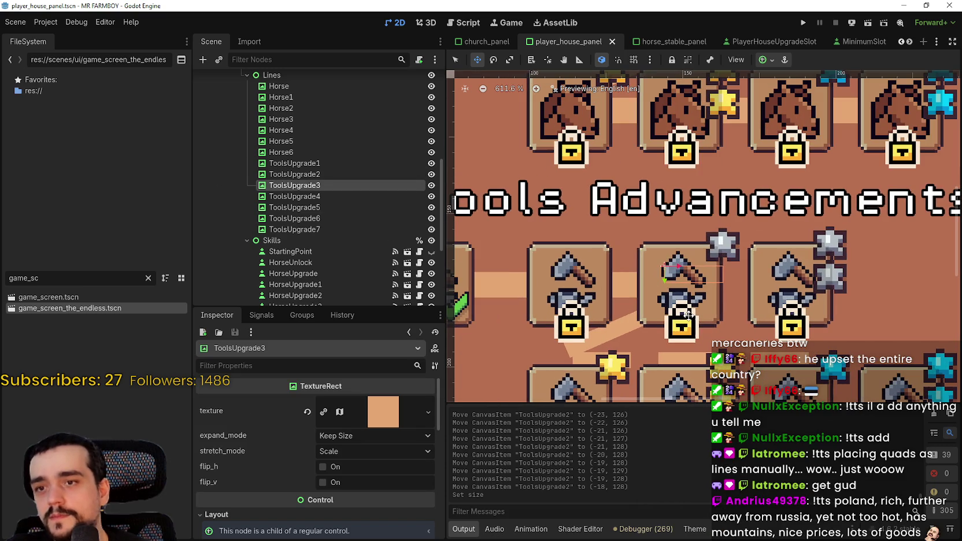
key("shift+Right")
key("Down")
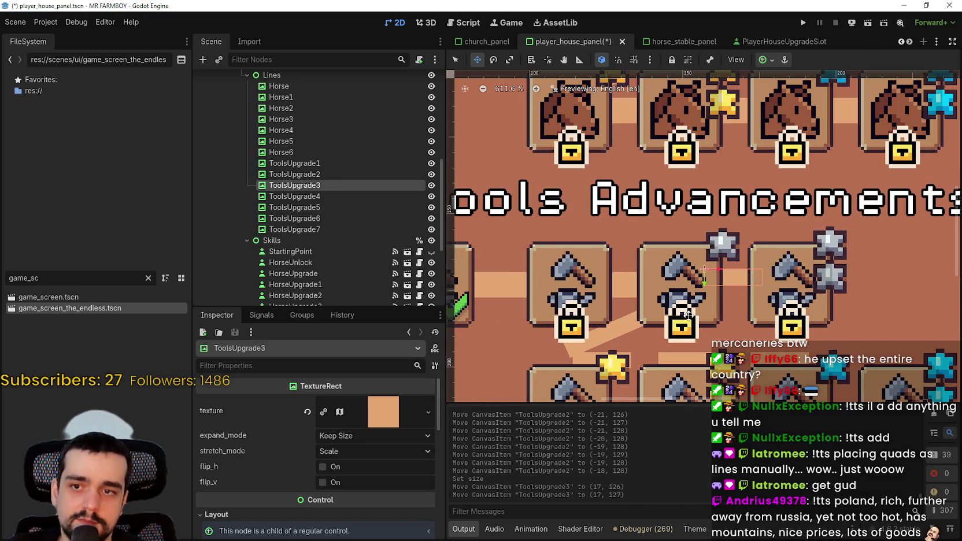
key("Right")
key("Down")
scroll(368, 482, "down", 10)
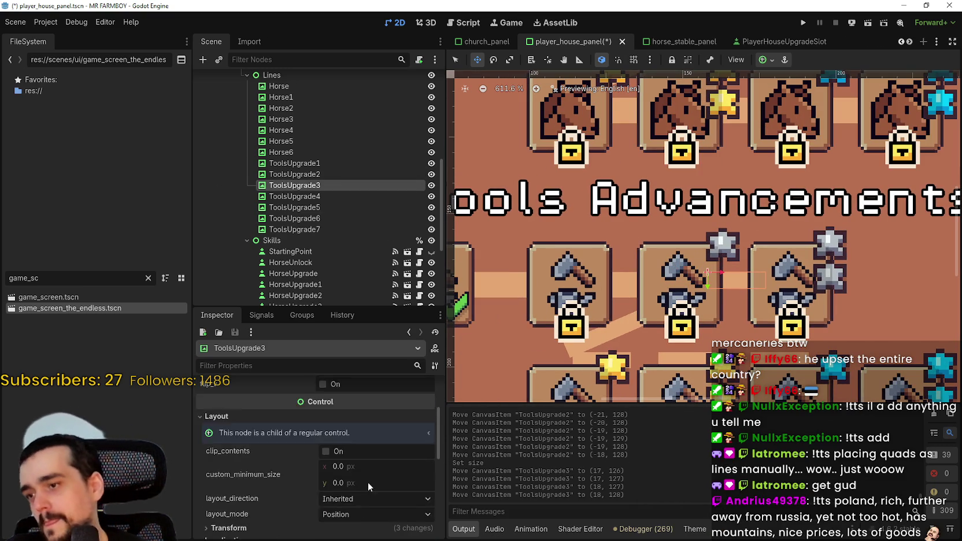
Set ToolsUpgrade3's thickness to 8 px, making it 17.934 × 8 at (18, 129), and save
left_click(244, 393)
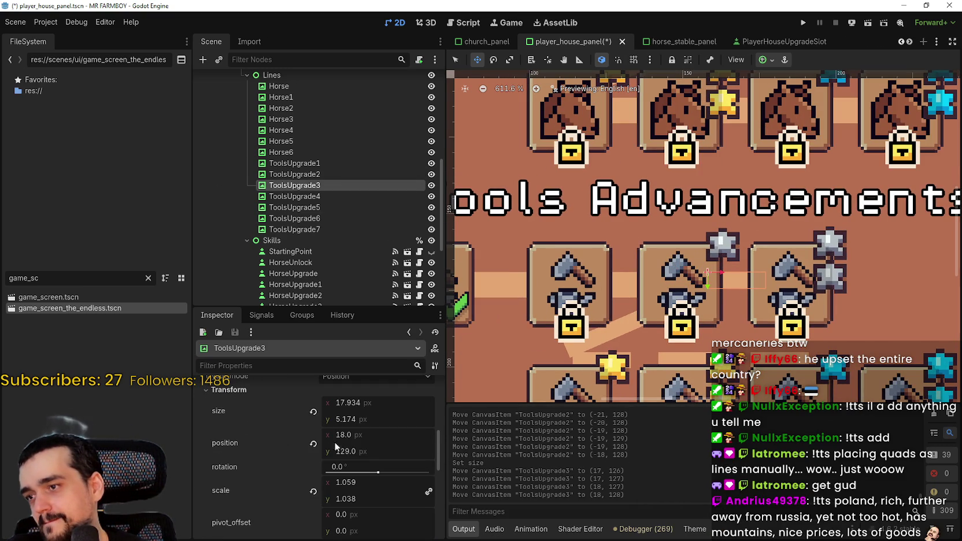
left_click(347, 420)
type("8")
key("Return")
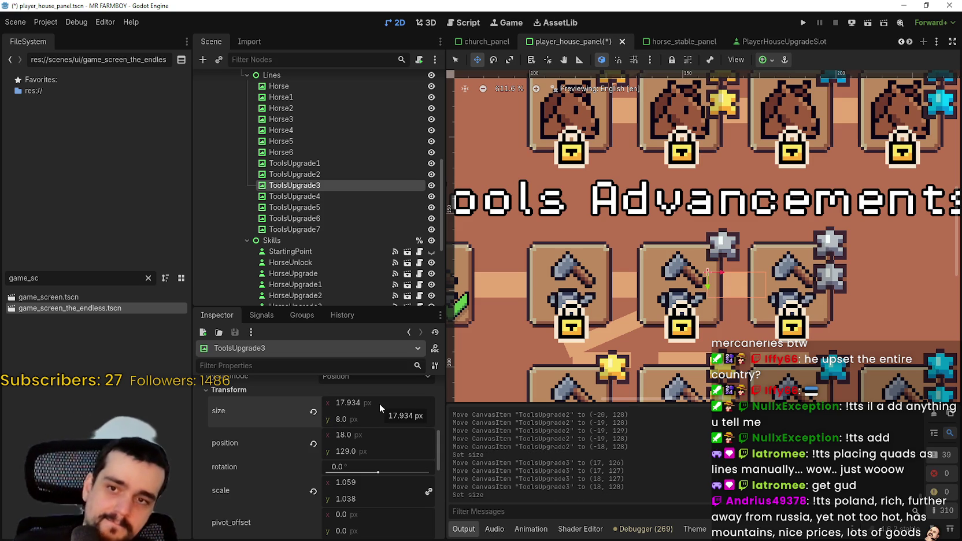
scroll(666, 307, "up", 4)
scroll(671, 305, "down", 2)
key("ctrl+s")
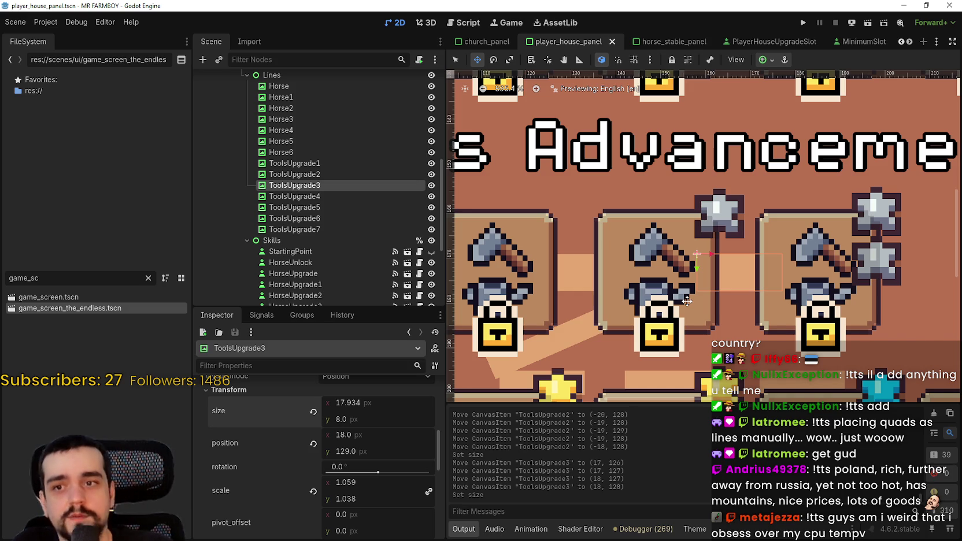
Switch to the Select tool and pick the ToolsUpgrade4 connector line
scroll(467, 306, "down", 2)
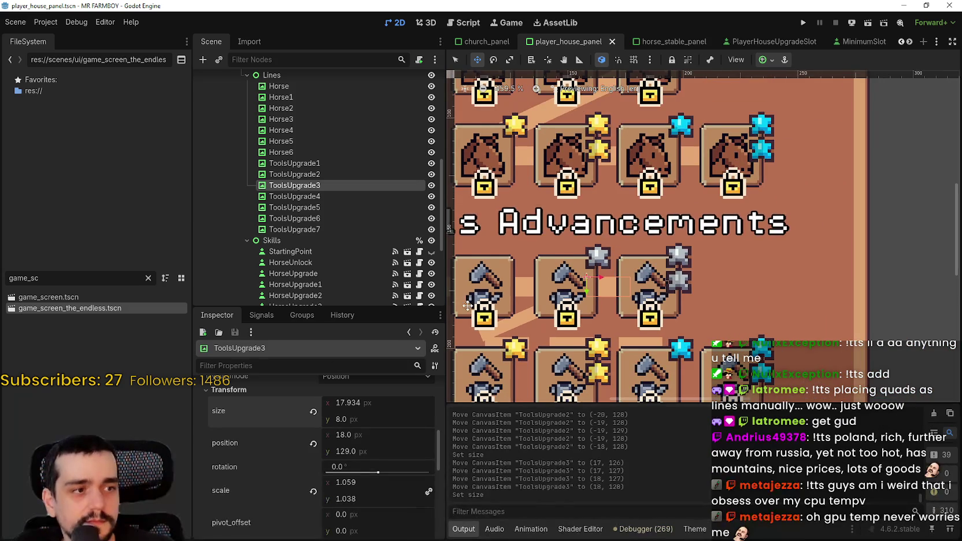
scroll(467, 305, "up", 2)
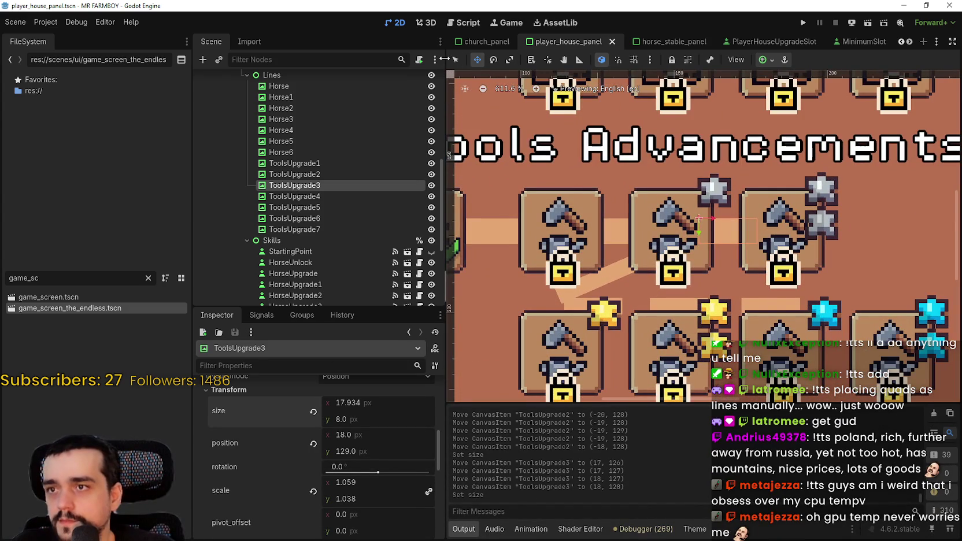
left_click(455, 60)
scroll(616, 291, "up", 1)
left_click(617, 291)
Nudge the diagonal ToolsUpgrade4 connector down and right toward the lower row of icons
scroll(617, 290, "down", 1)
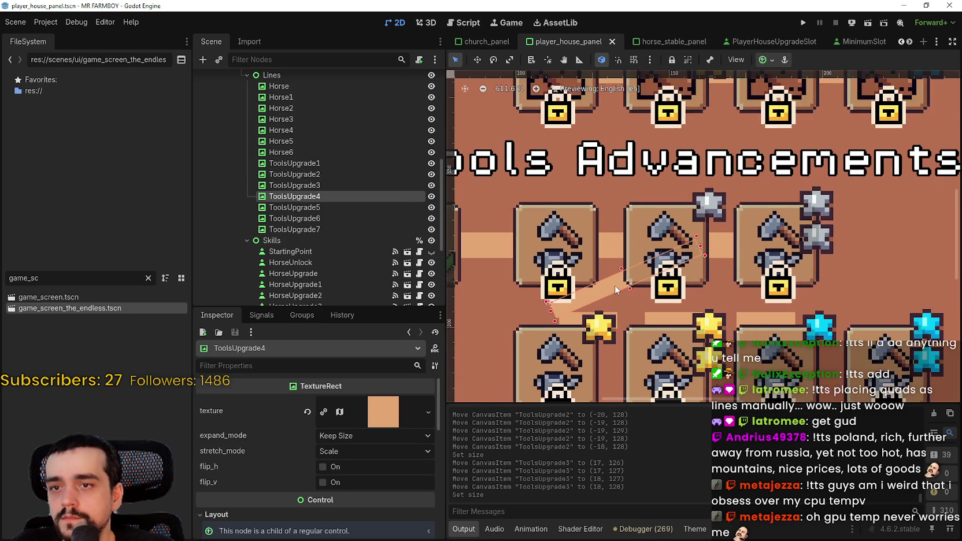
scroll(617, 291, "down", 1)
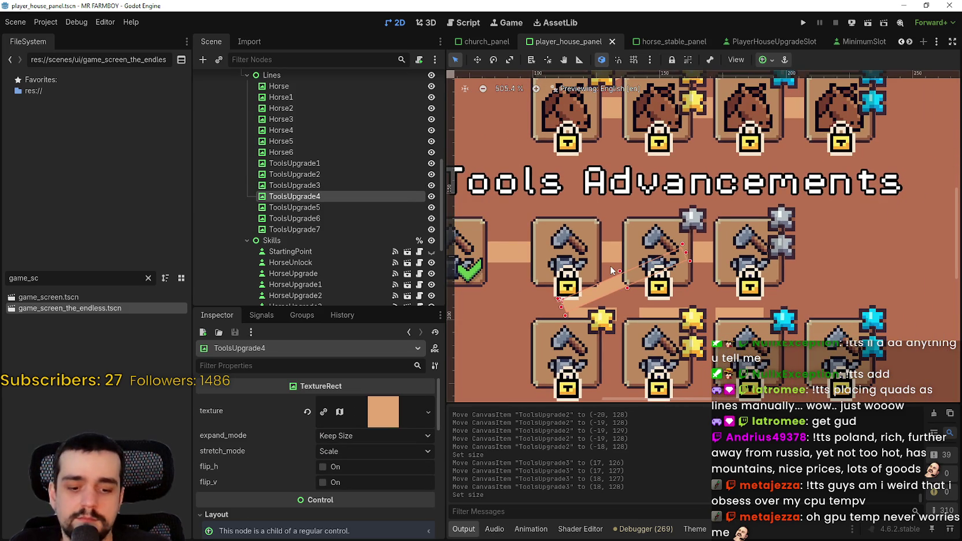
key("Down")
key("Down")
key("Down")
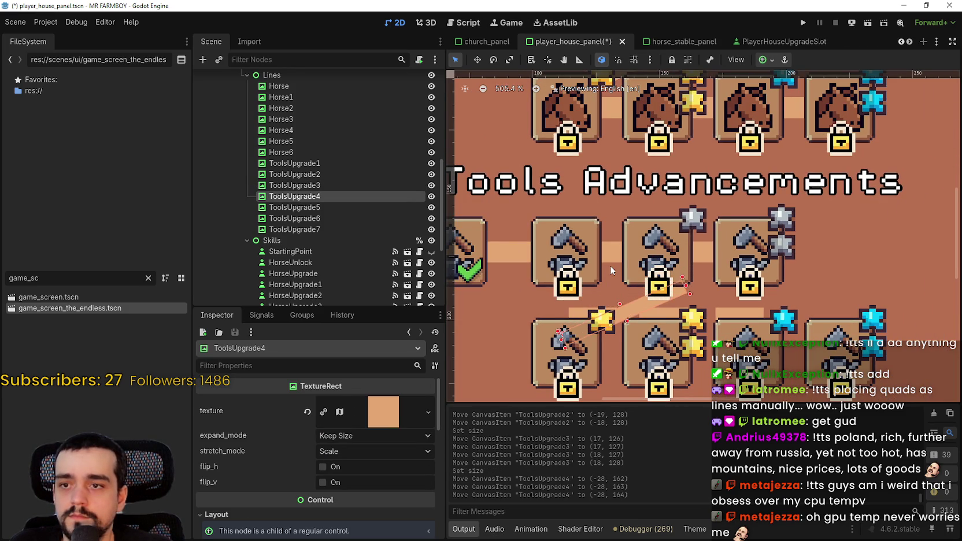
key("Down")
key("Down")
key("Right")
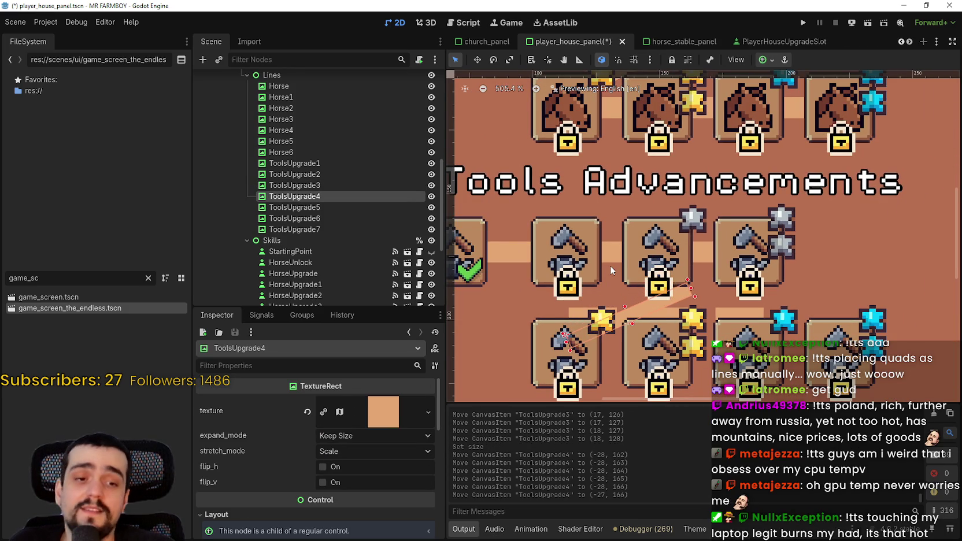
key("Right")
key("Right")
key("Right")
key("Up")
key("Up")
key("Up")
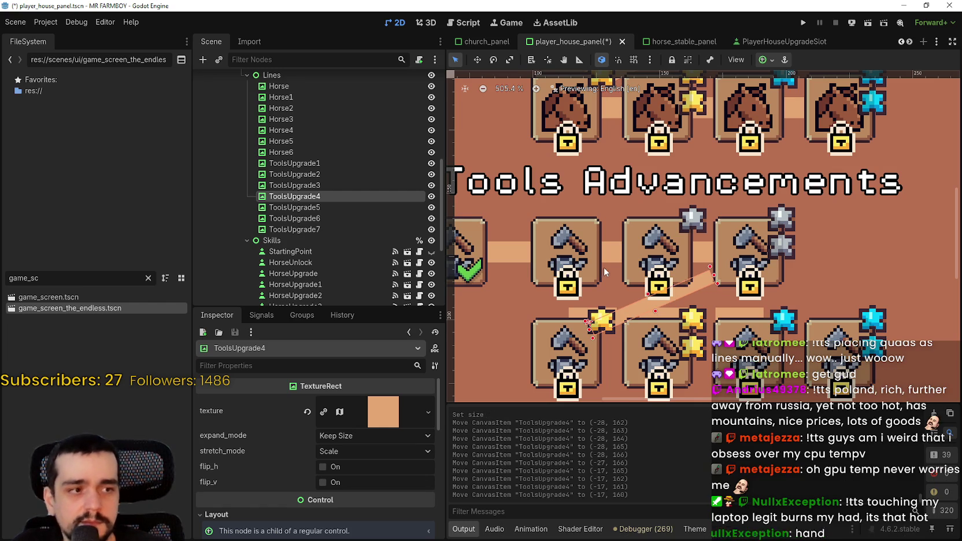
scroll(619, 259, "up", 4)
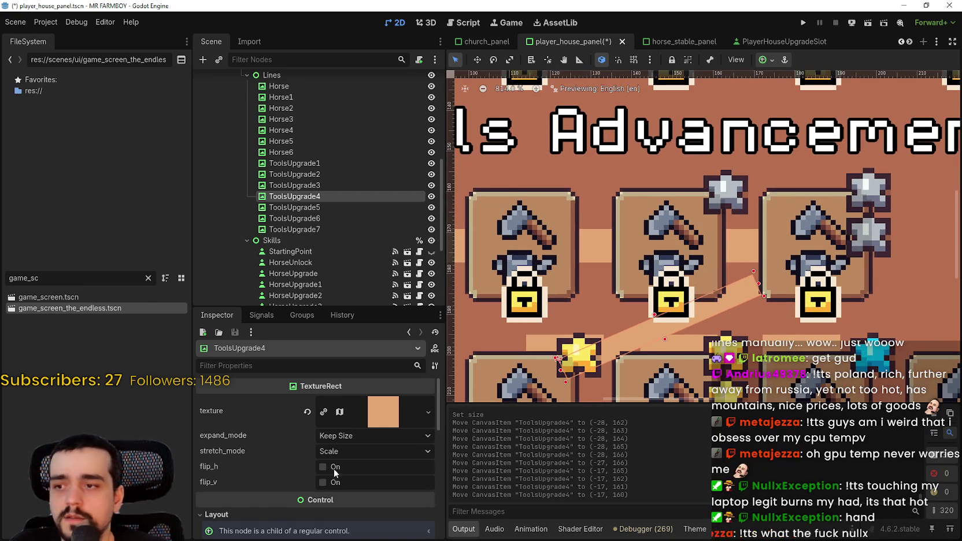
scroll(333, 468, "down", 5)
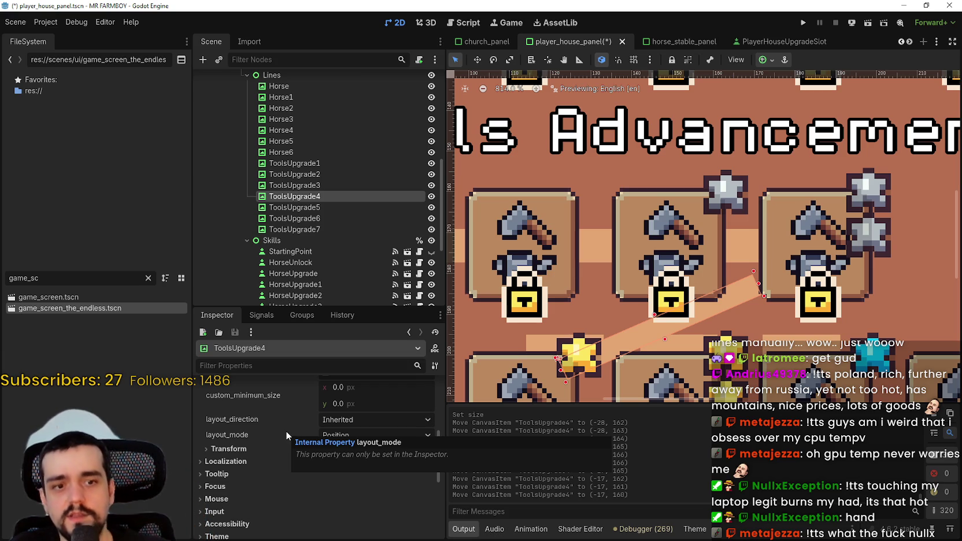
scroll(637, 376, "down", 3)
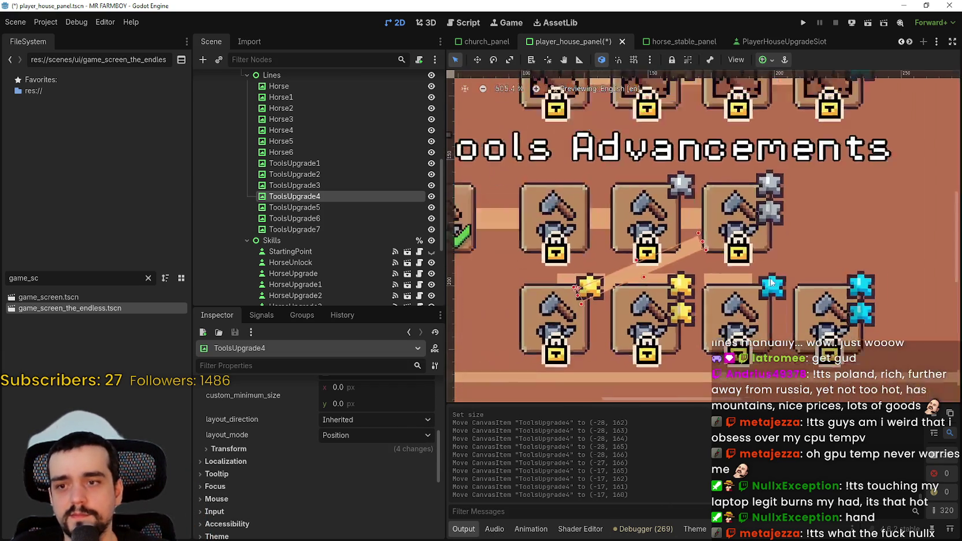
scroll(702, 241, "up", 3)
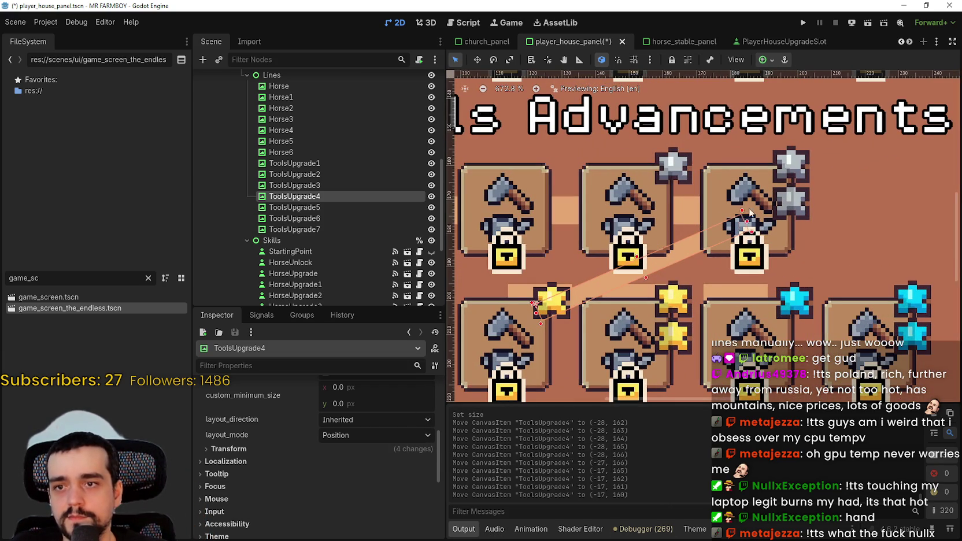
Adjust the ToolsUpgrade4 line slightly and set its thickness to 8 px
left_click_drag(751, 214, 756, 211)
scroll(345, 492, "down", 1)
left_click(246, 431)
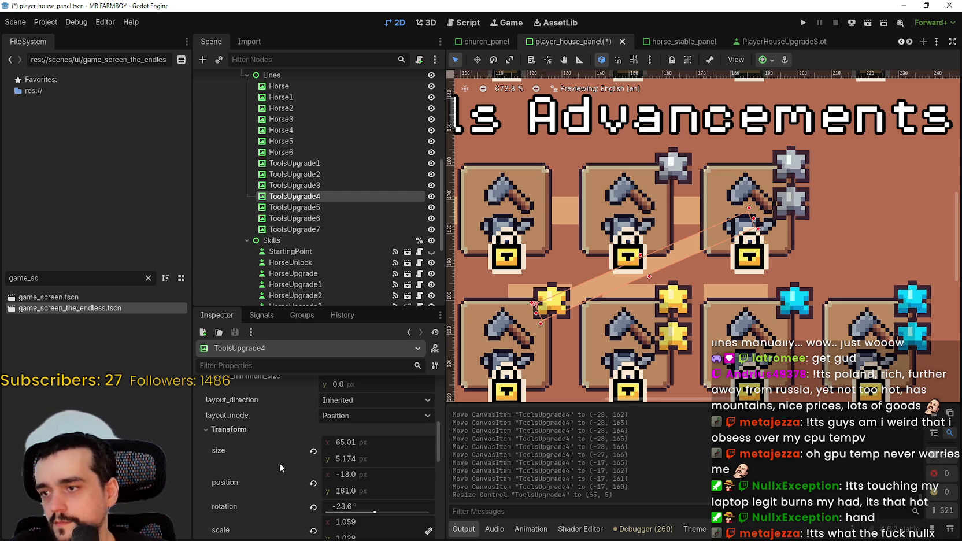
left_click(366, 461)
type("8")
key("Return")
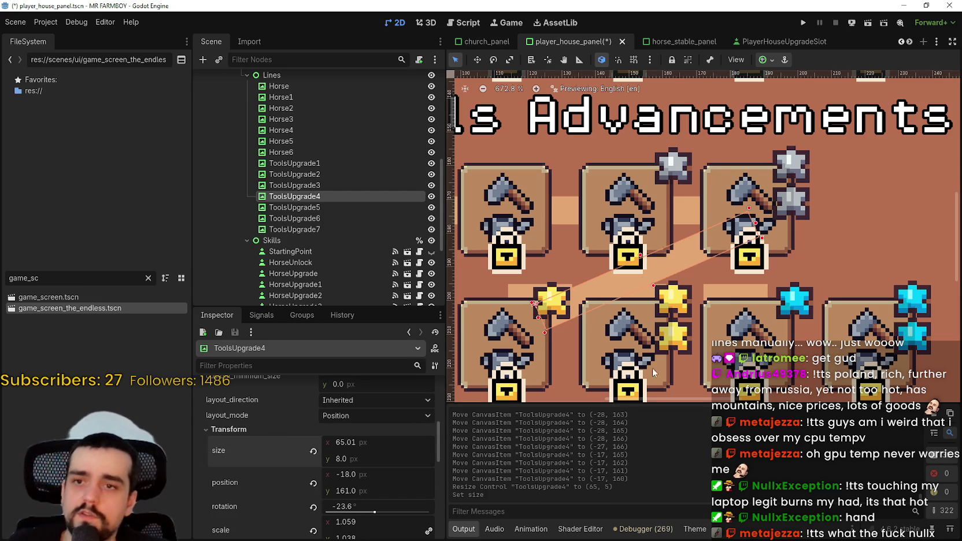
scroll(652, 368, "down", 3)
scroll(675, 329, "up", 5)
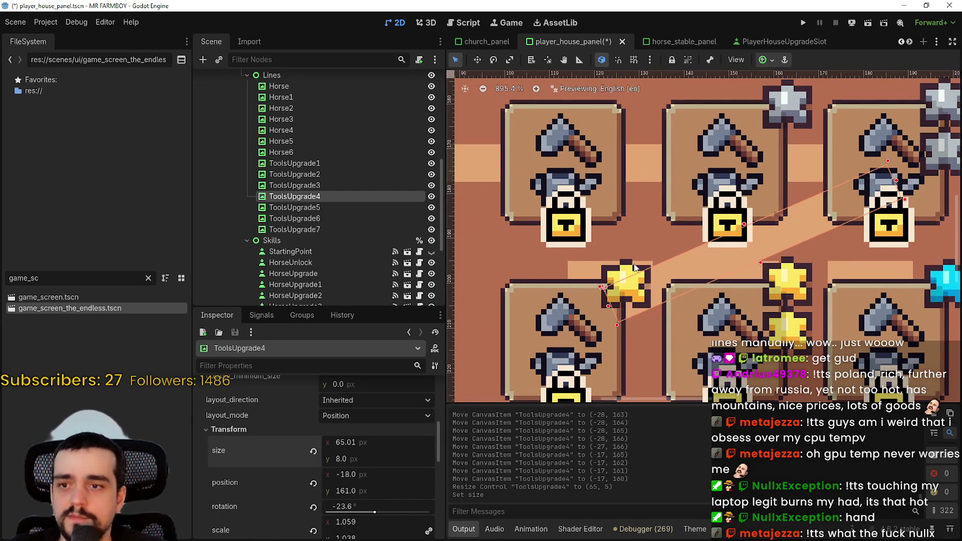
scroll(607, 263, "down", 3)
Stretch the line's left end to the lower icon, nudge it into alignment, and save
left_click_drag(602, 292, 549, 316)
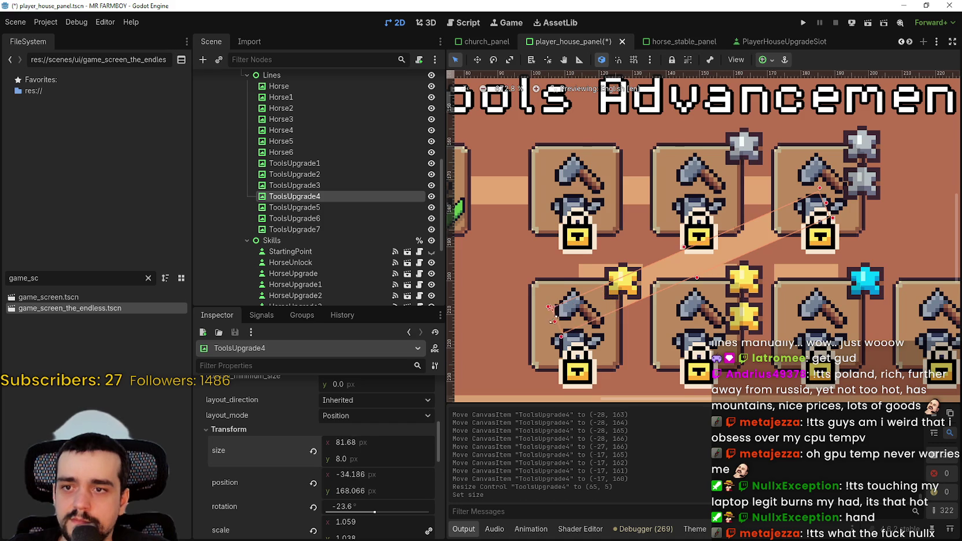
scroll(643, 277, "down", 4)
key("Right")
key("Right")
key("Right")
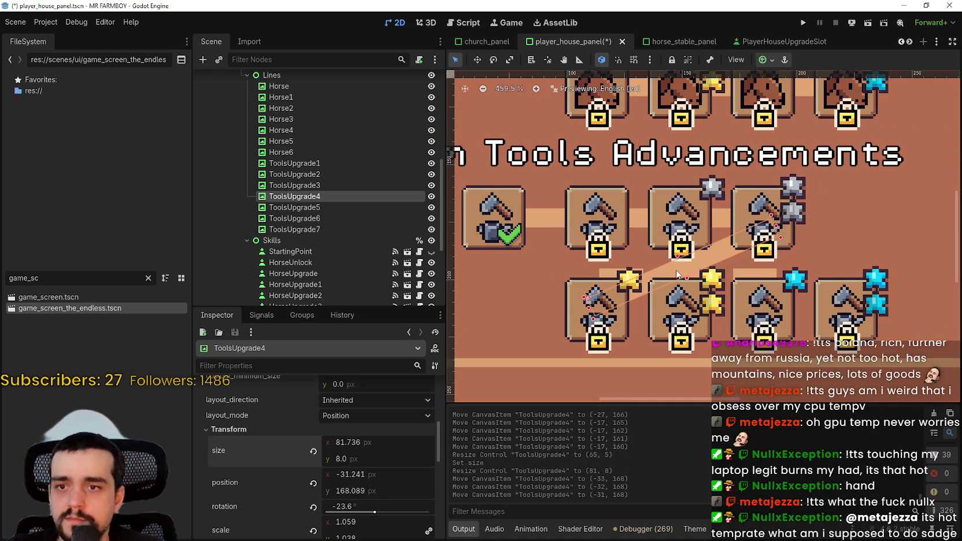
key("Up")
key("Up")
key("Up")
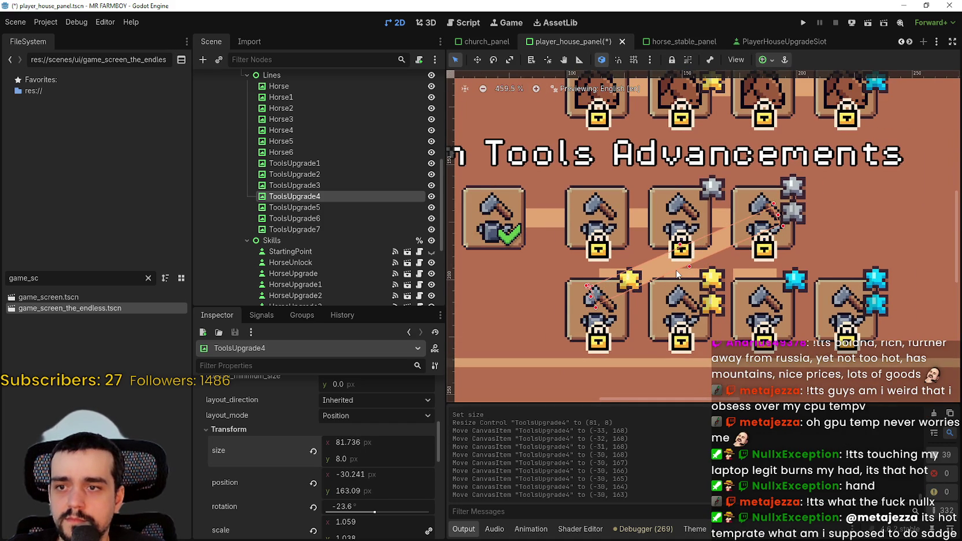
key("Down")
scroll(678, 275, "up", 2)
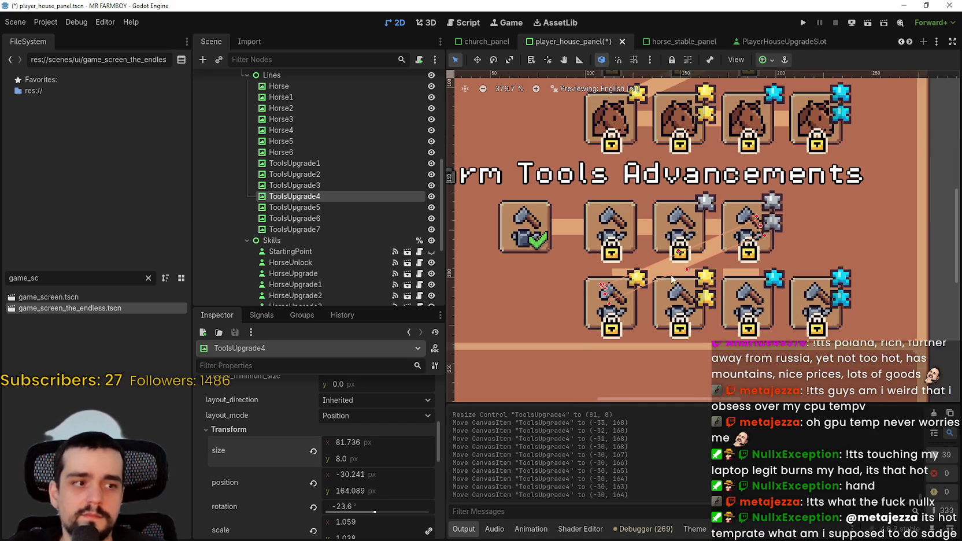
key("ctrl+s")
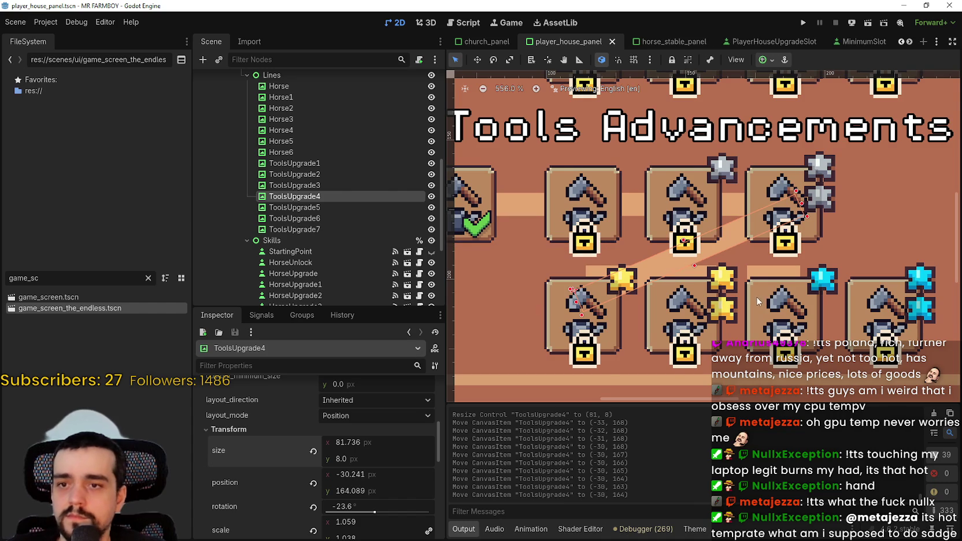
scroll(678, 262, "down", 1)
scroll(636, 272, "up", 2)
Select the ToolsUpgrade4 upgrade slot, then the ToolsUpgrade7 connector line
left_click(626, 283)
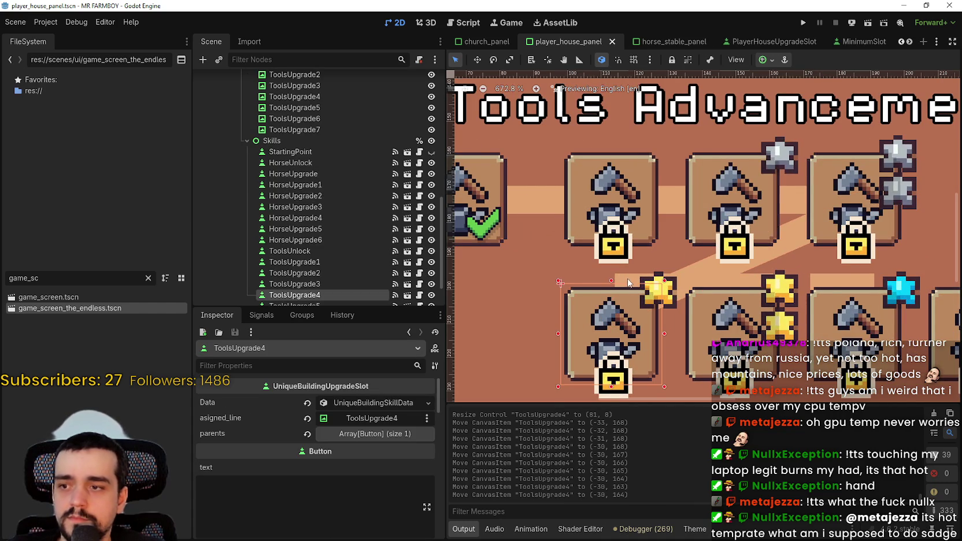
scroll(627, 277, "up", 1)
scroll(628, 275, "down", 2)
scroll(629, 274, "down", 1)
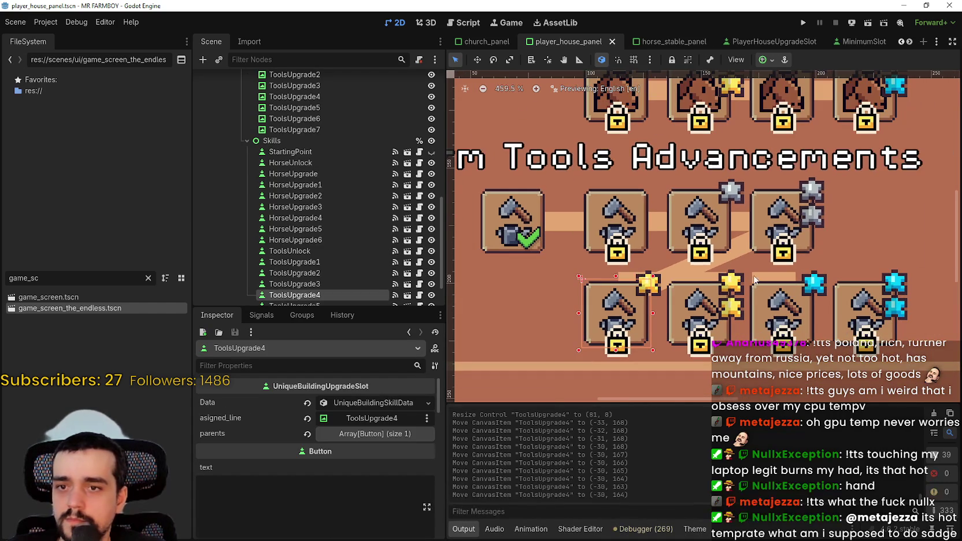
left_click(764, 280)
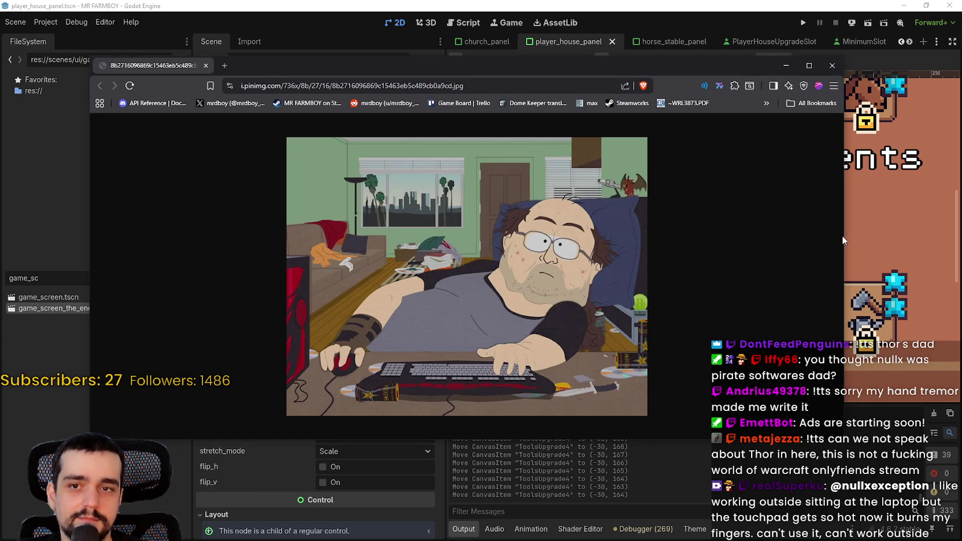
Narrow the cartoon browser window and arrange the 'Gaming Laptop Users' meme window beside it
mouse_move(842, 235)
left_mouse_down()
mouse_move(601, 173)
mouse_move(474, 70)
mouse_move(410, 54)
mouse_move(388, 22)
left_mouse_up()
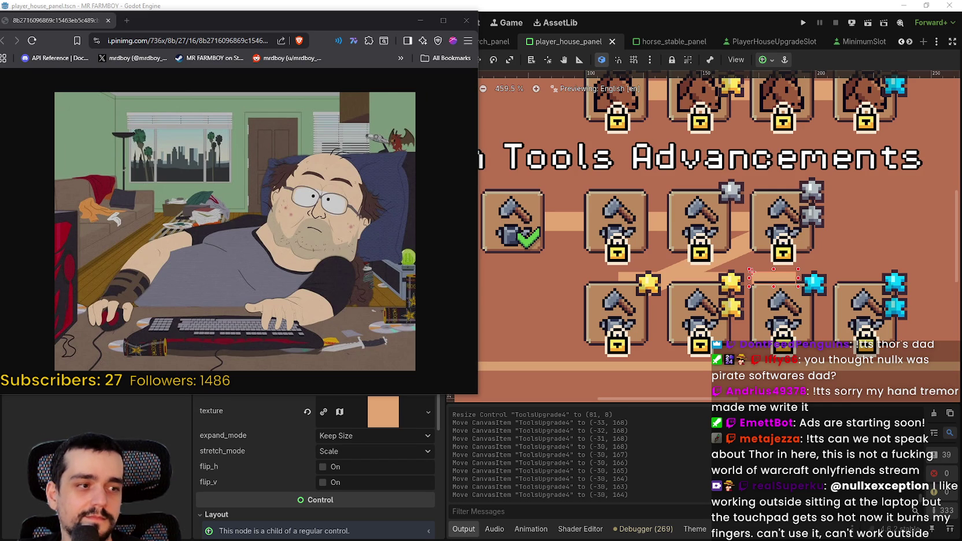
left_click_drag(866, 109, 627, 28)
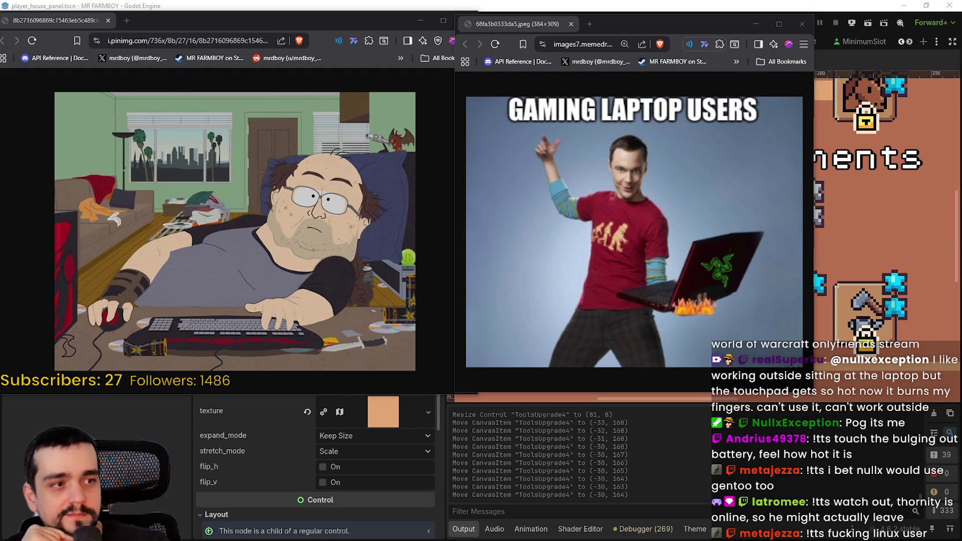
mouse_move(614, 24)
left_mouse_down()
mouse_move(630, 33)
mouse_move(641, 22)
left_mouse_up()
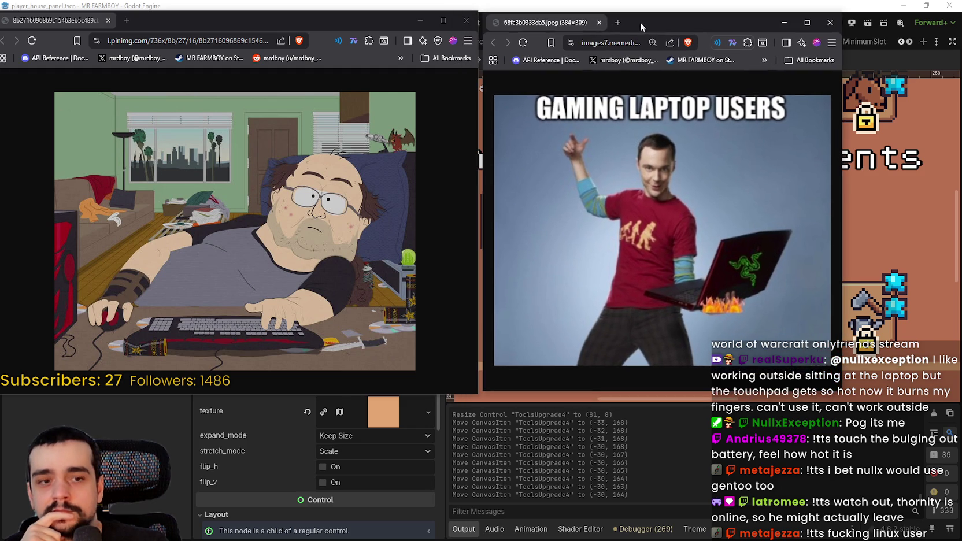
left_click_drag(357, 23, 394, 23)
mouse_move(652, 20)
left_mouse_down()
mouse_move(637, 29)
mouse_move(654, 22)
left_mouse_up()
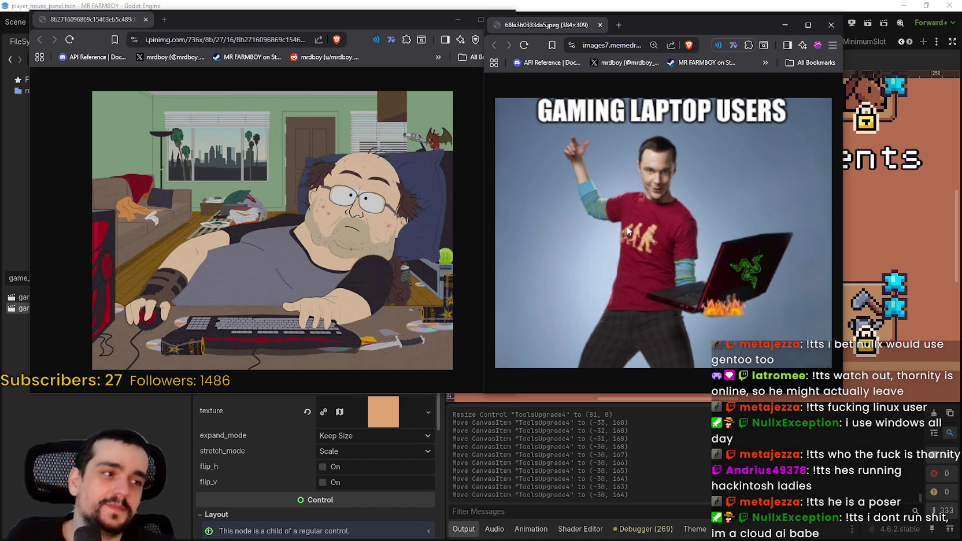
Close both Brave browser windows to return to the Godot editor
left_click(830, 26)
left_click(505, 19)
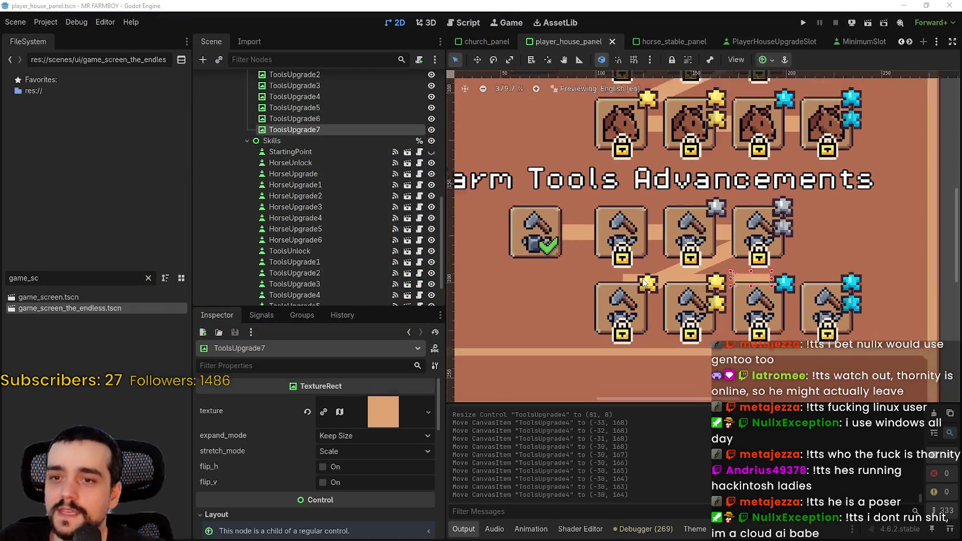
scroll(714, 321, "up", 3)
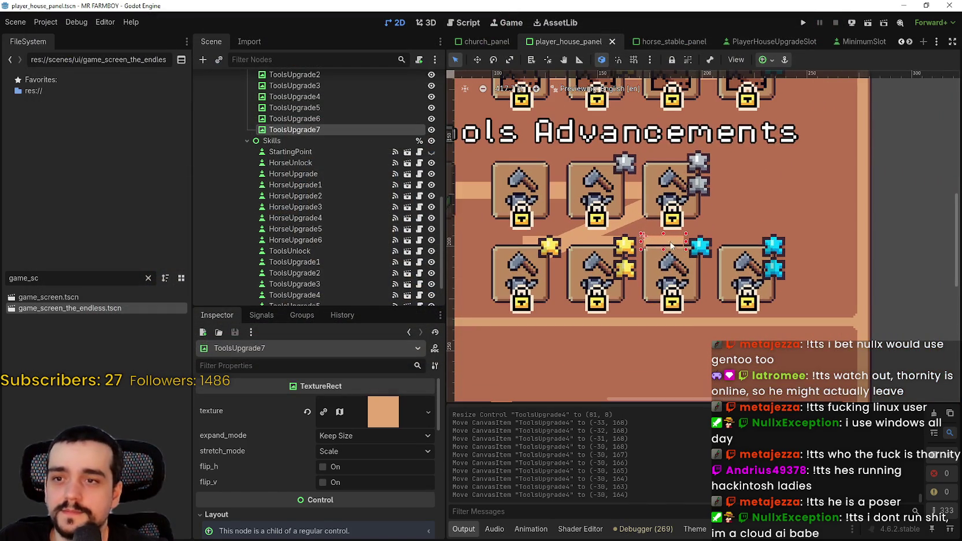
Move ToolsUpgrade7 between its icons, make it 8 px thick at (54, 169), and save
left_click(477, 59)
scroll(657, 227, "up", 2)
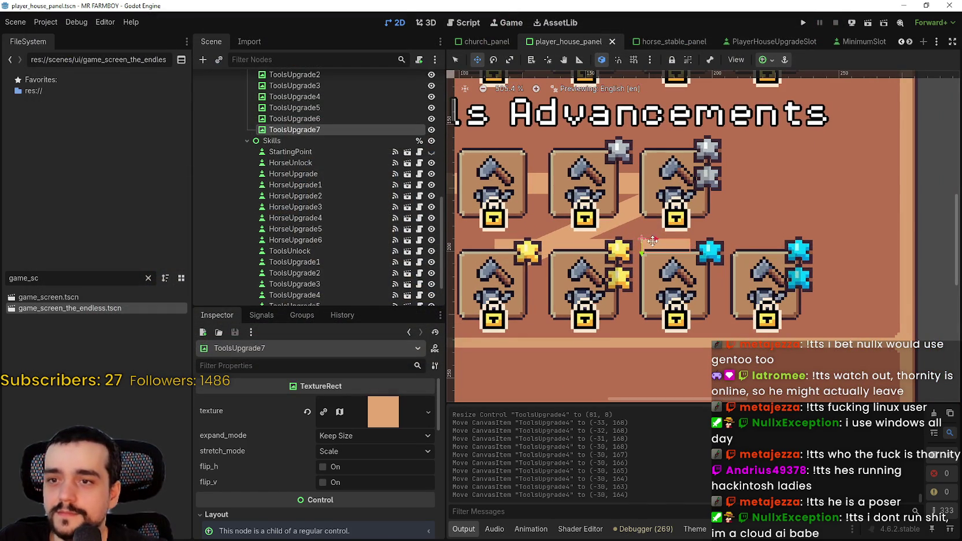
mouse_move(644, 249)
left_mouse_down()
mouse_move(737, 269)
mouse_move(709, 281)
left_mouse_up()
scroll(352, 498, "down", 5)
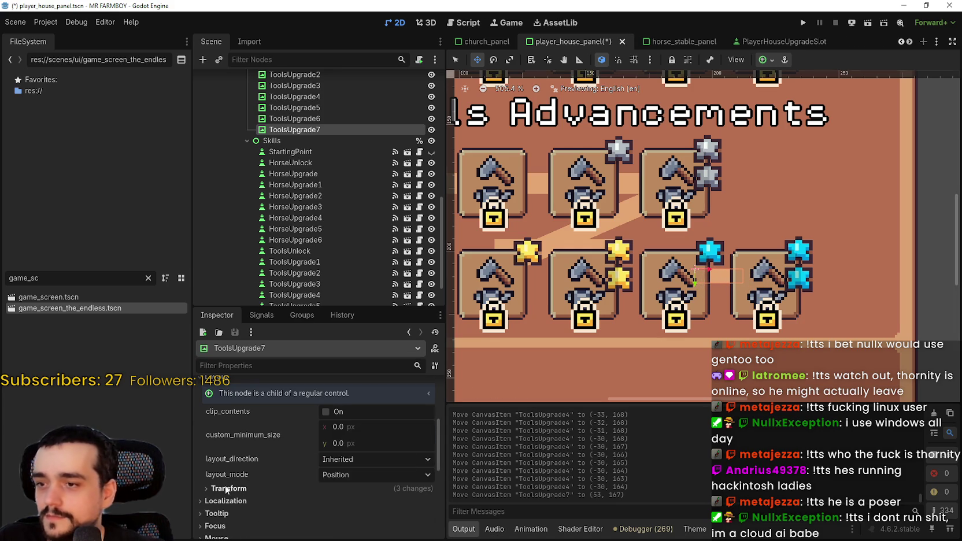
left_click(289, 490)
scroll(289, 472, "down", 1)
left_click(347, 479)
type("8")
key("Return")
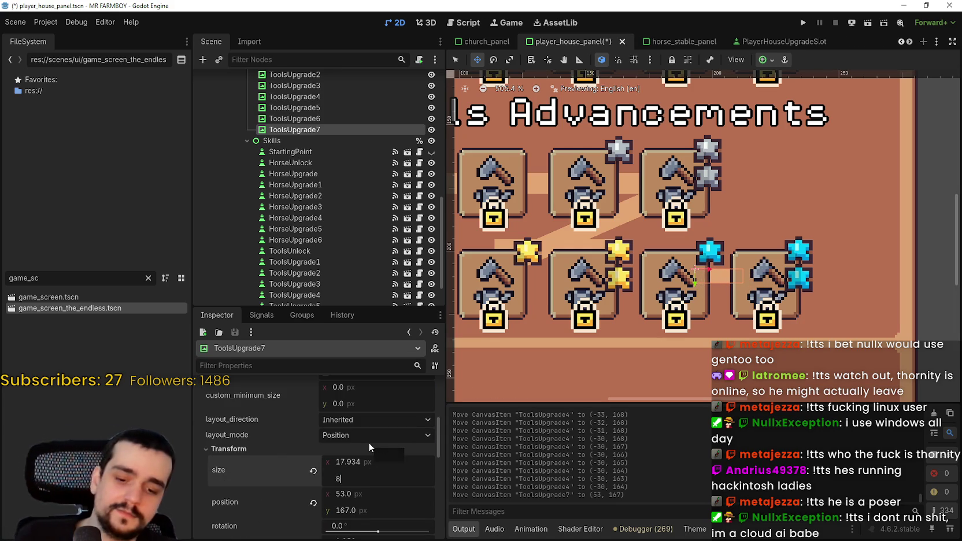
scroll(619, 326, "up", 2)
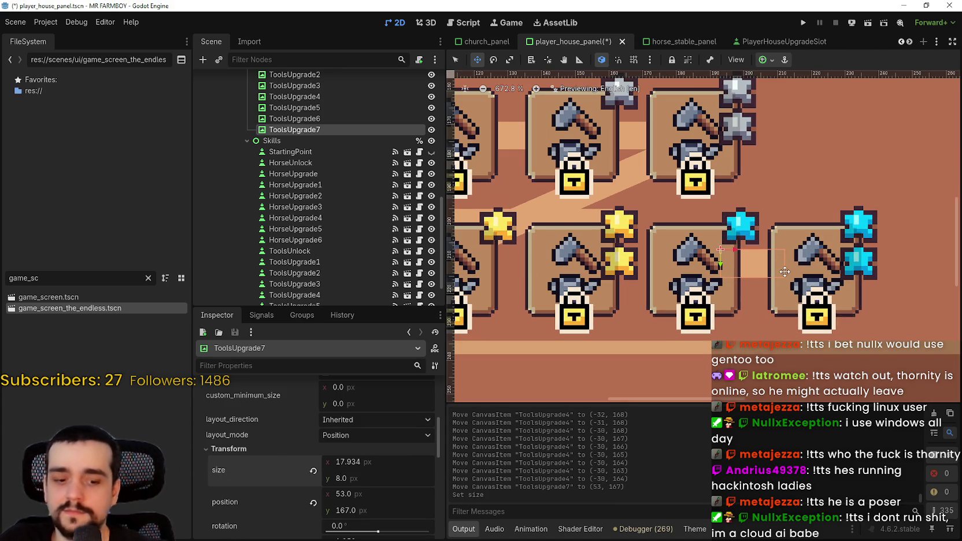
left_click_drag(781, 272, 785, 272)
key("Down")
key("Down")
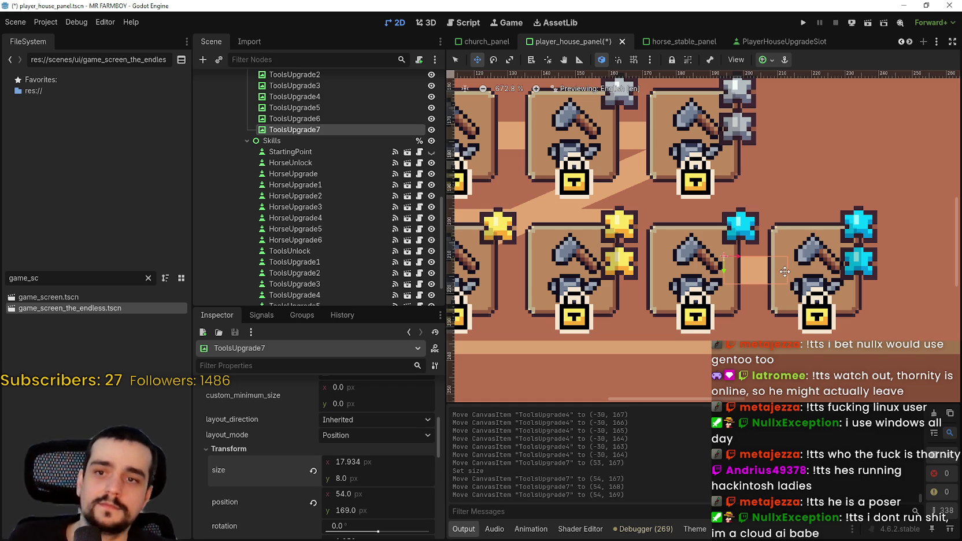
key("ctrl+s")
Select the ToolsUpgrade6 connector and move it into the gap between icons
left_click(342, 118)
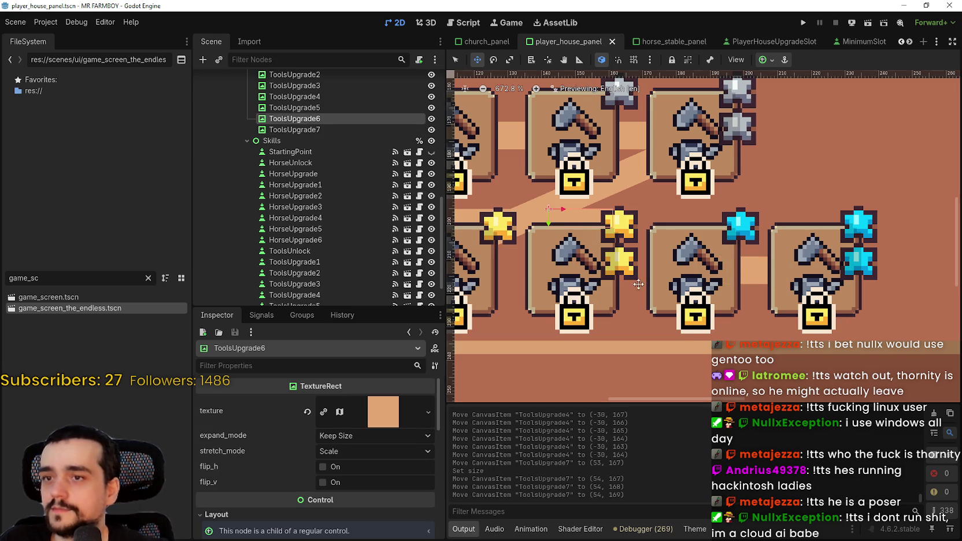
scroll(601, 245, "down", 2)
left_click_drag(600, 245, 648, 268)
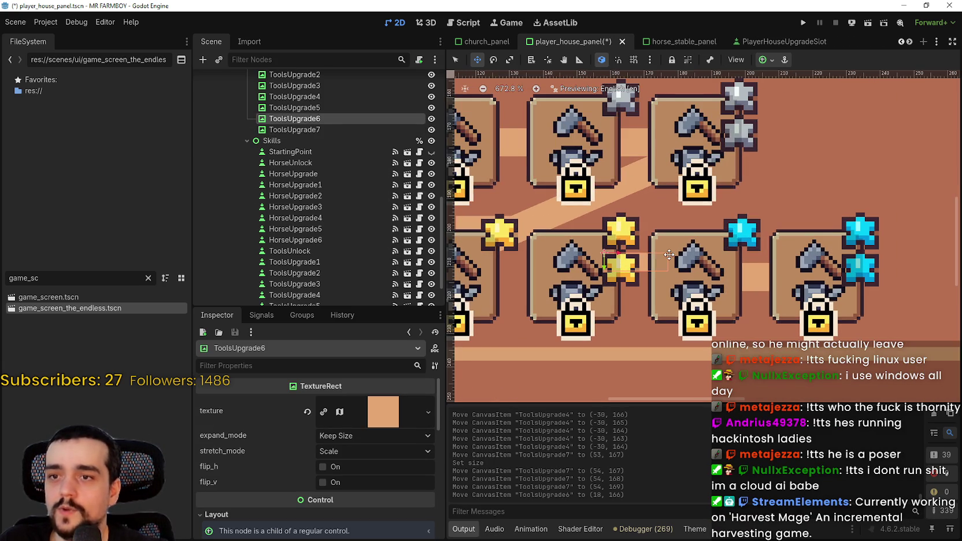
scroll(670, 255, "up", 2)
key("Down")
key("Down")
key("Right")
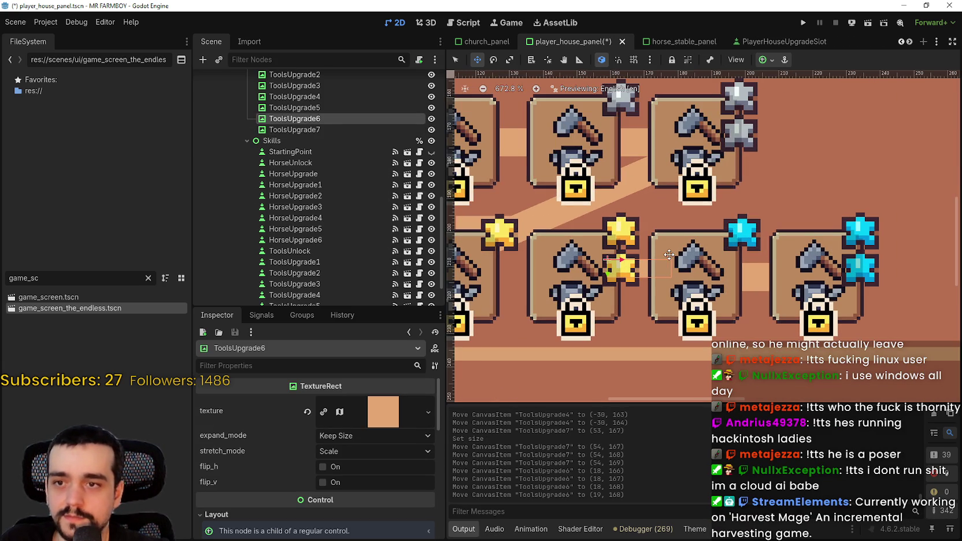
Set ToolsUpgrade6 to 8 px thick at (19, 169) and save the scene
scroll(307, 442, "down", 5)
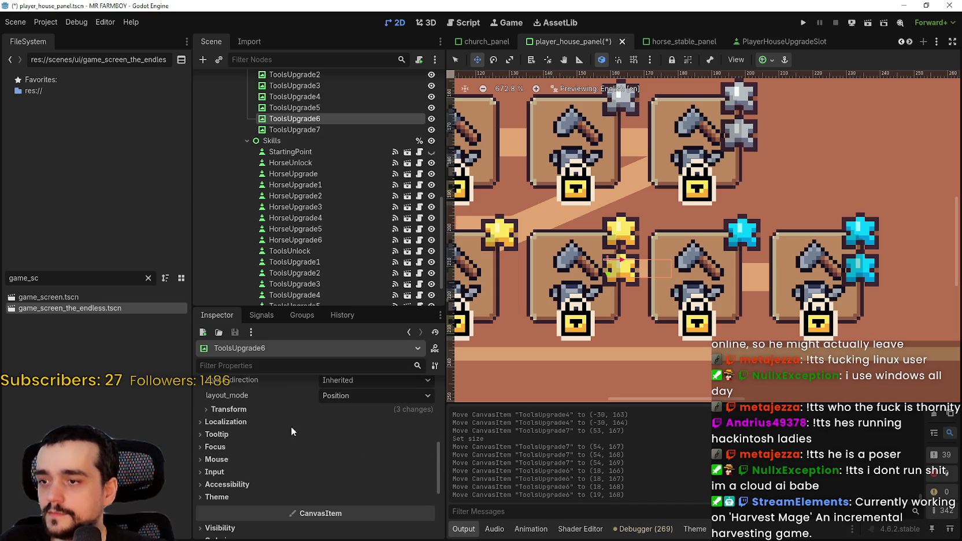
left_click(270, 412)
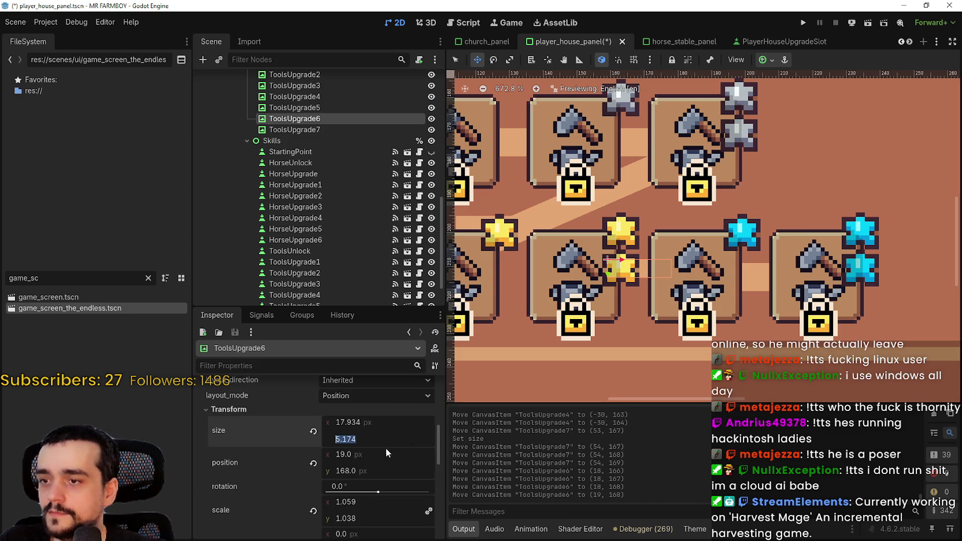
left_click(418, 438)
type("8")
key("Return")
scroll(645, 271, "up", 5)
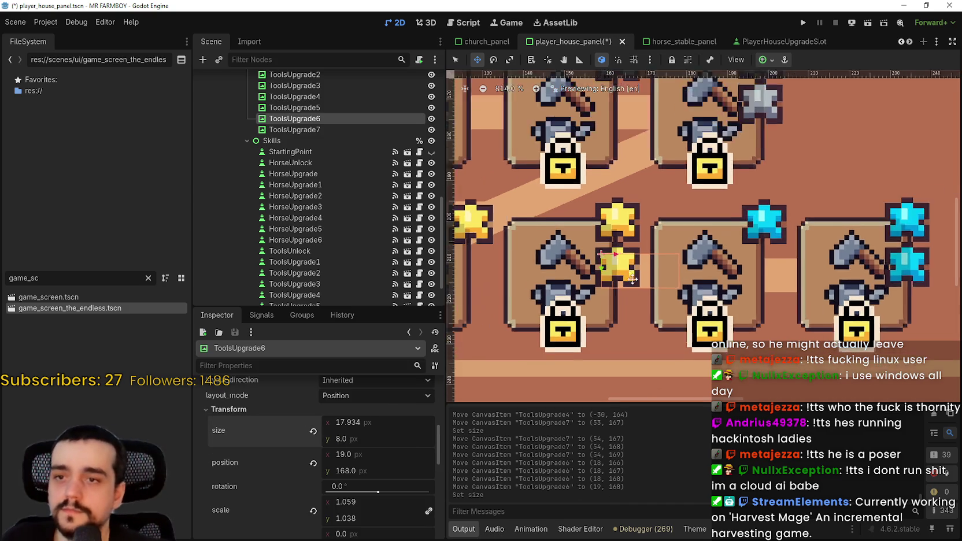
key("Down")
key("ctrl+s")
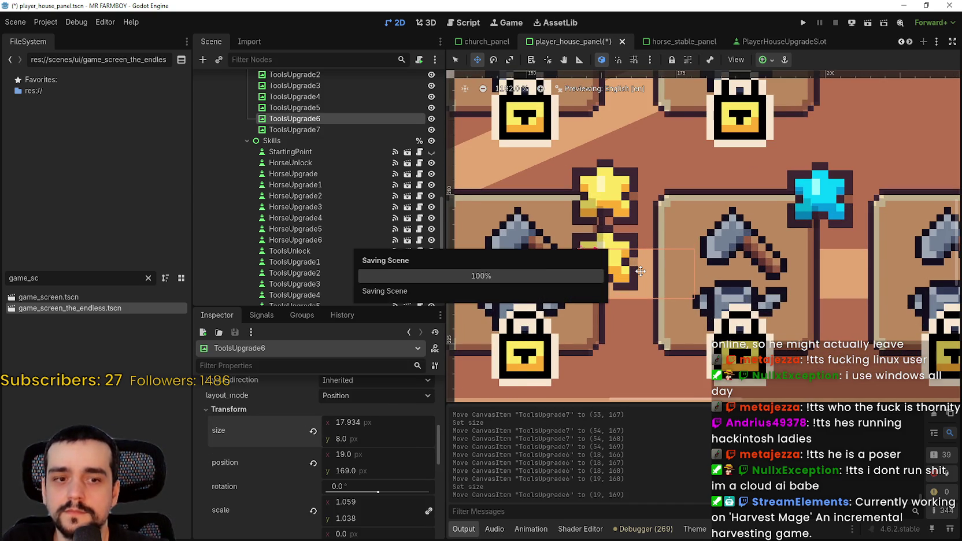
scroll(641, 271, "down", 1)
scroll(641, 271, "down", 10)
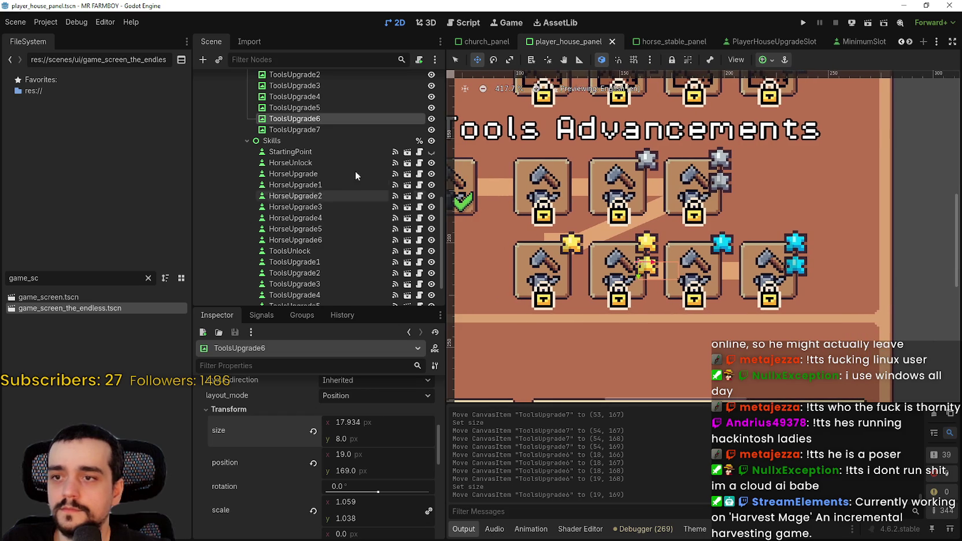
Move the ToolsUpgrade5 connector line between the first two tools-row icons
left_click(313, 110)
scroll(499, 211, "up", 8)
left_click_drag(660, 341, 658, 324)
scroll(657, 324, "down", 4)
scroll(305, 453, "down", 5)
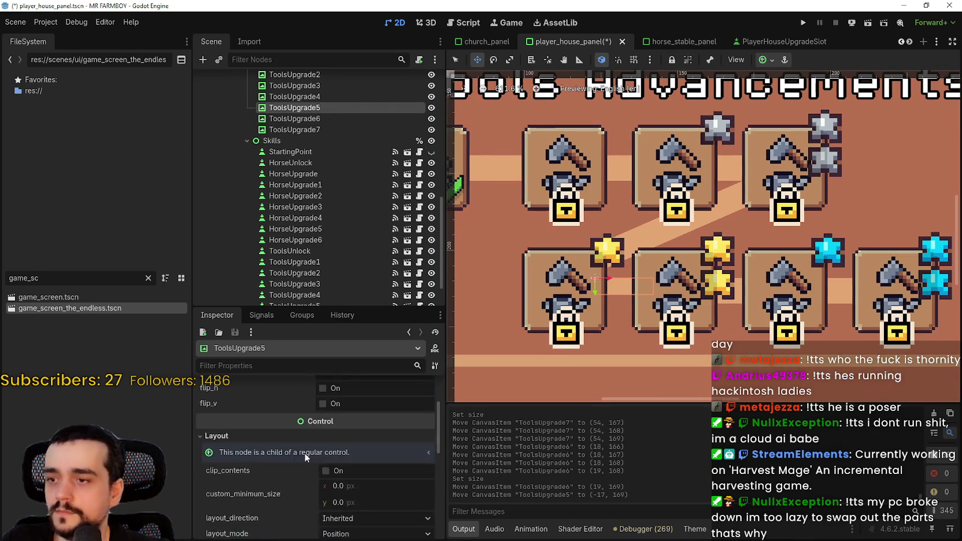
scroll(306, 453, "down", 3)
Set the ToolsUpgrade5 line's Transform size y to 8 px
left_click(302, 421)
left_click(345, 440)
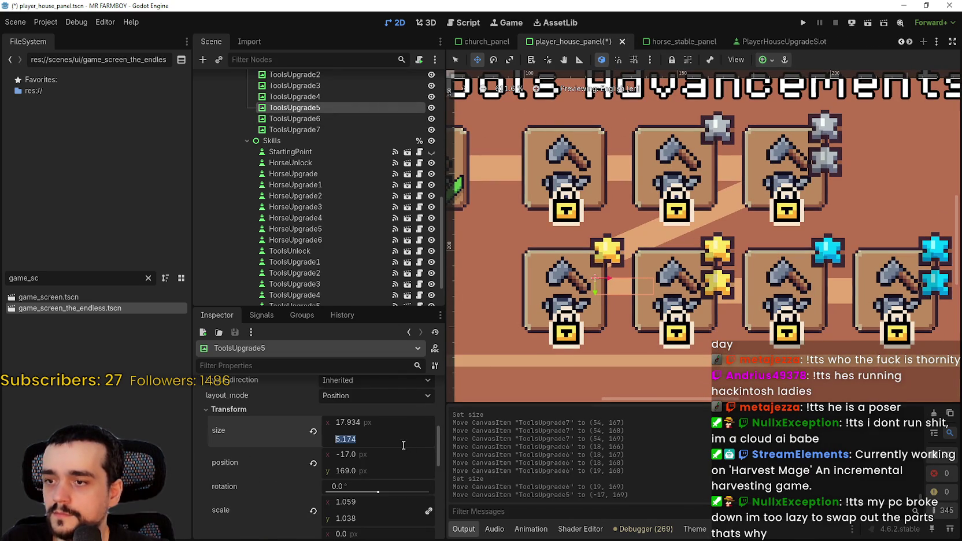
type("8")
key("Return")
Nudge ToolsUpgrade5 to position (-18, 169) and save the scene
scroll(673, 304, "up", 7)
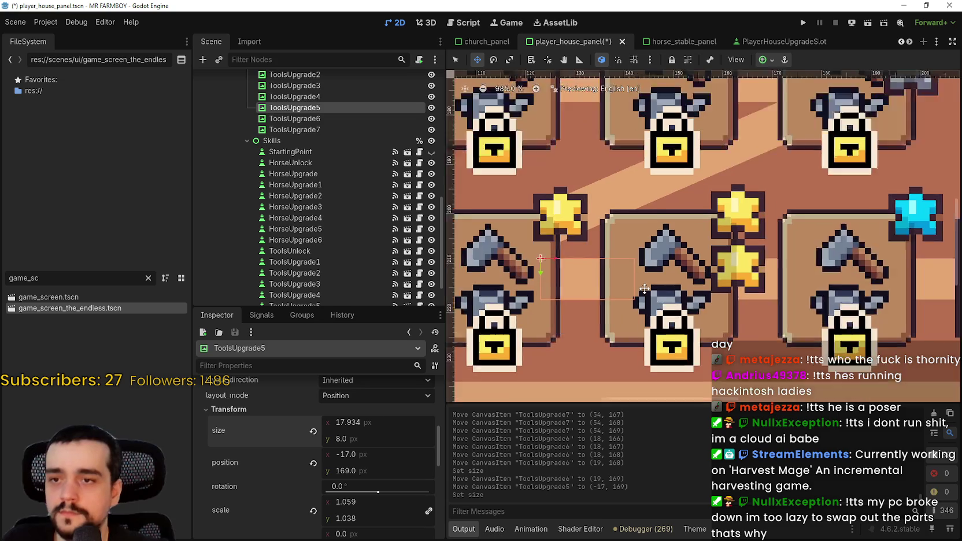
left_click_drag(596, 273, 589, 273)
scroll(584, 273, "down", 4)
key("ctrl+s")
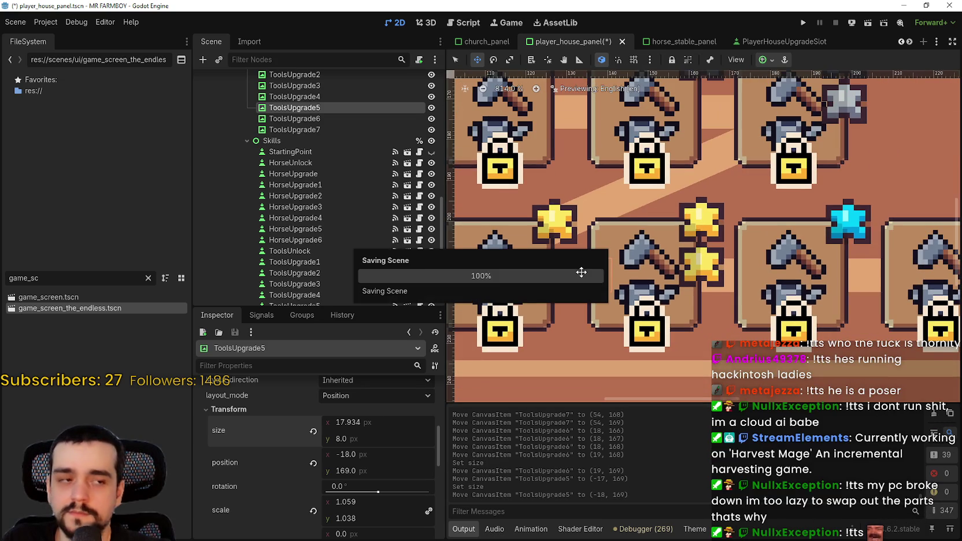
scroll(581, 271, "down", 10)
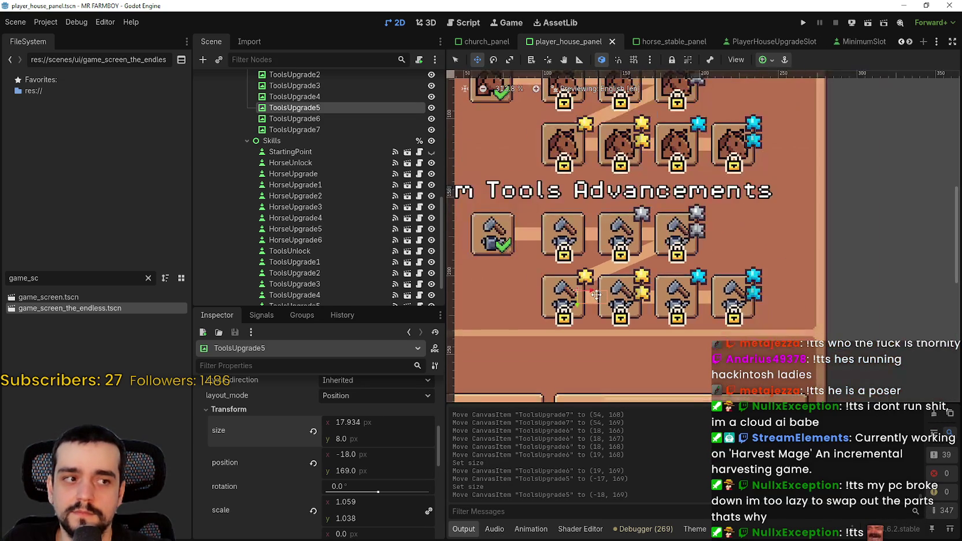
scroll(597, 274, "up", 5)
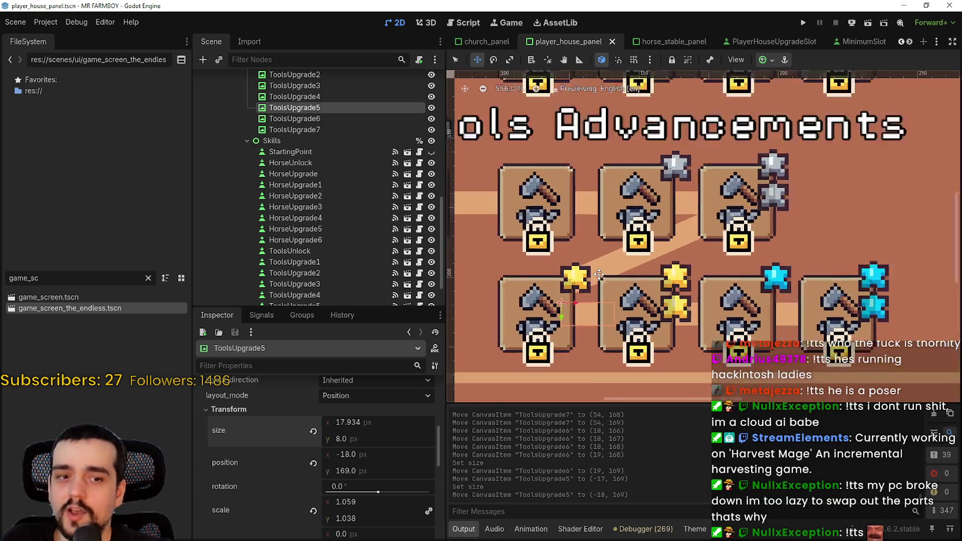
scroll(692, 331, "down", 4)
scroll(692, 331, "down", 2)
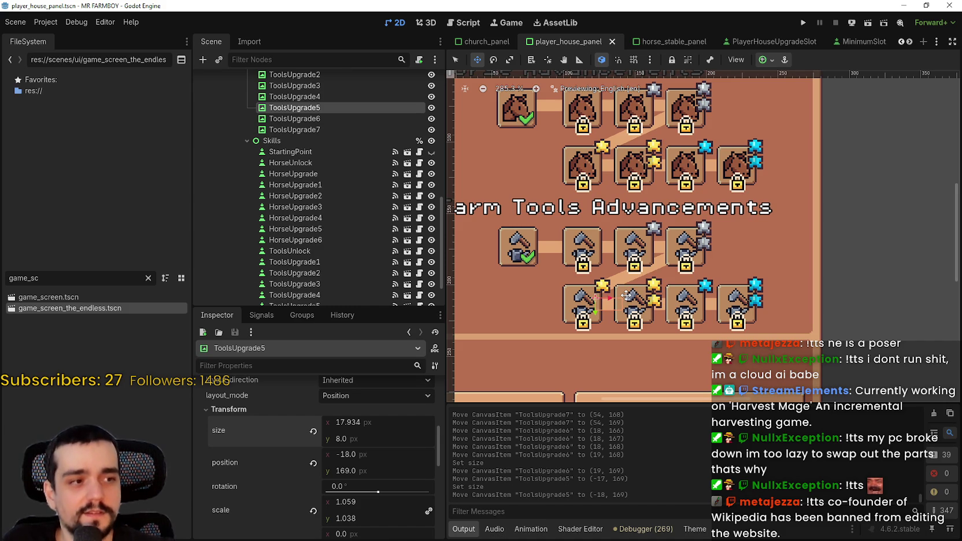
Check ToolsUpgrade6's alignment, then select the diagonal ToolsUpgrade4 line with the Select tool
left_click(292, 120)
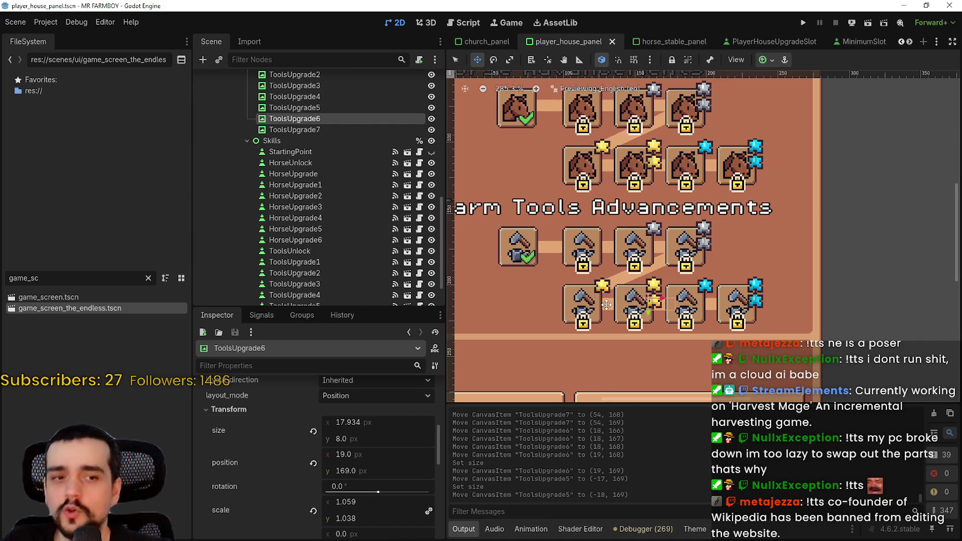
scroll(595, 284, "up", 5)
scroll(667, 302, "up", 7)
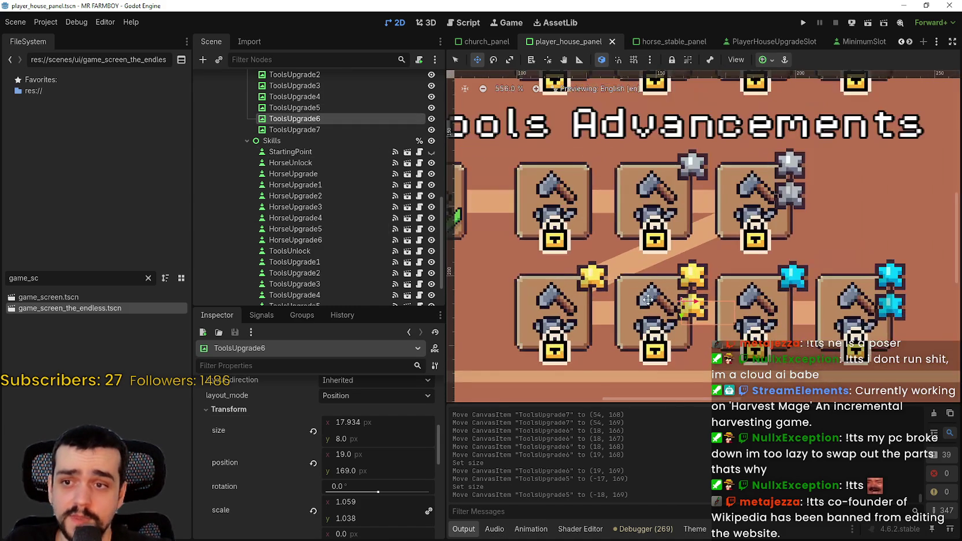
left_click(456, 59)
scroll(601, 232, "down", 4)
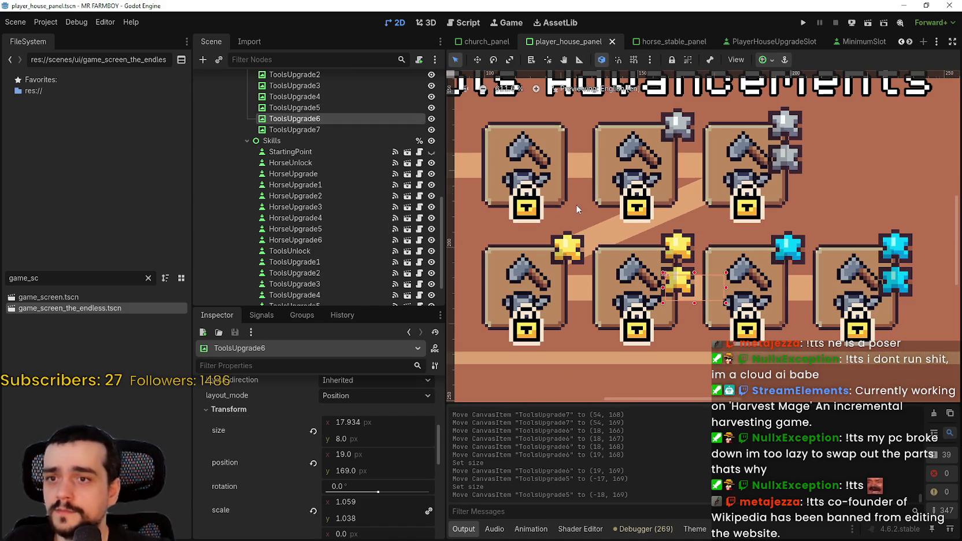
left_click(602, 228)
scroll(596, 243, "down", 6)
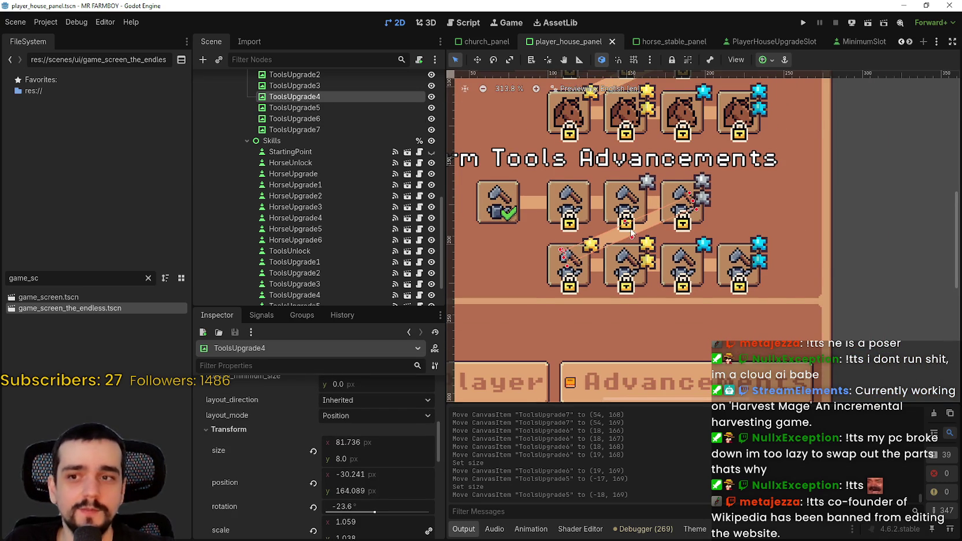
scroll(634, 234, "up", 3)
scroll(638, 230, "up", 3)
scroll(638, 230, "down", 6)
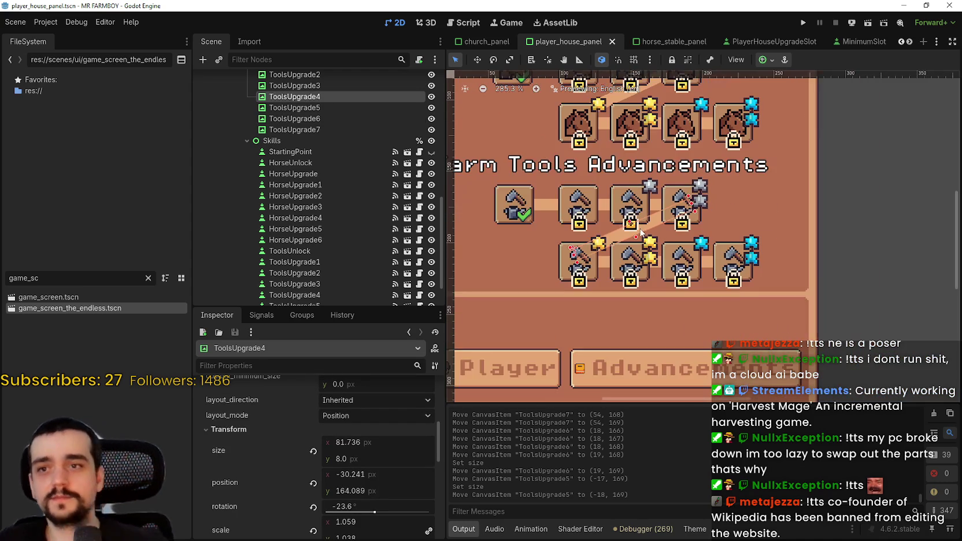
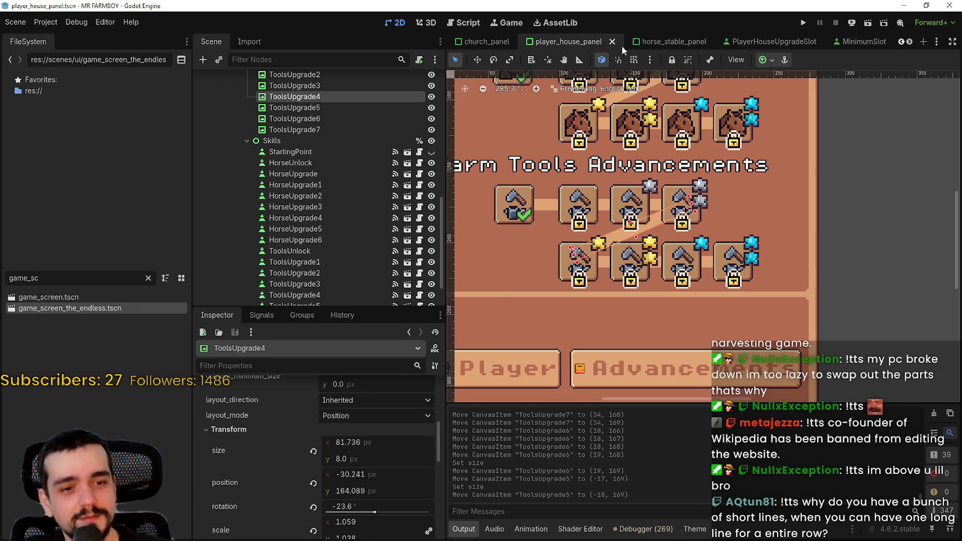
Save, hide the SkillTreeContainer node so the Exchange section appears, and save again
key("ctrl+s")
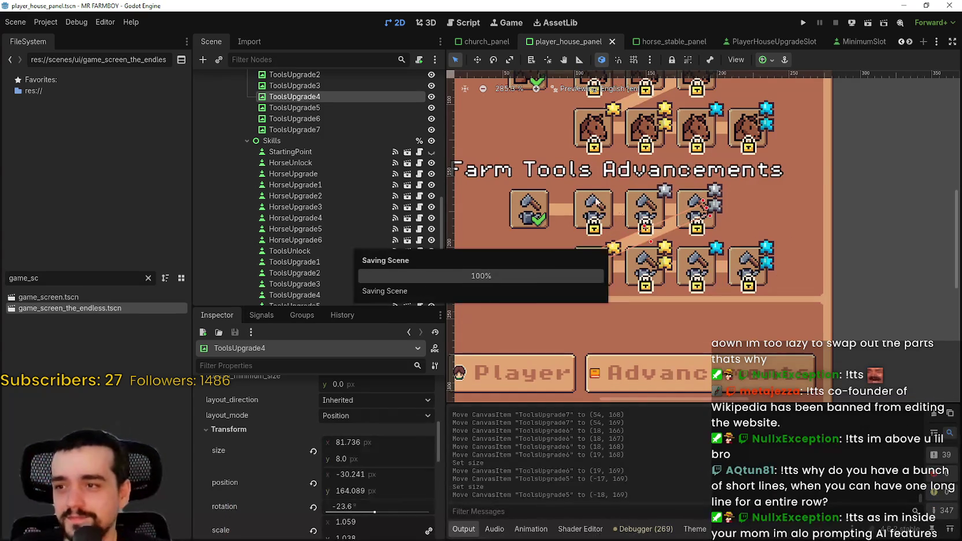
scroll(288, 231, "up", 10)
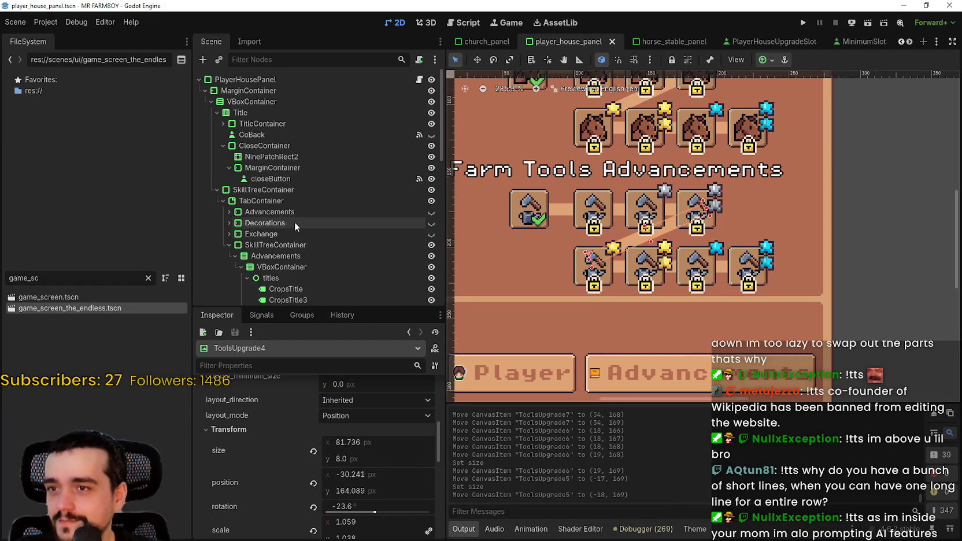
scroll(367, 210, "down", 1)
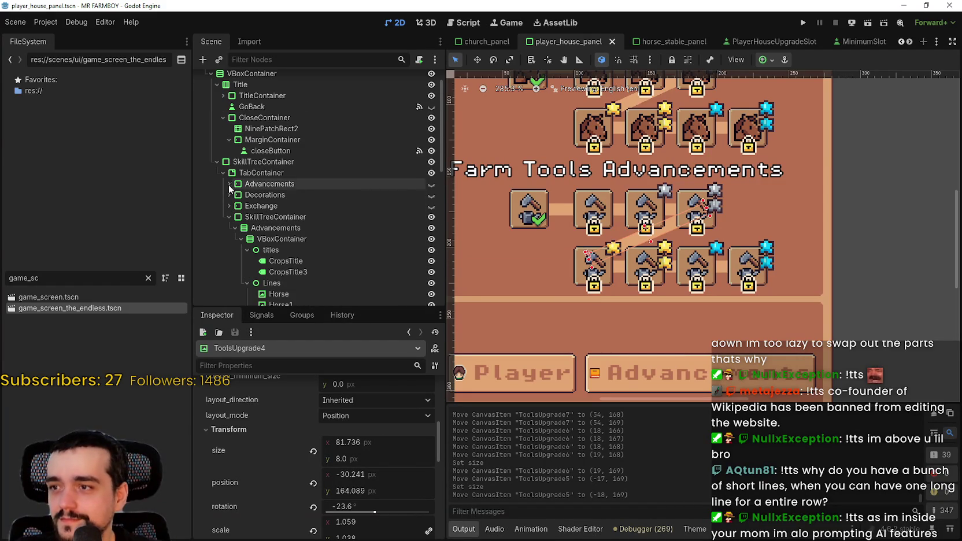
left_click(228, 218)
left_click(429, 245)
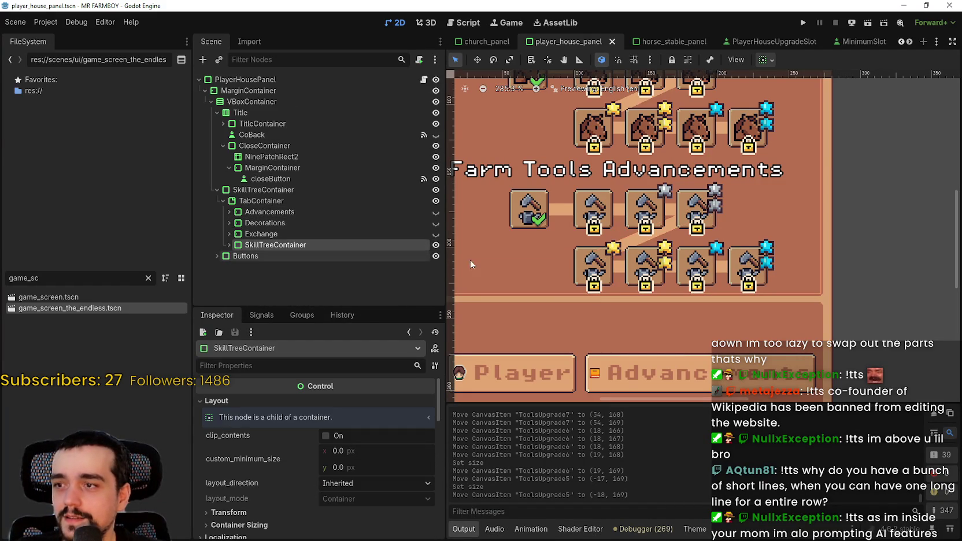
left_click(436, 245)
scroll(642, 231, "down", 4)
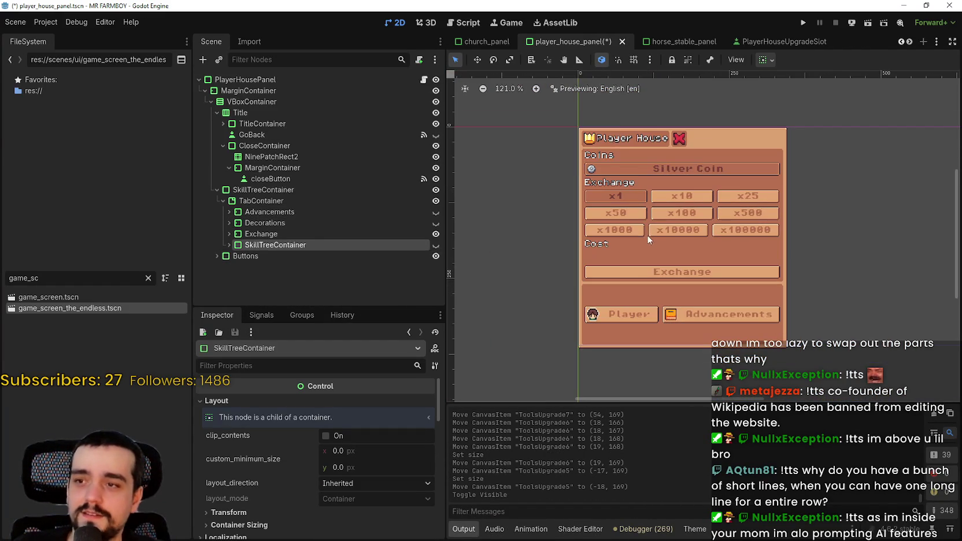
key("ctrl+s")
Select the Advancements, Decorations, Exchange and SkillTreeContainer nodes in turn to inspect them
scroll(633, 180, "up", 6)
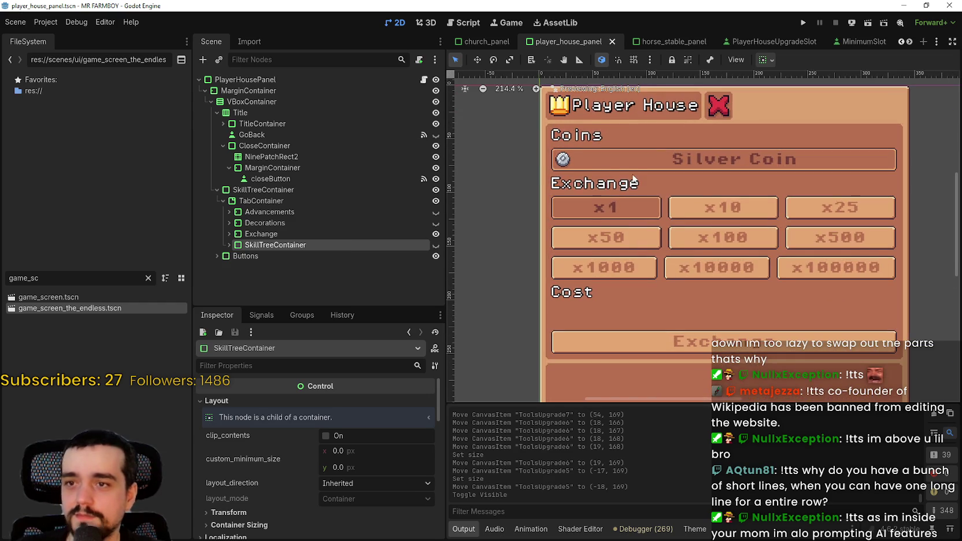
scroll(626, 169, "up", 1)
scroll(631, 167, "down", 1)
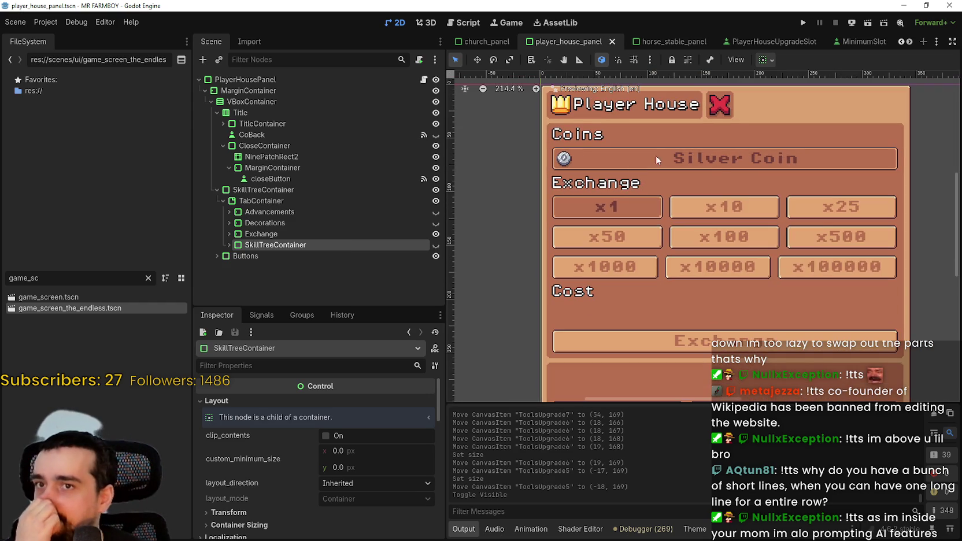
left_click(357, 213)
left_click(354, 223)
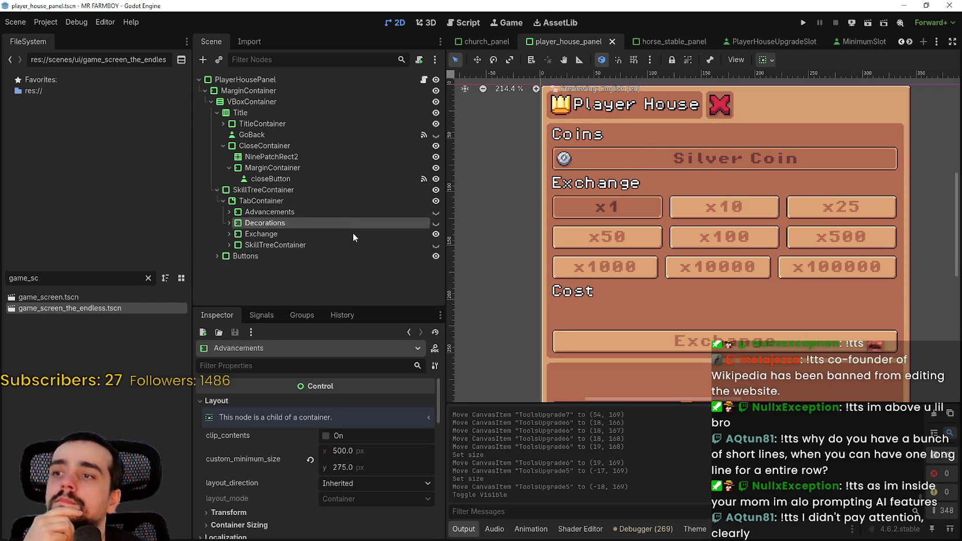
left_click(354, 233)
left_click(357, 244)
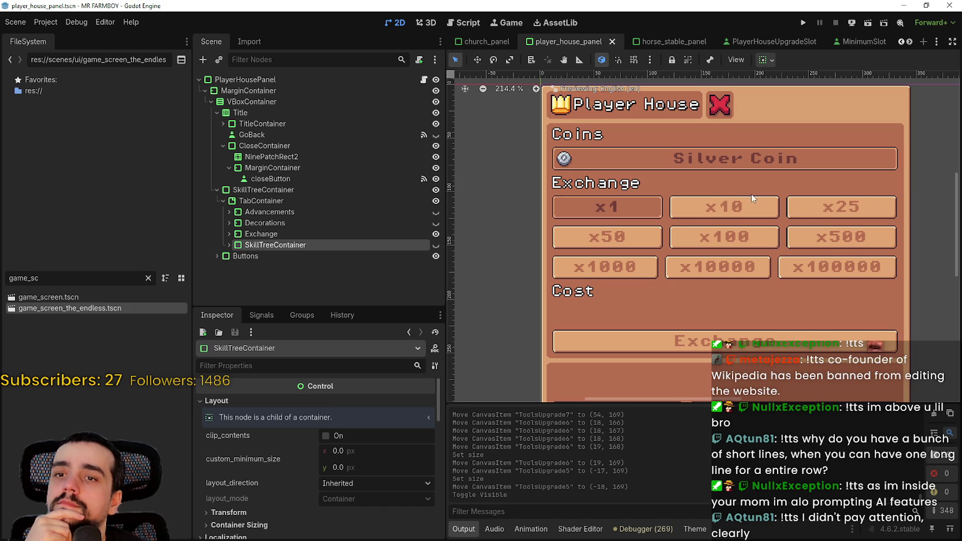
scroll(702, 238, "down", 2)
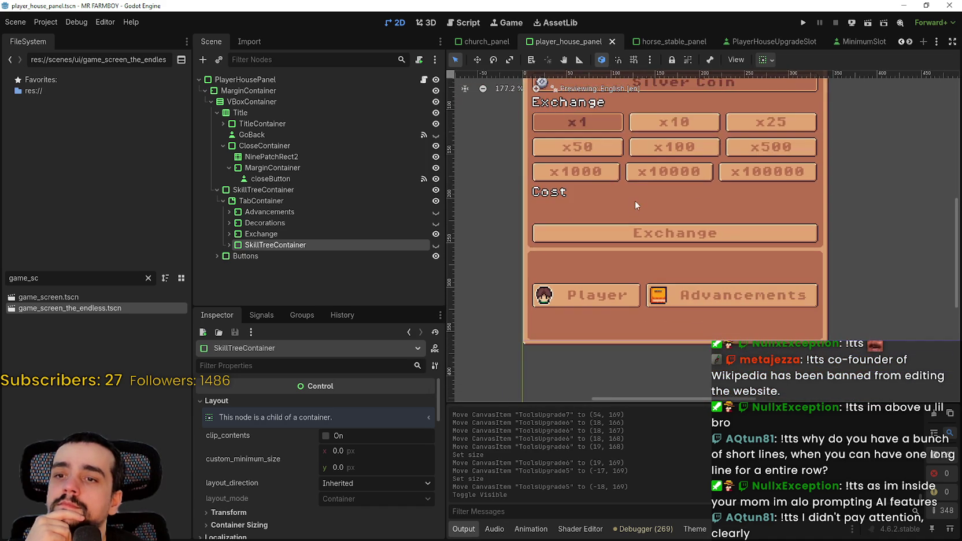
scroll(632, 194, "up", 2)
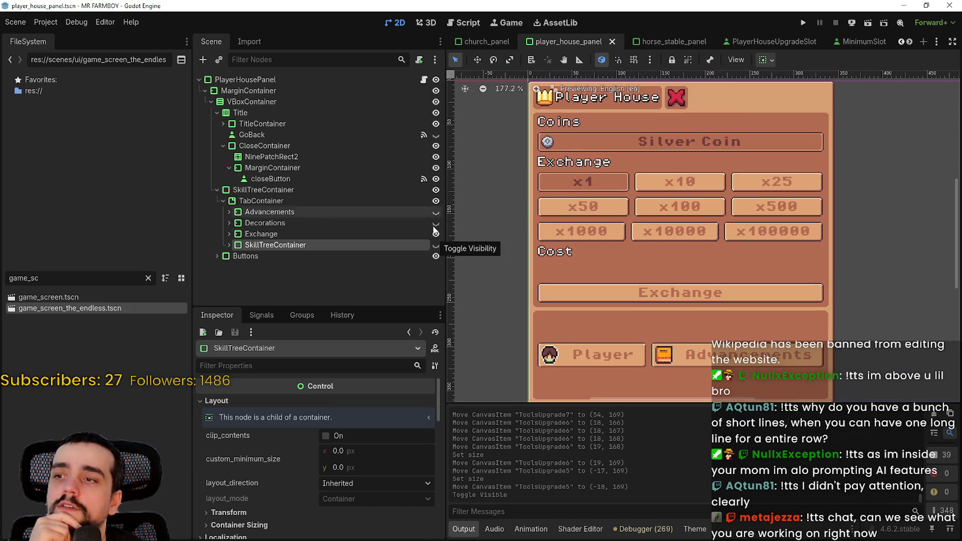
Make the Decorations node visible in place of Exchange and select the first small tree slot
left_click(436, 223)
scroll(611, 192, "down", 4)
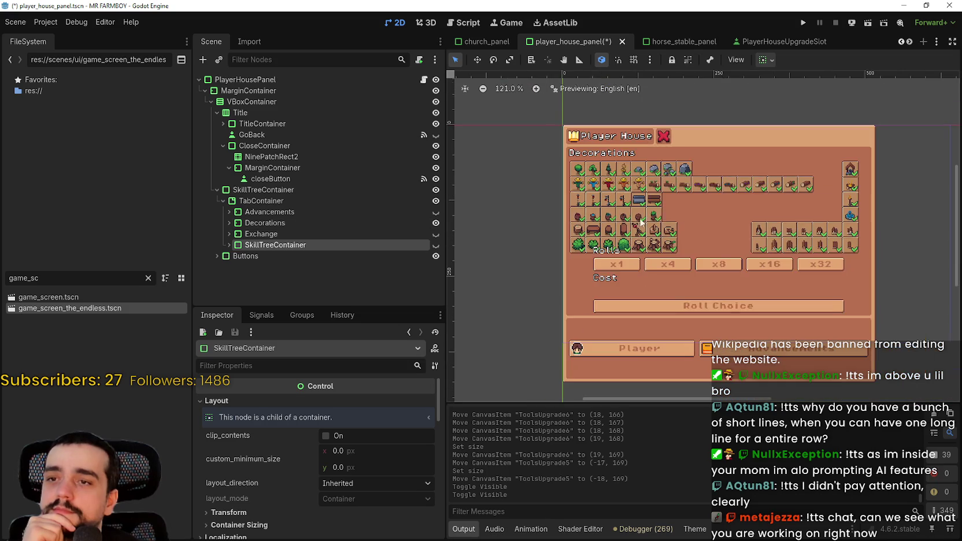
scroll(611, 193, "up", 3)
scroll(614, 189, "down", 4)
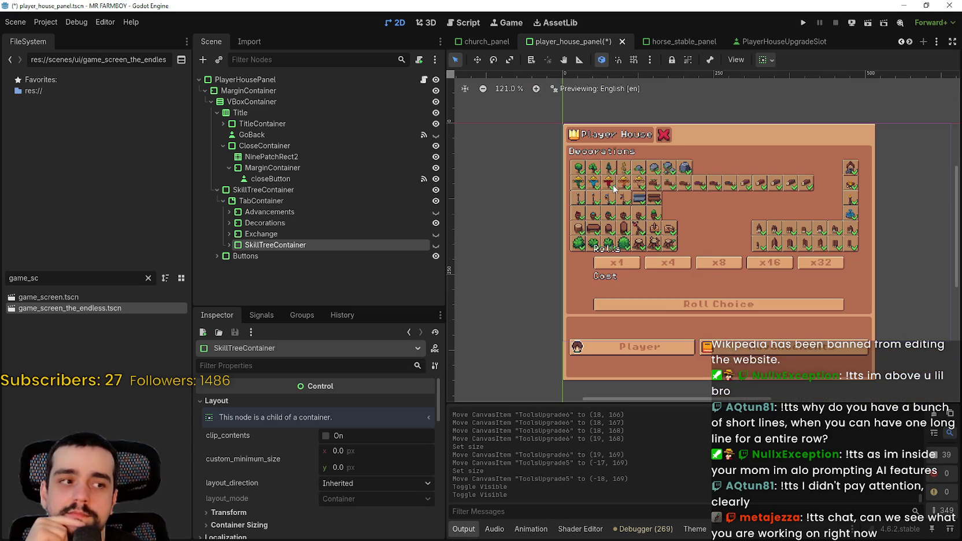
scroll(613, 183, "down", 1)
scroll(622, 177, "up", 4)
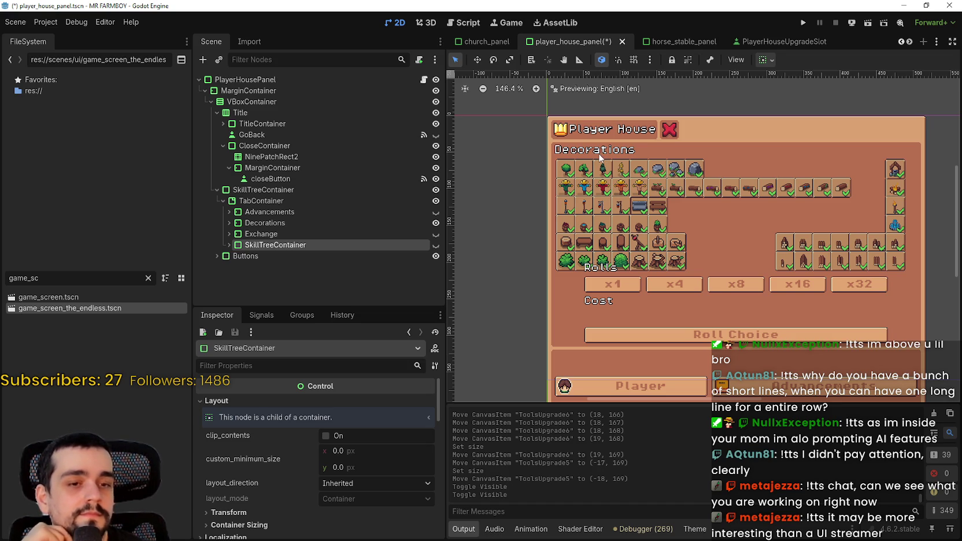
scroll(536, 199, "up", 3)
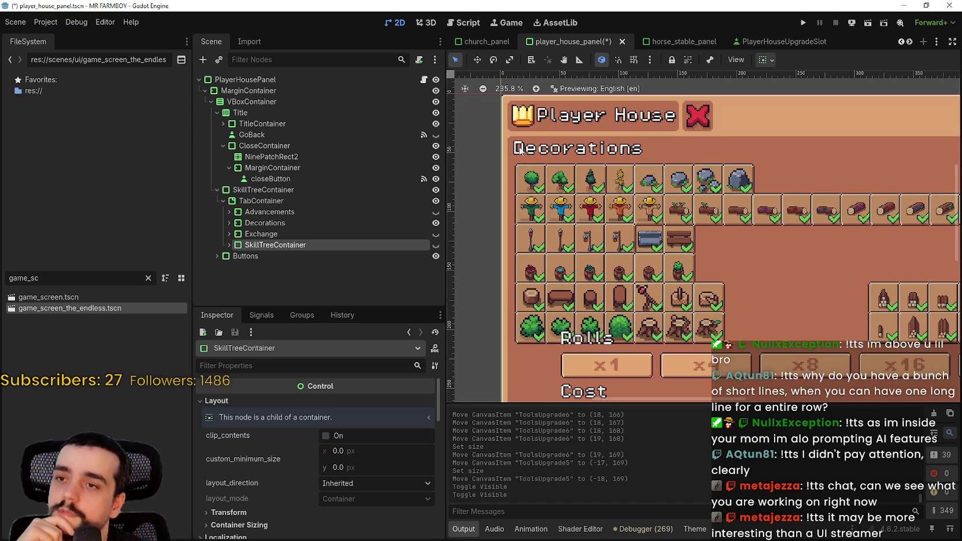
left_click(534, 185)
scroll(533, 185, "up", 2)
scroll(559, 185, "up", 2)
left_click(560, 185)
scroll(560, 185, "down", 3)
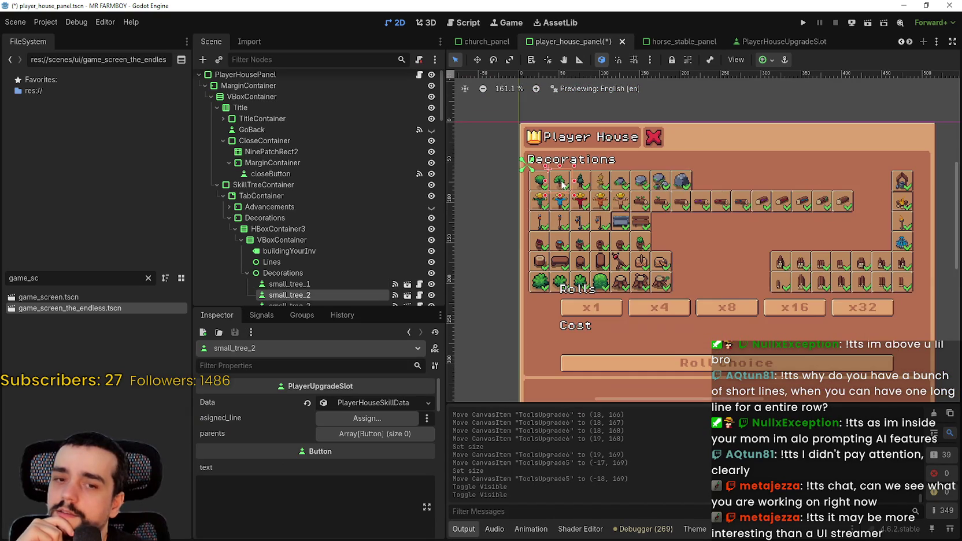
scroll(825, 246, "up", 3)
scroll(894, 195, "down", 4)
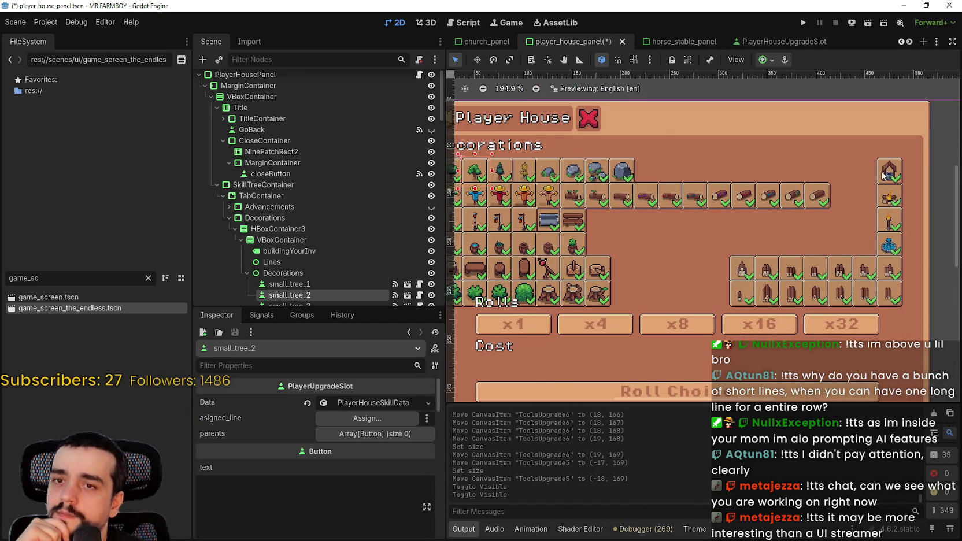
scroll(894, 195, "up", 4)
left_click(888, 169)
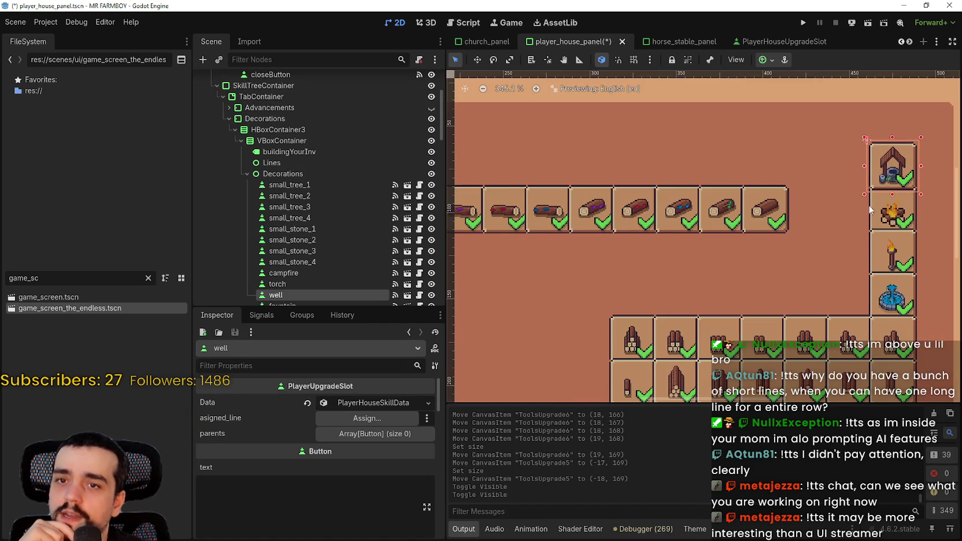
scroll(851, 218, "down", 6)
scroll(879, 222, "up", 3)
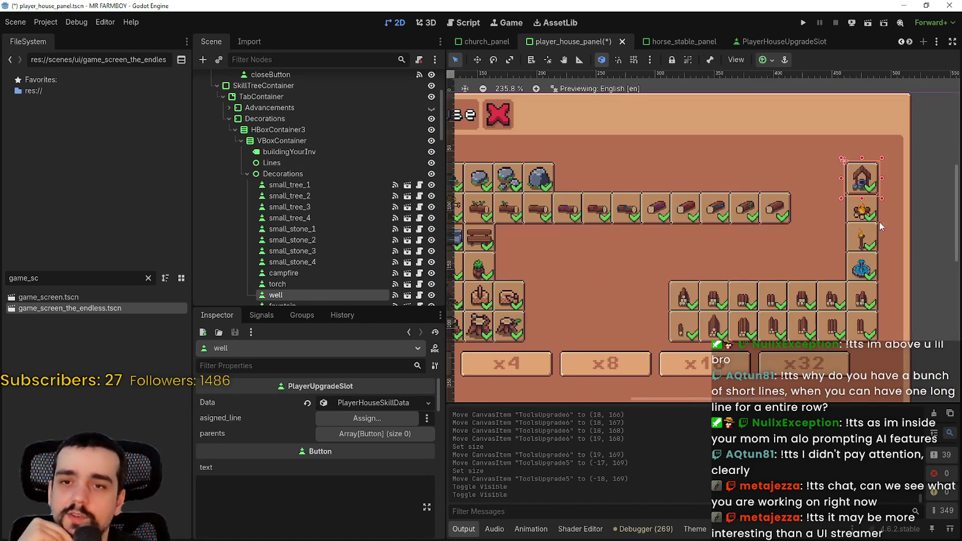
scroll(377, 442, "down", 8)
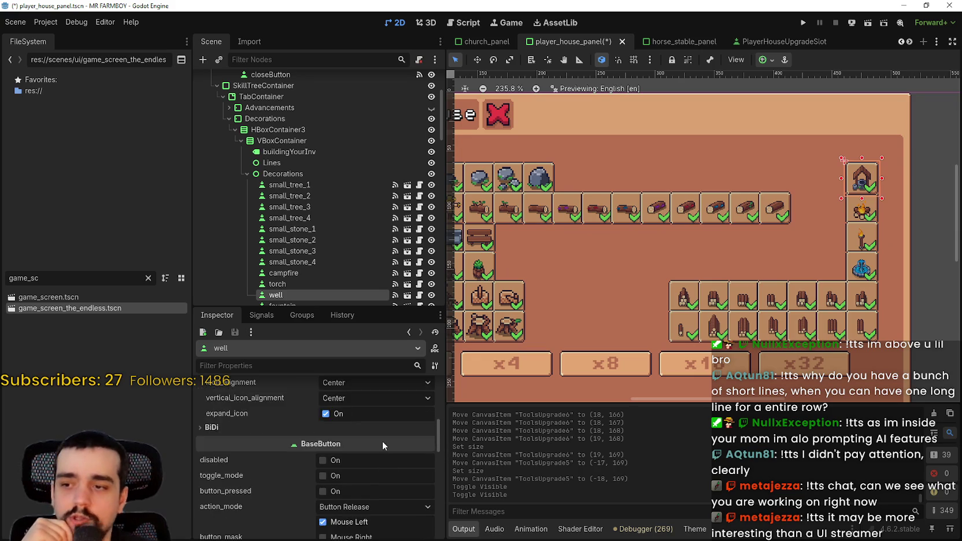
scroll(383, 443, "down", 5)
scroll(760, 192, "down", 5)
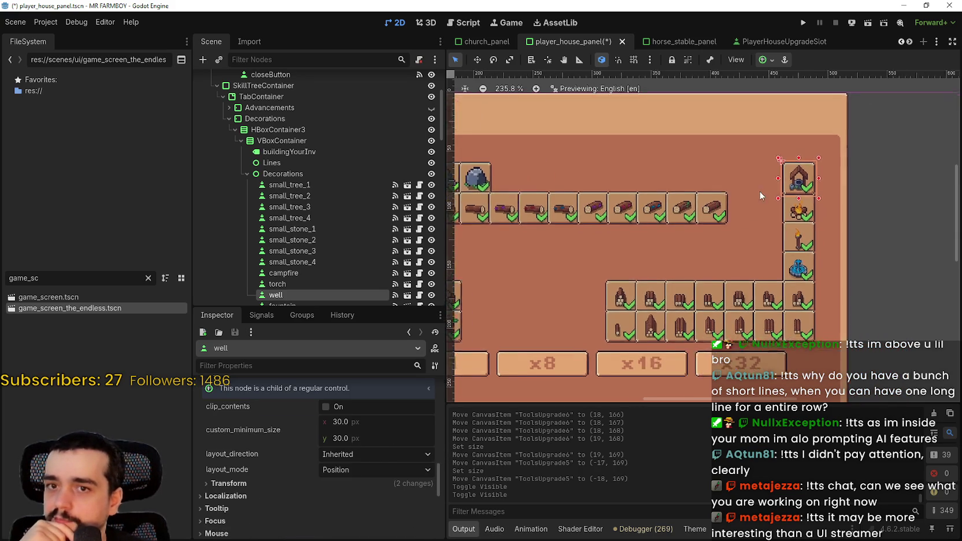
scroll(647, 229, "down", 3)
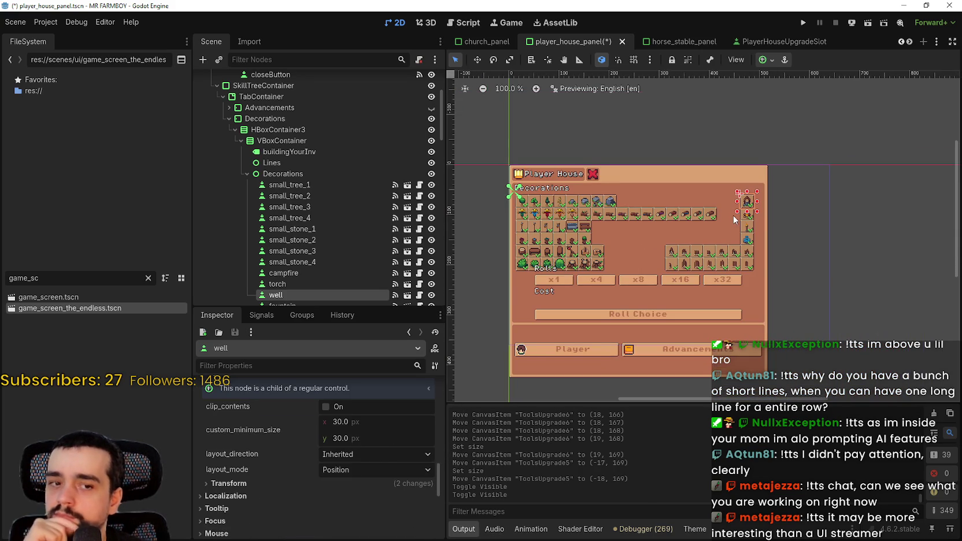
scroll(734, 215, "up", 3)
scroll(376, 175, "down", 3)
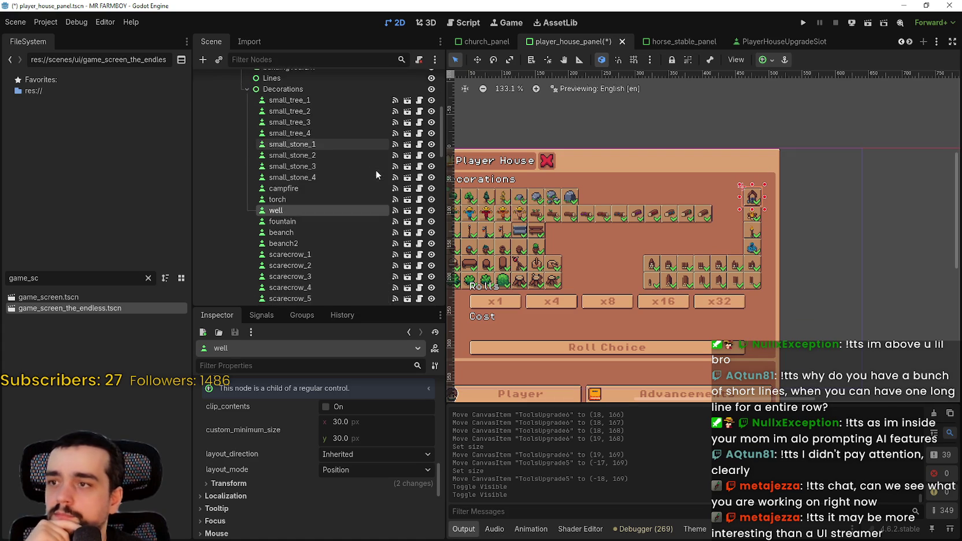
scroll(376, 175, "up", 3)
scroll(799, 225, "up", 5)
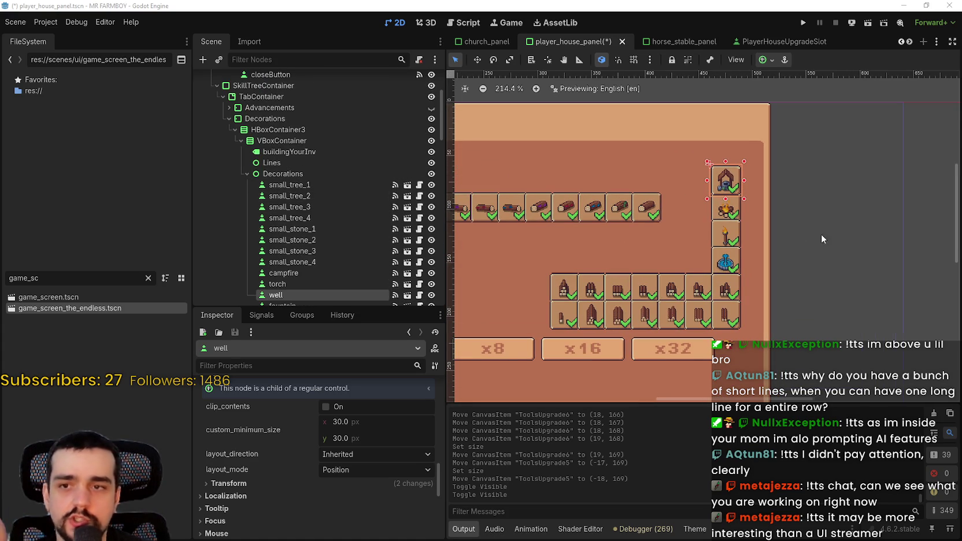
scroll(772, 223, "up", 2)
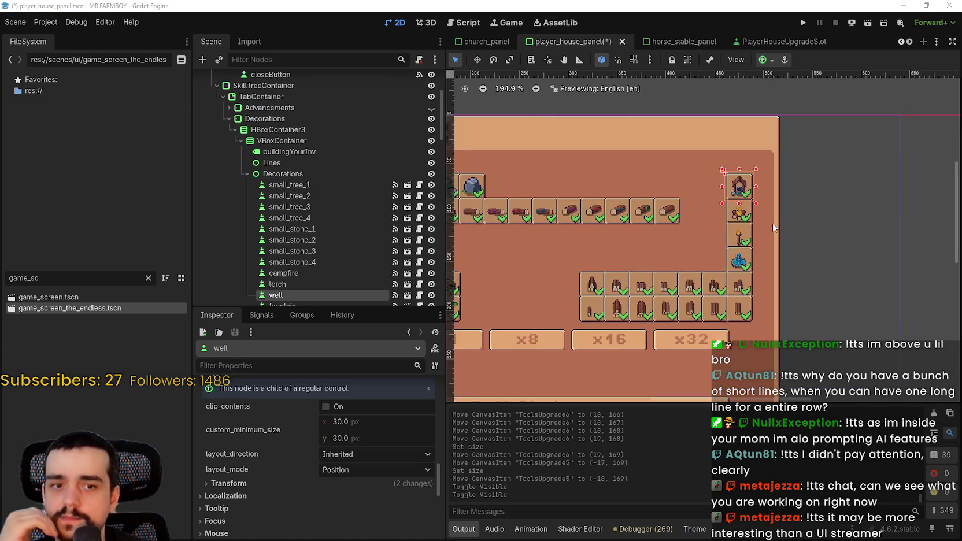
left_click(733, 215)
scroll(738, 216, "up", 4)
scroll(743, 200, "up", 2)
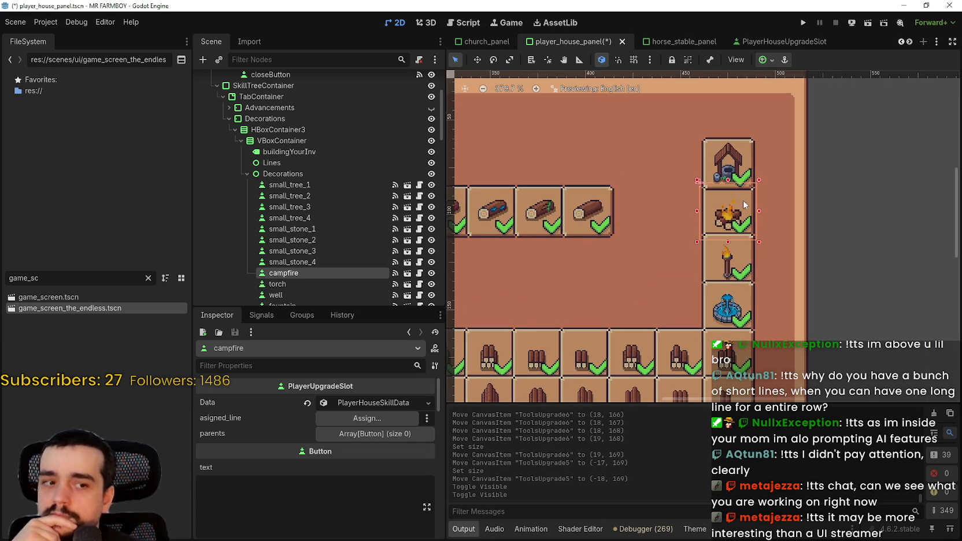
scroll(747, 192, "up", 1)
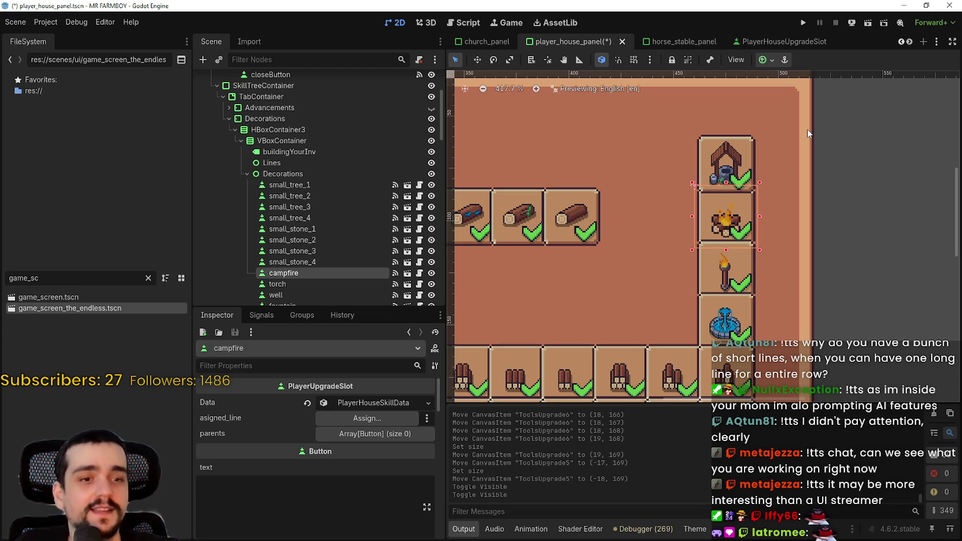
scroll(804, 173, "down", 5)
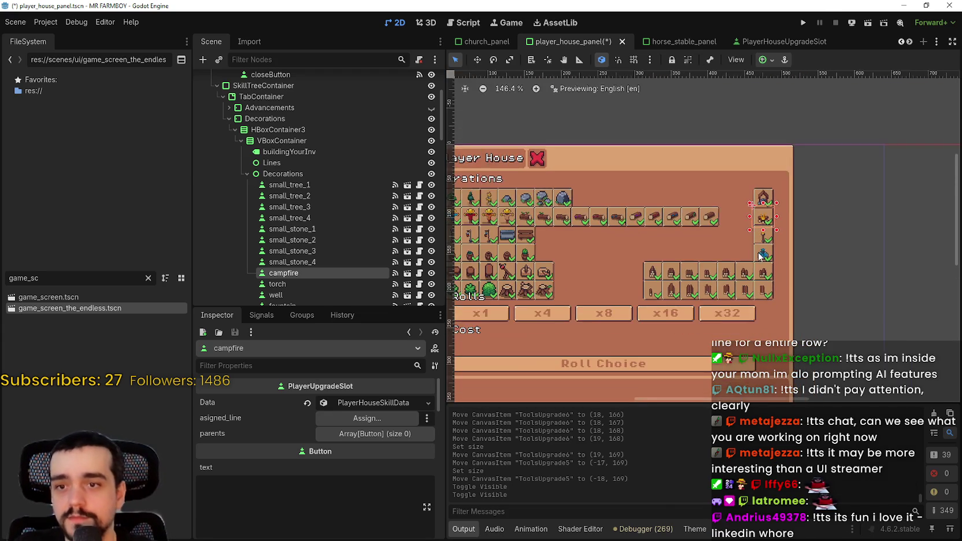
scroll(766, 204, "up", 7)
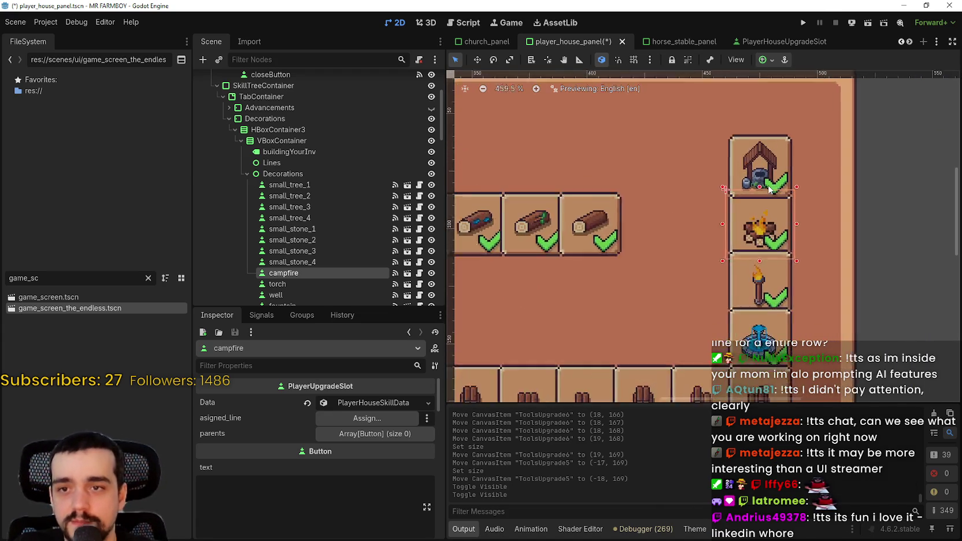
scroll(768, 188, "down", 10)
scroll(626, 197, "up", 5)
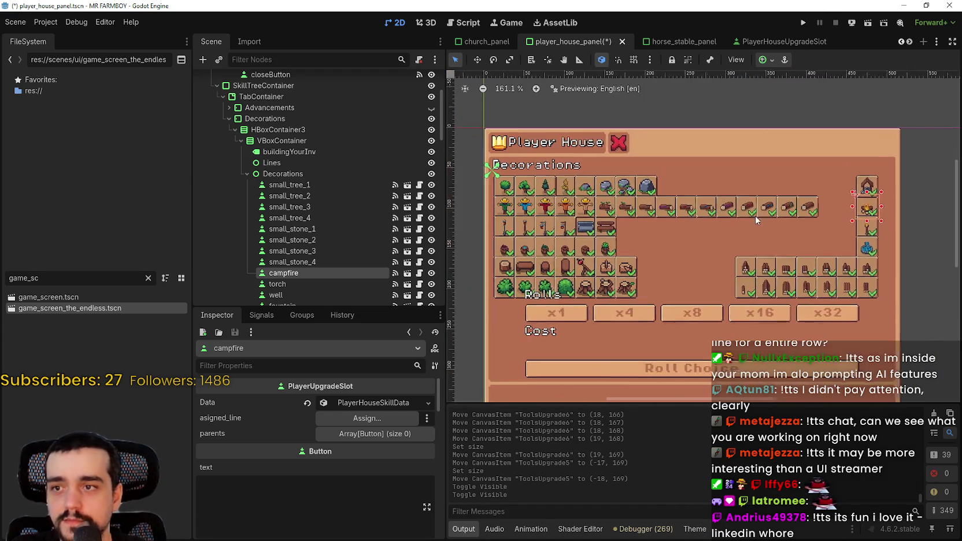
scroll(636, 198, "down", 2)
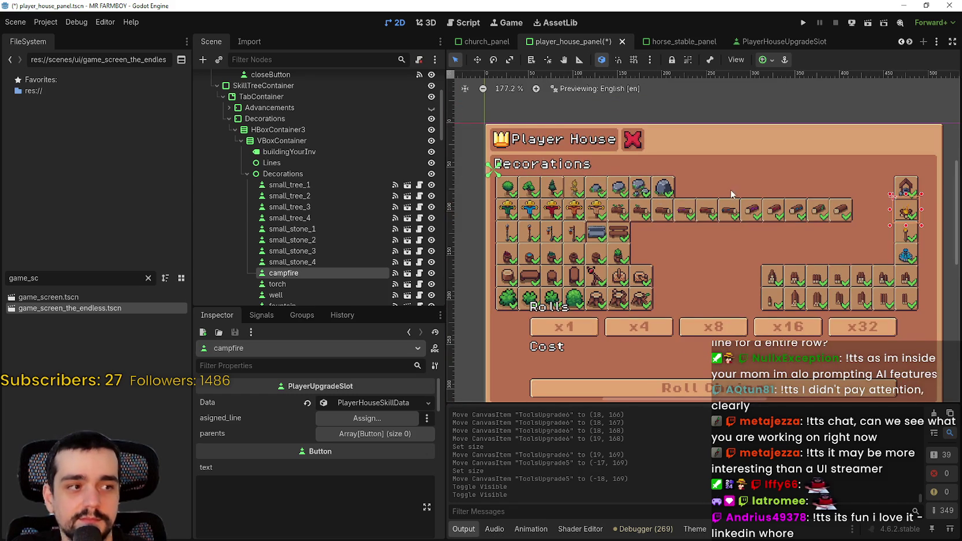
scroll(731, 190, "right", 5)
scroll(656, 191, "up", 2)
Nudge the well slot upward with the arrow keys to position (450, 0)
left_click(656, 186)
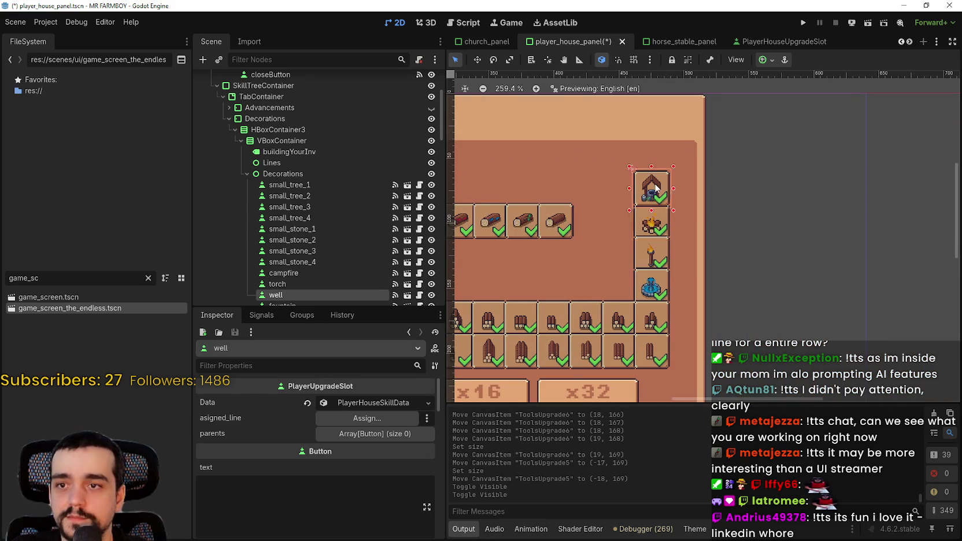
scroll(656, 186, "up", 4)
key("Up")
key("Up")
key("Up")
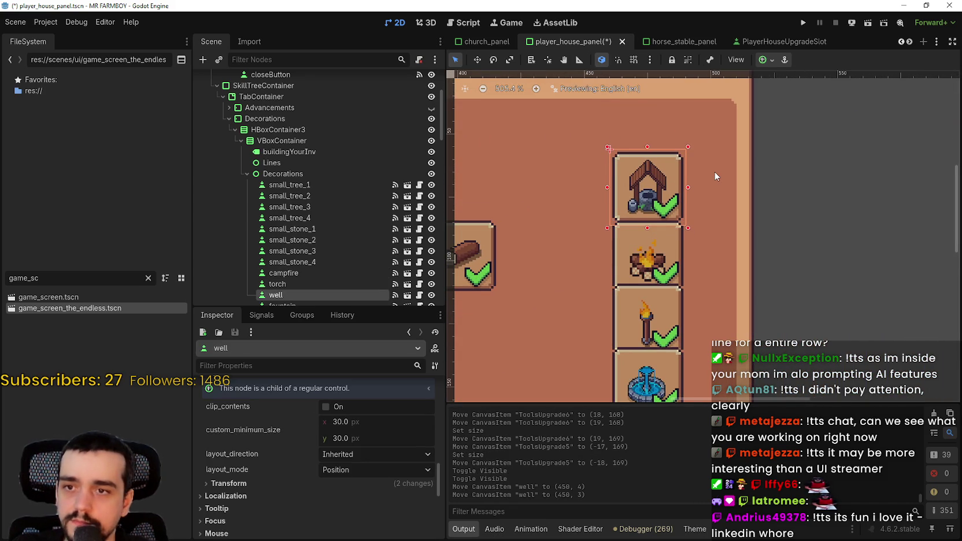
key("Up")
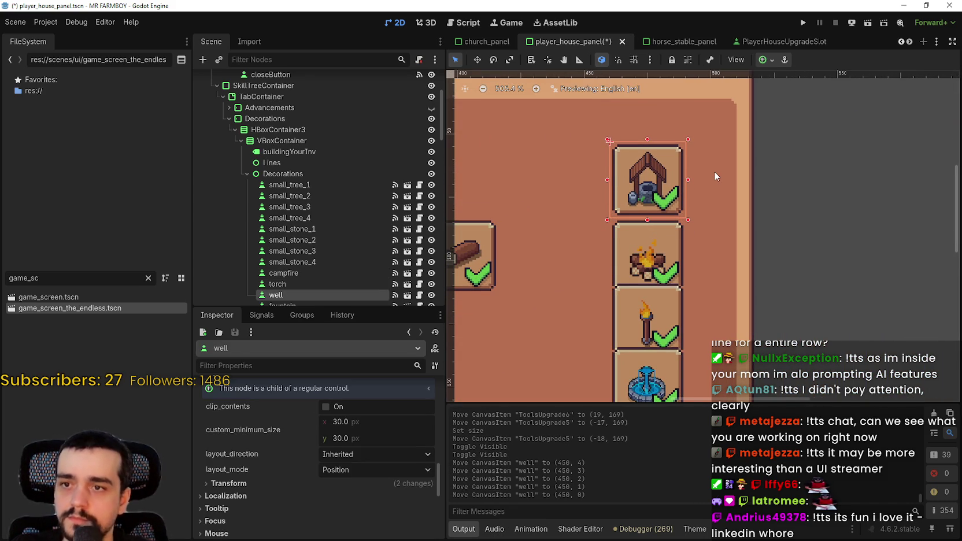
scroll(697, 150, "down", 3)
left_click(678, 217)
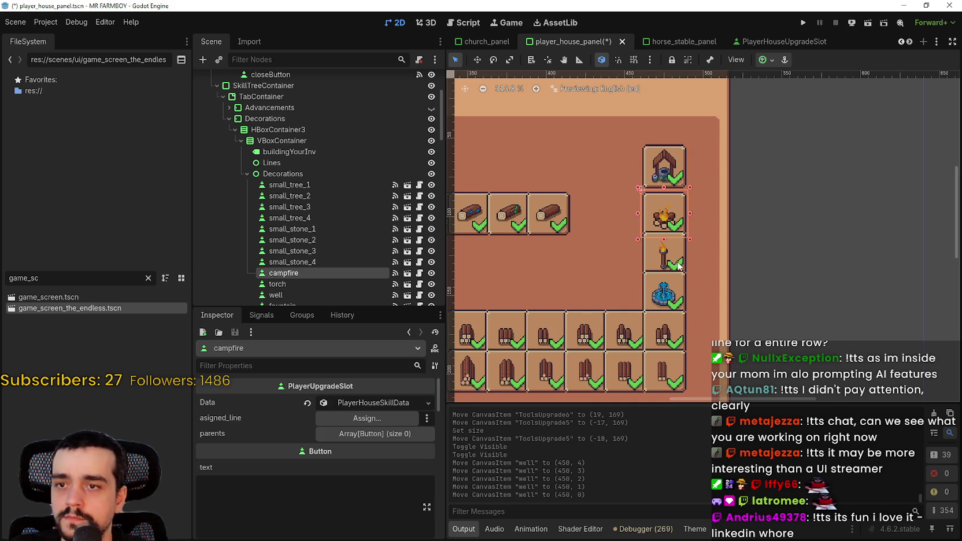
scroll(674, 174, "up", 2)
scroll(675, 166, "down", 14)
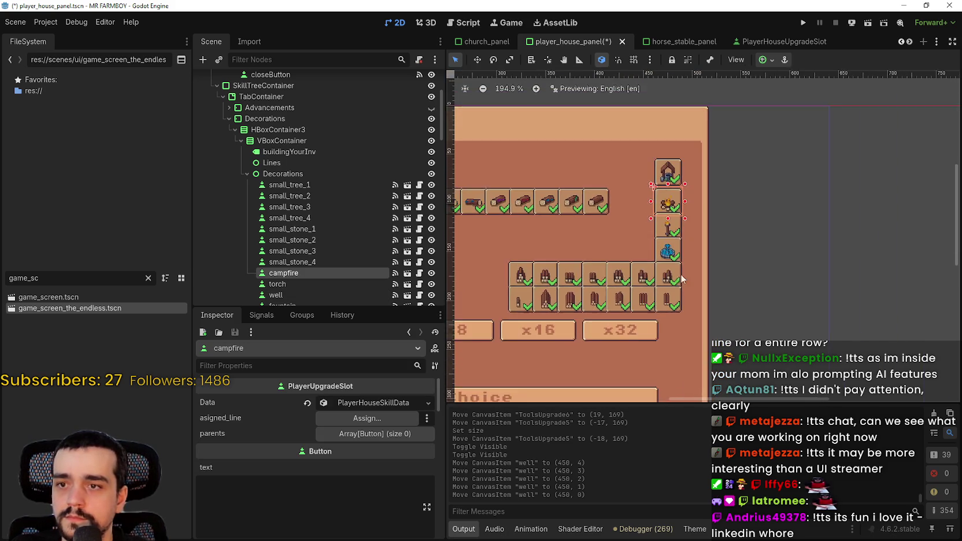
scroll(671, 260, "up", 14)
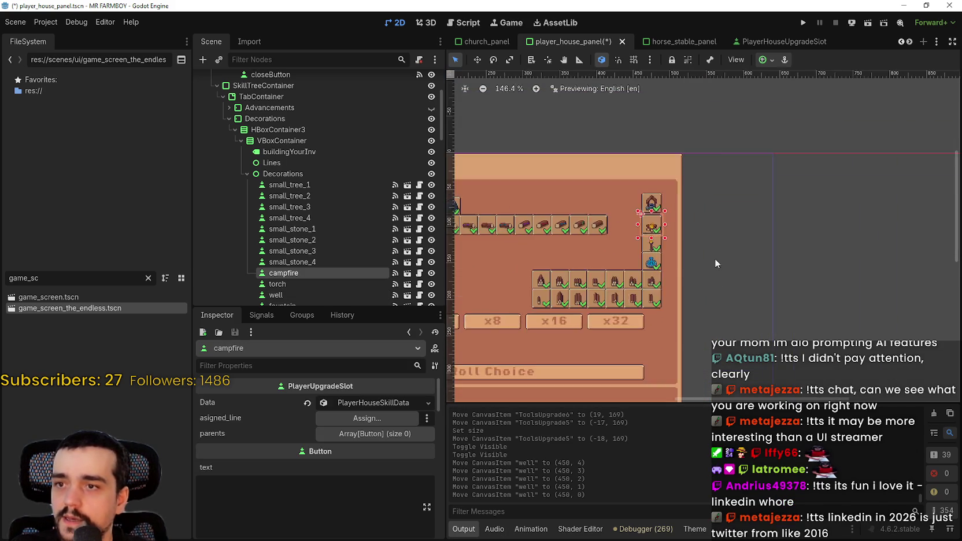
scroll(706, 312, "down", 8)
scroll(691, 342, "down", 3)
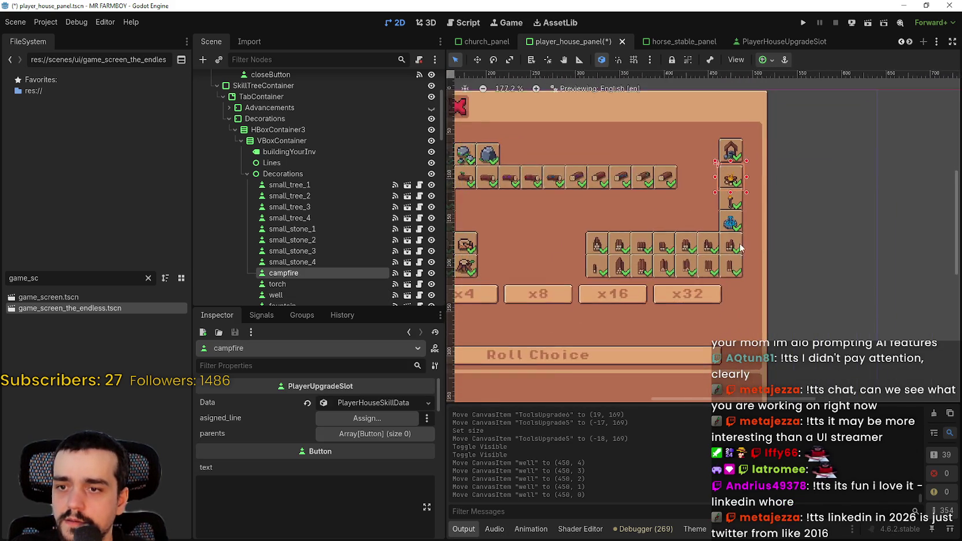
scroll(699, 213, "up", 8)
scroll(675, 237, "up", 6)
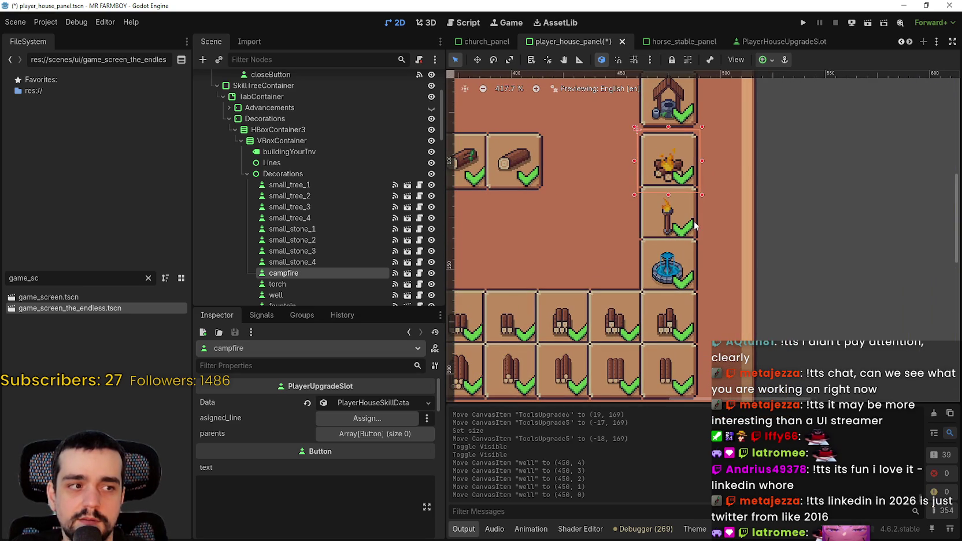
scroll(692, 243, "down", 5)
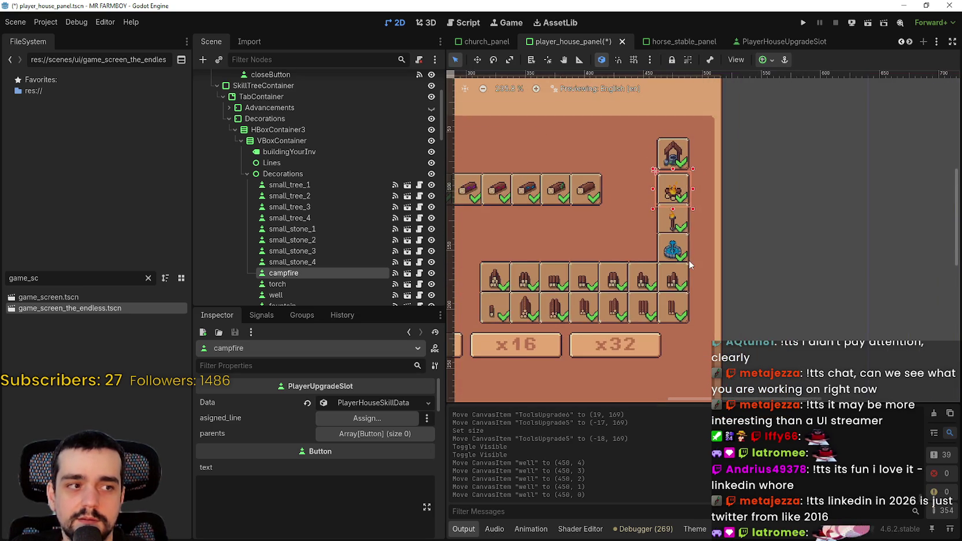
scroll(689, 259, "up", 4)
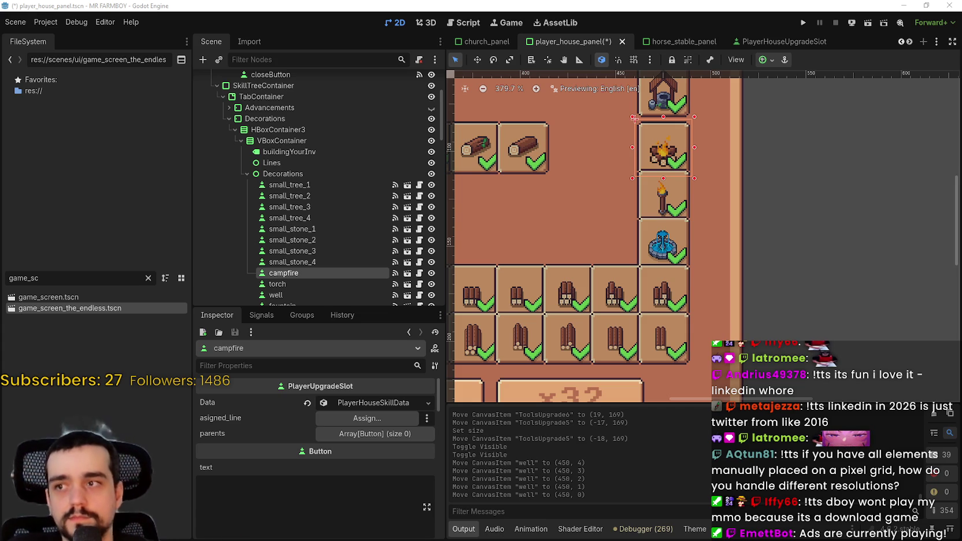
scroll(624, 202, "down", 8)
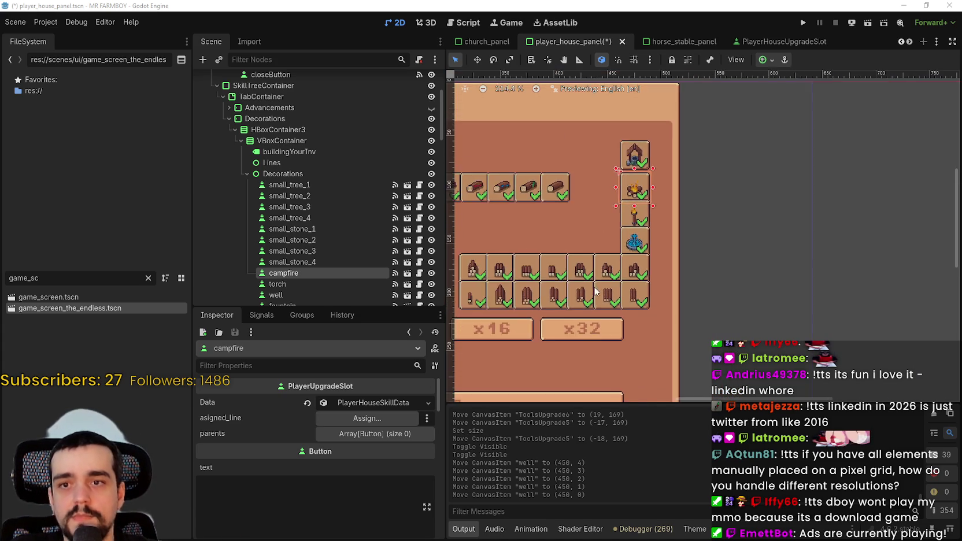
scroll(597, 282, "down", 7)
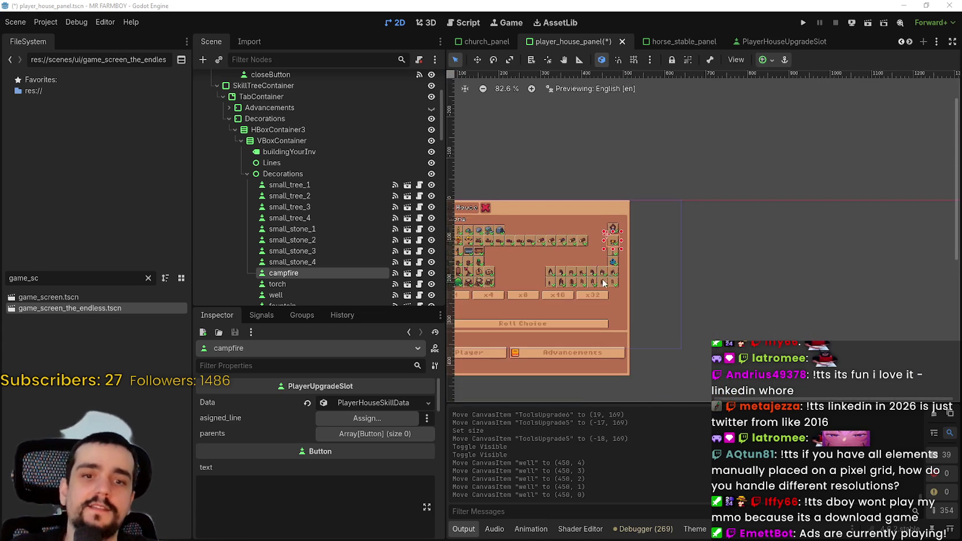
scroll(602, 276, "down", 3)
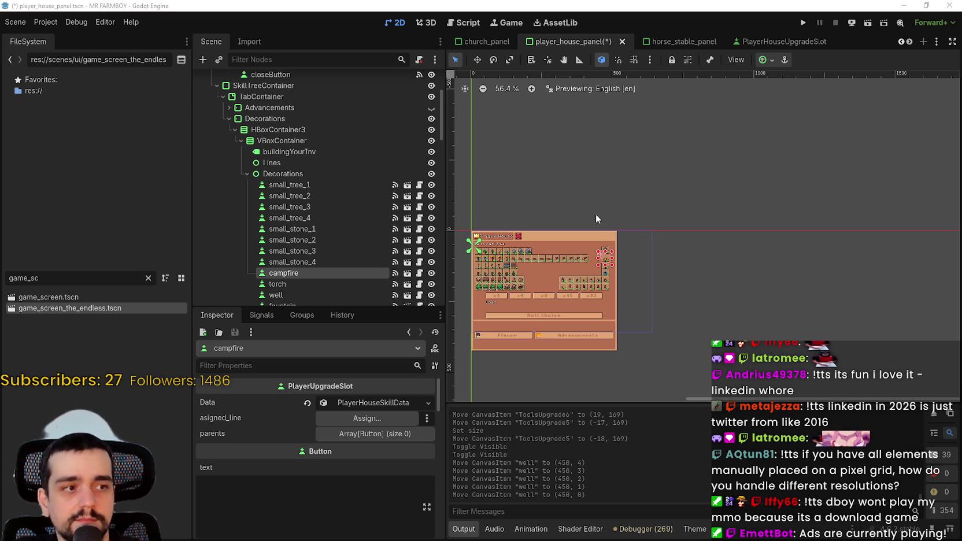
scroll(607, 254, "up", 7)
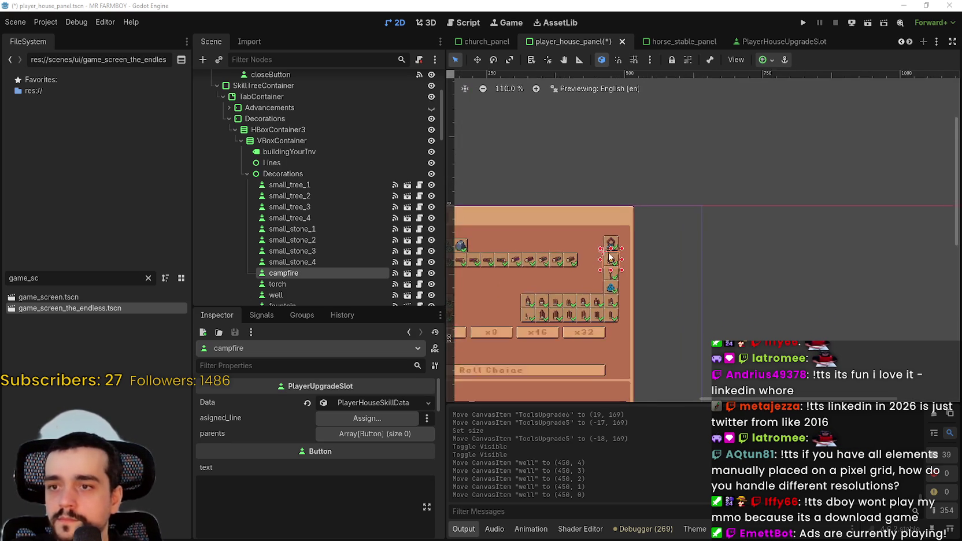
scroll(610, 257, "up", 7)
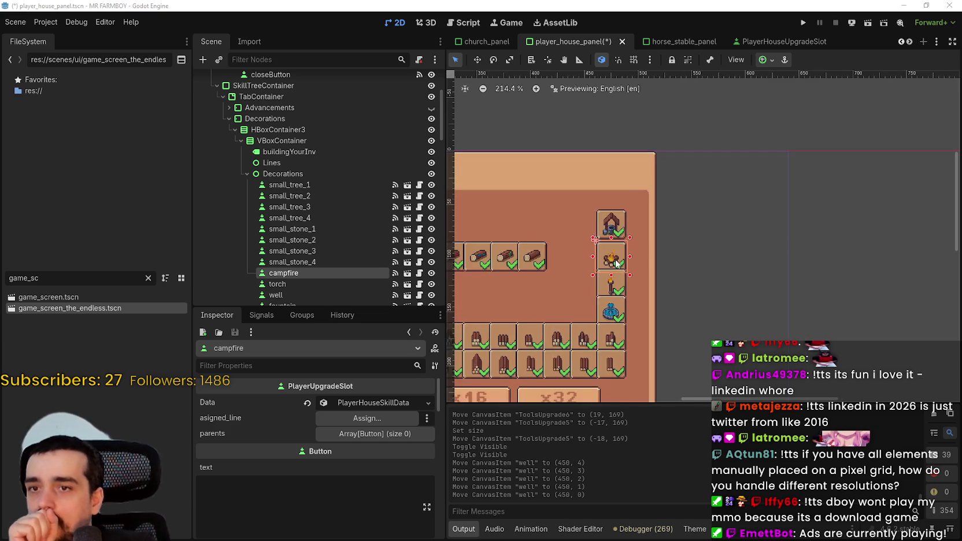
scroll(616, 263, "down", 2)
scroll(621, 251, "up", 3)
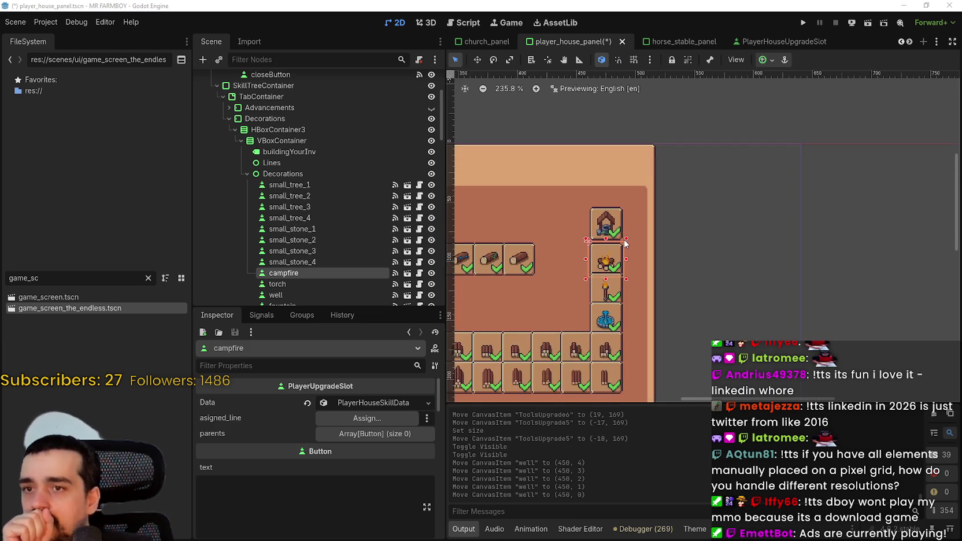
scroll(625, 244, "down", 9)
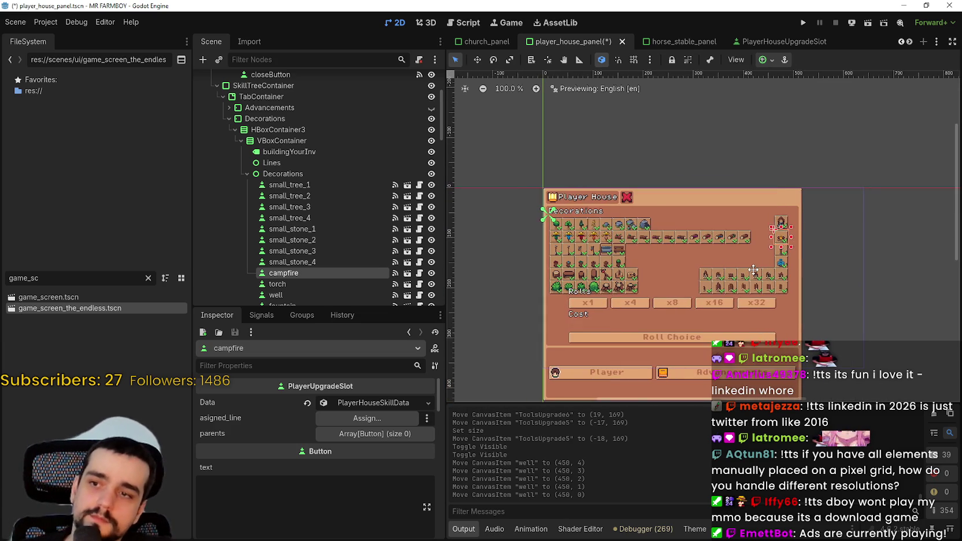
left_click_drag(754, 270, 723, 294)
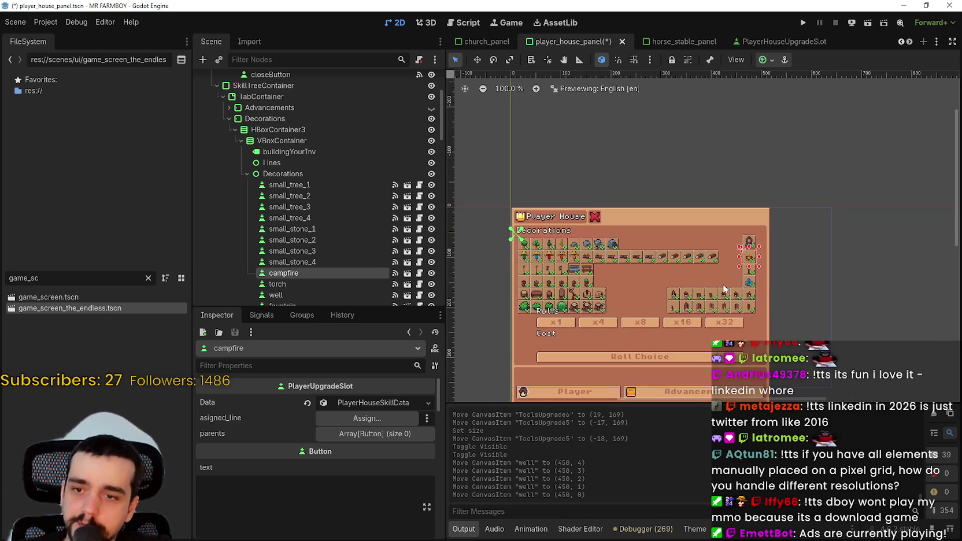
scroll(724, 289, "up", 11)
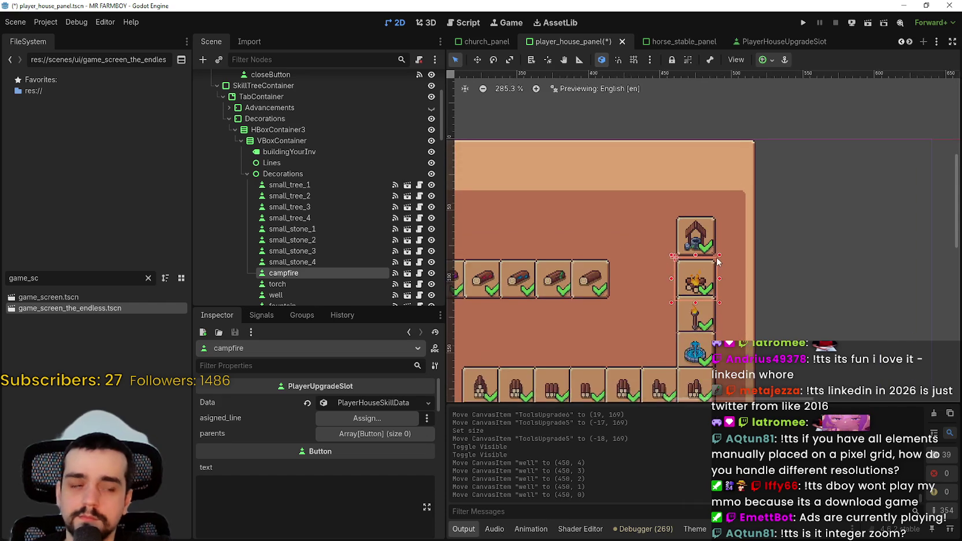
scroll(718, 262, "up", 7)
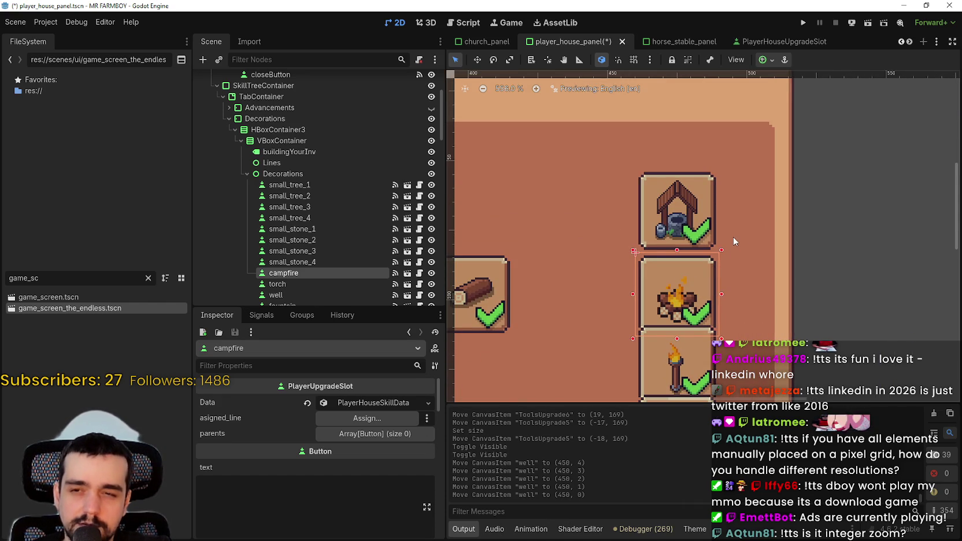
scroll(743, 249, "down", 4)
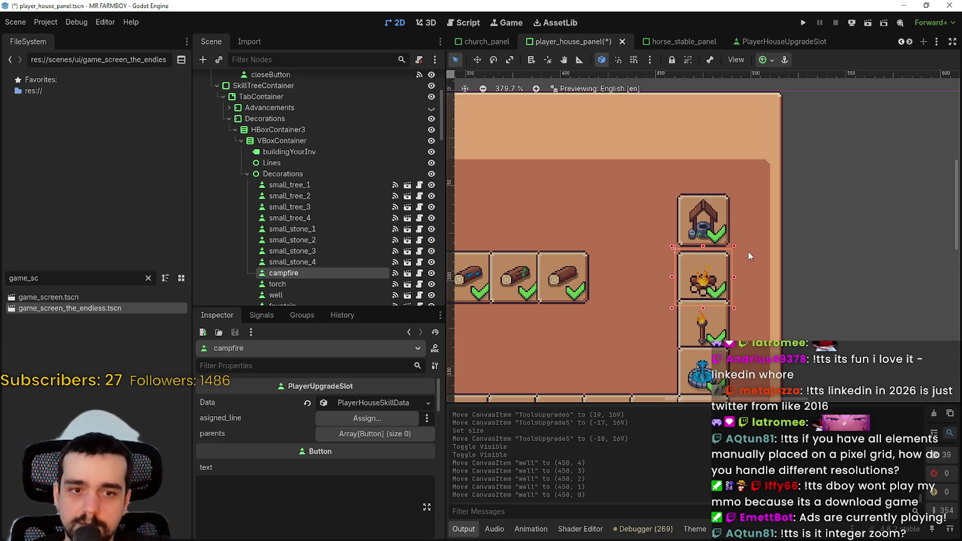
left_click(53, 27)
left_click(51, 40)
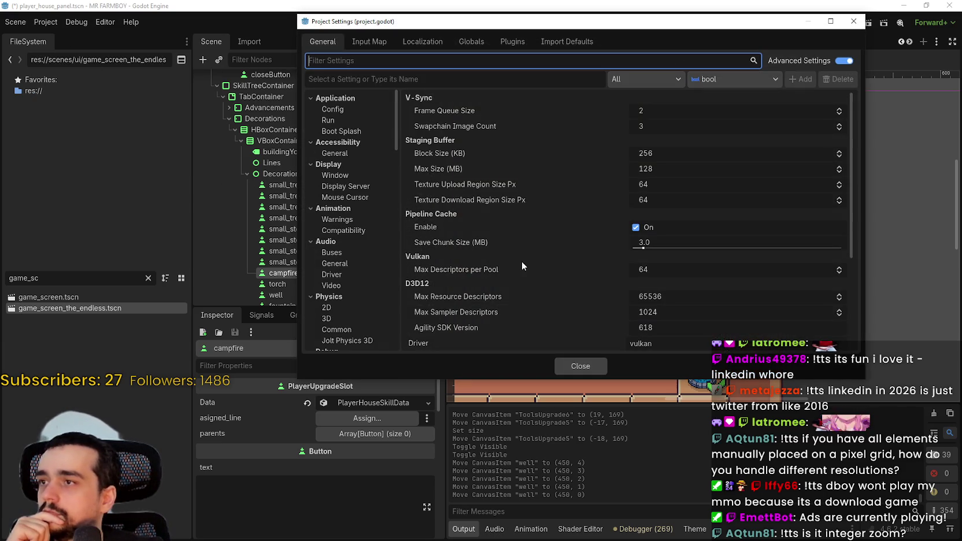
left_click(351, 173)
scroll(618, 248, "down", 10)
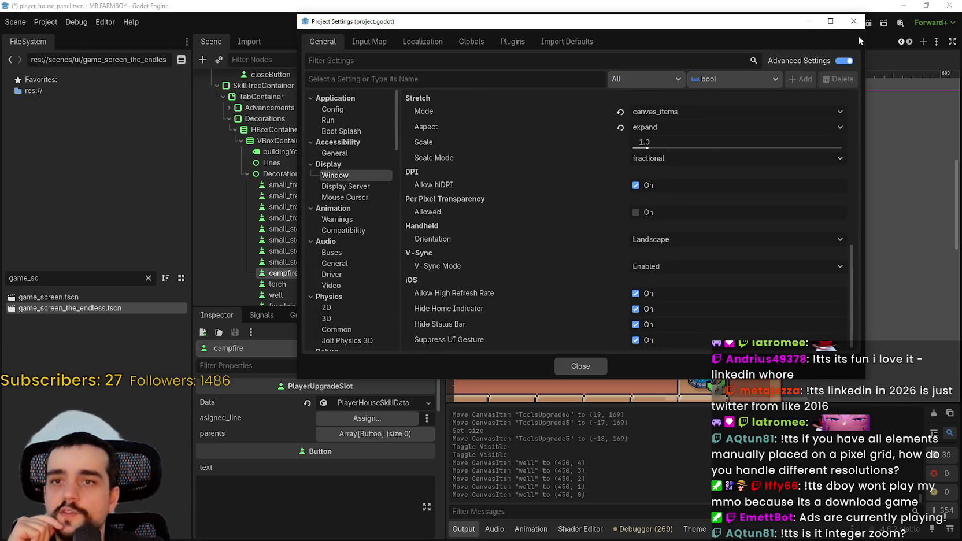
Select the torch slot and nudge it down to position (450, 60) beneath the campfire
scroll(732, 239, "down", 3)
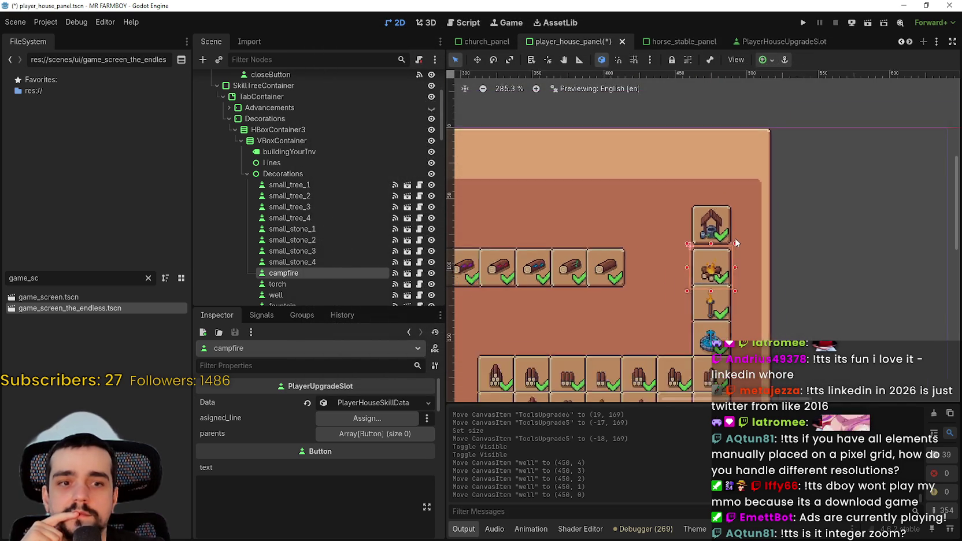
scroll(734, 276, "up", 2)
scroll(734, 276, "up", 2)
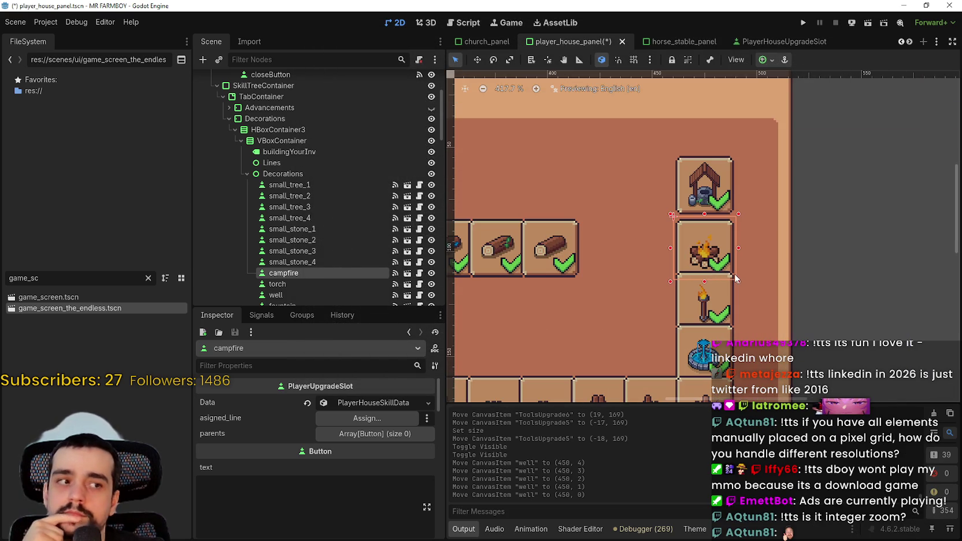
scroll(735, 276, "down", 4)
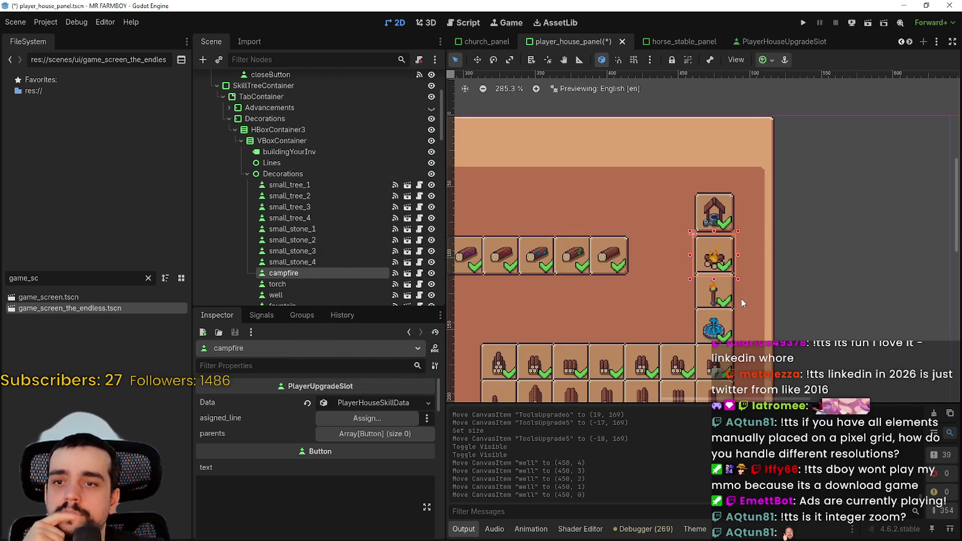
scroll(730, 296, "up", 2)
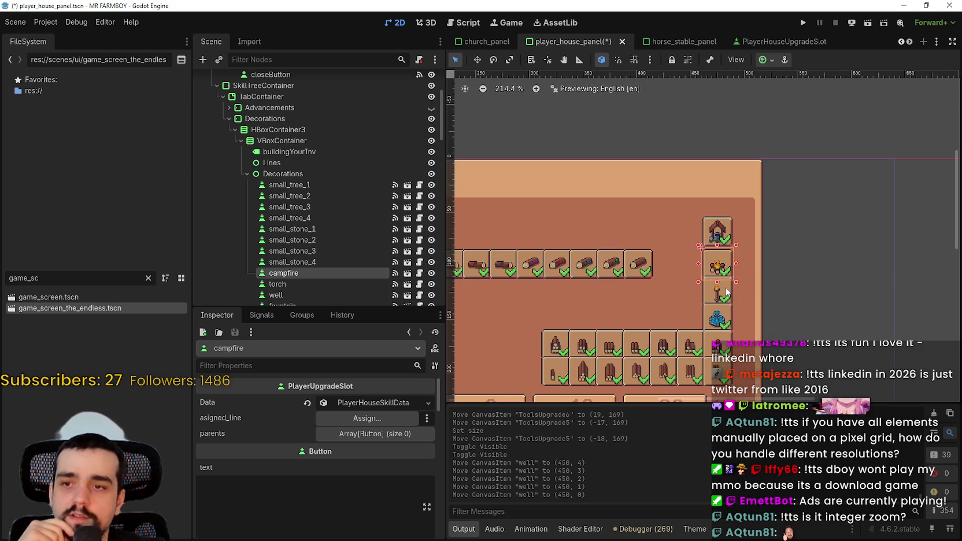
scroll(731, 297, "up", 1)
left_click(731, 298)
scroll(731, 298, "up", 7)
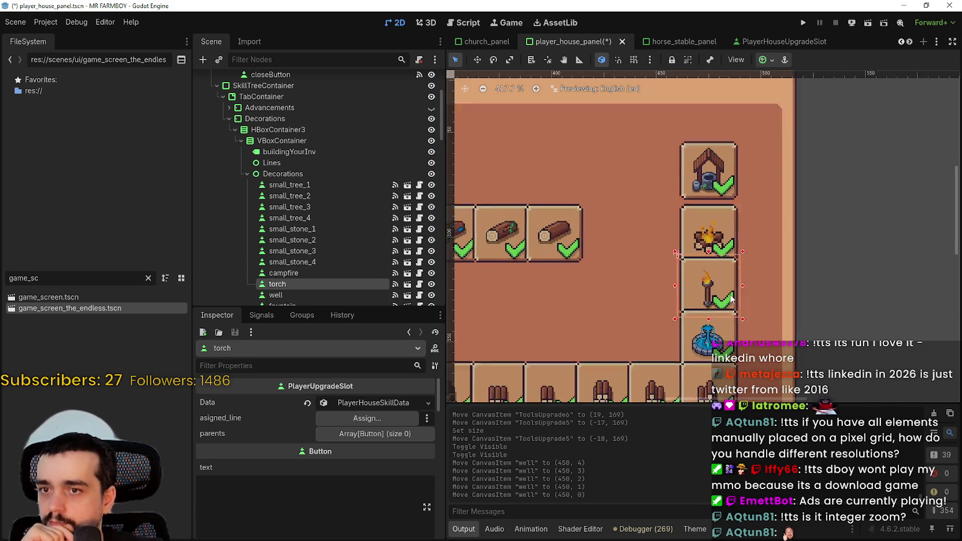
scroll(703, 248, "down", 5)
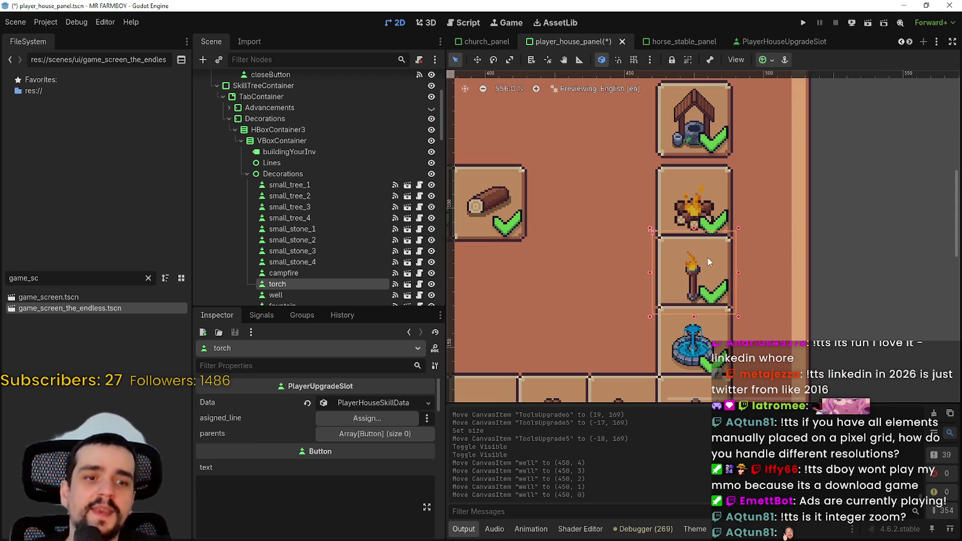
scroll(709, 214, "down", 1)
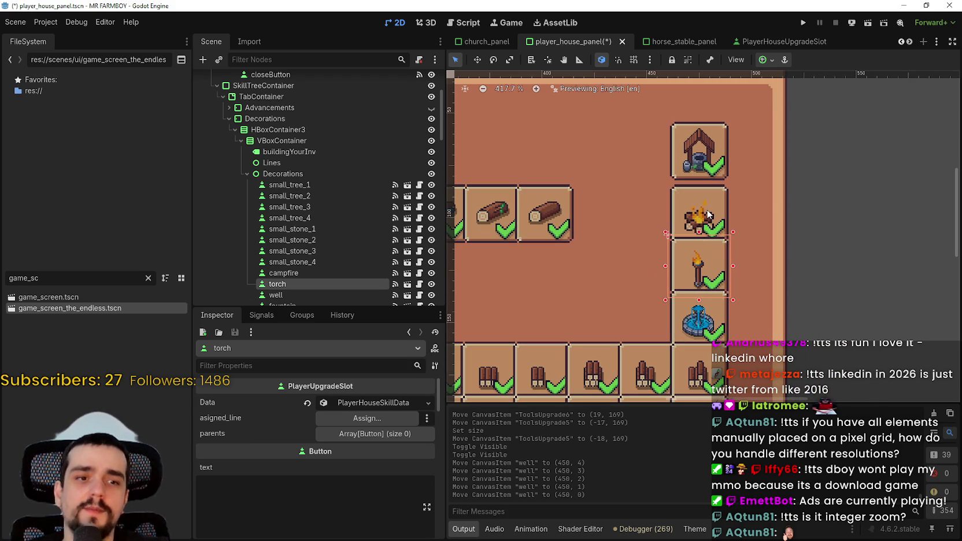
scroll(762, 263, "up", 3)
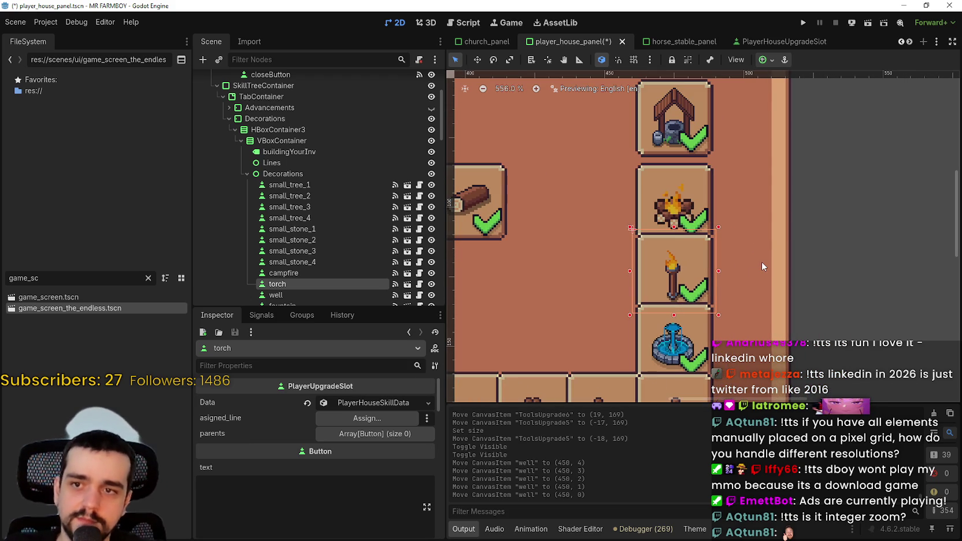
key("Down")
key("Down")
key("Down")
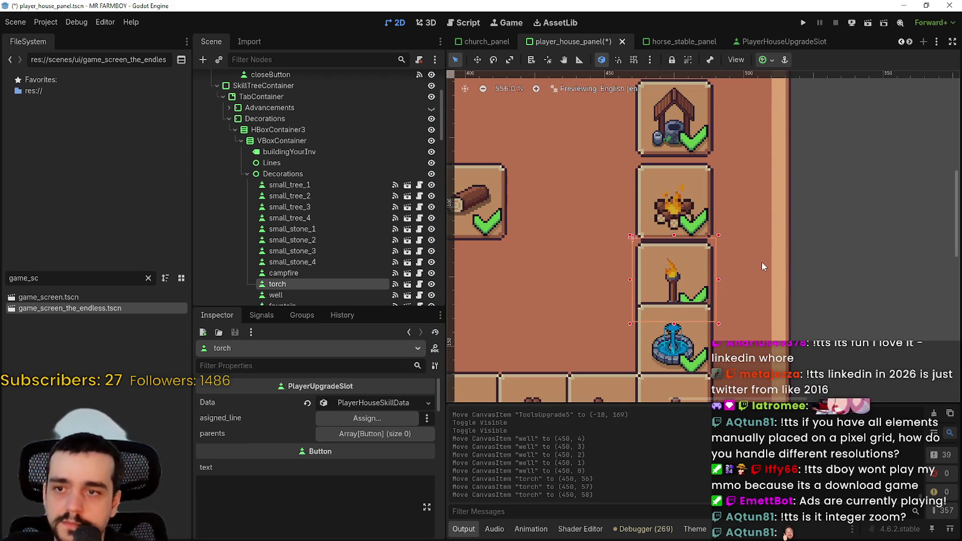
key("Down")
key("Down")
scroll(752, 245, "down", 3)
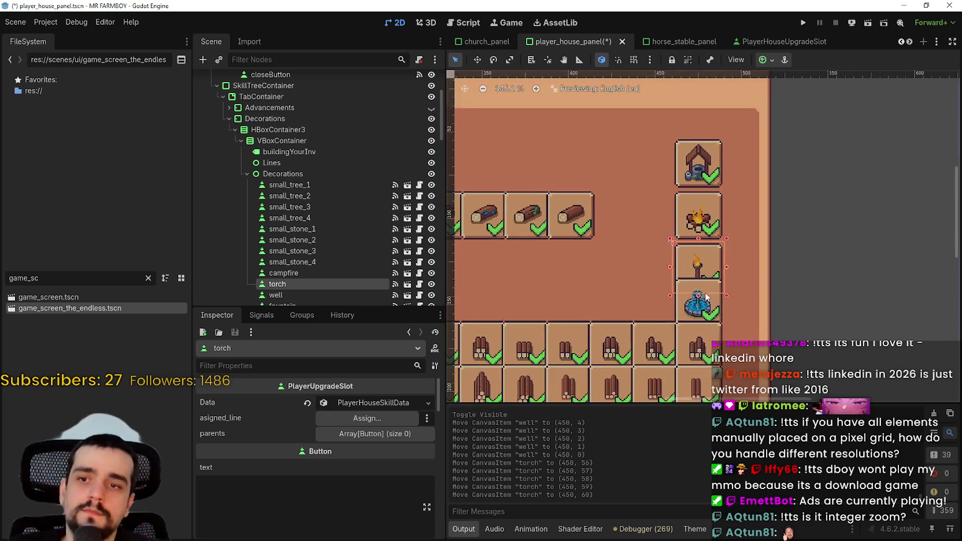
scroll(708, 297, "down", 3)
scroll(758, 329, "up", 2)
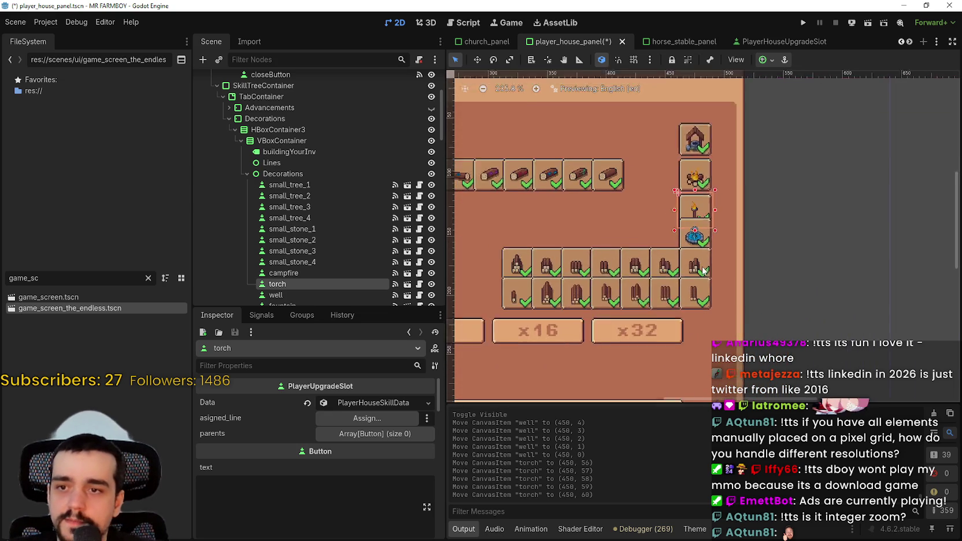
scroll(704, 270, "up", 2)
Select the fountain and the two slots below it and nudge them down three steps
left_click(694, 224)
scroll(782, 248, "up", 1)
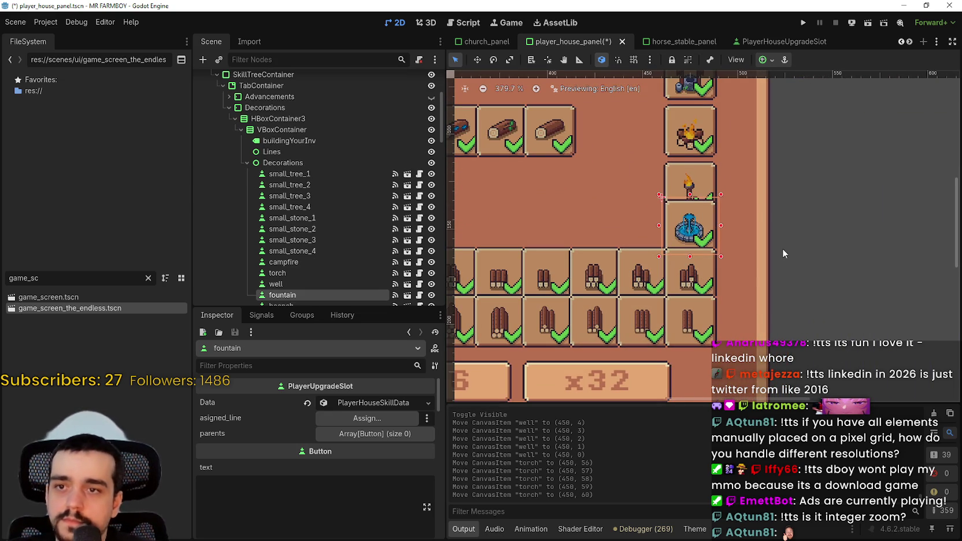
left_click(684, 285, "shift")
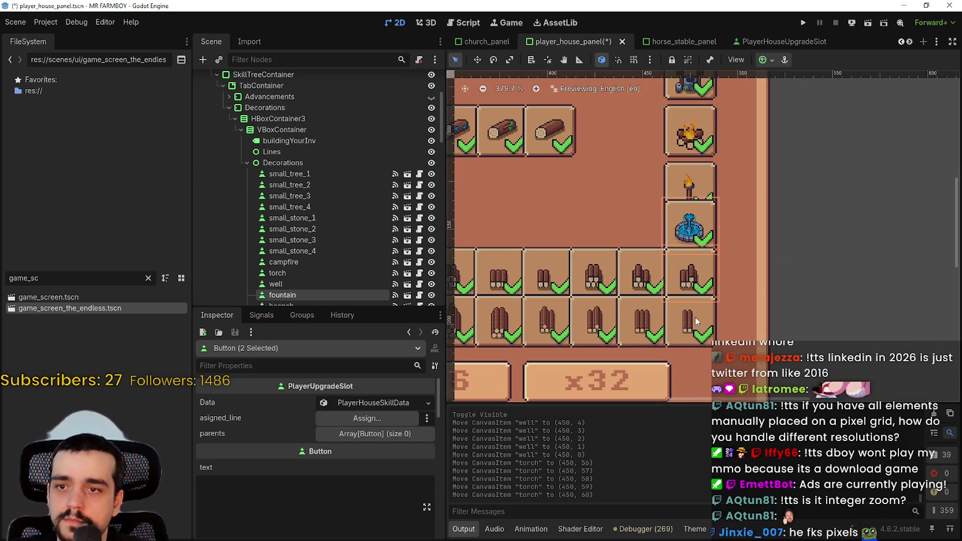
left_click(699, 333, "shift")
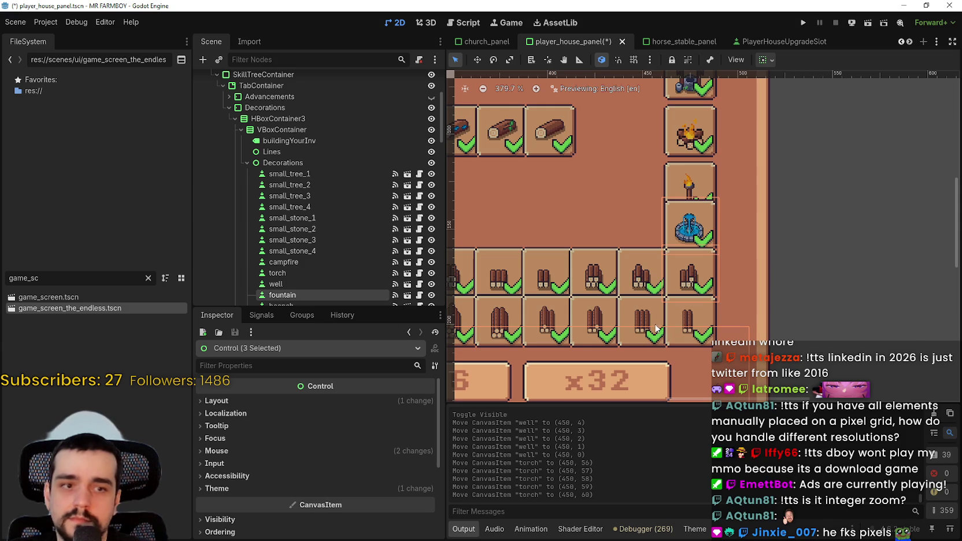
left_click(697, 318, "shift")
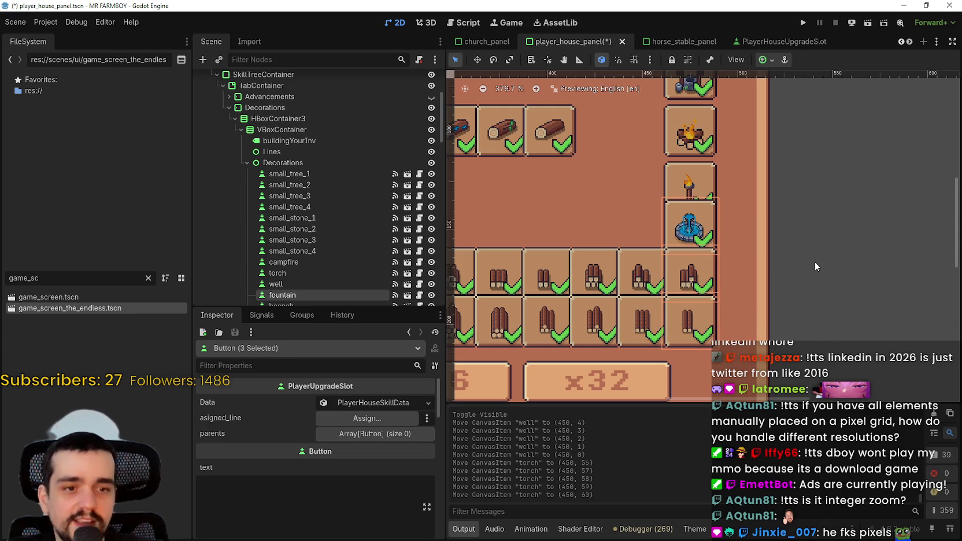
key("Down")
key("Down")
key("Down")
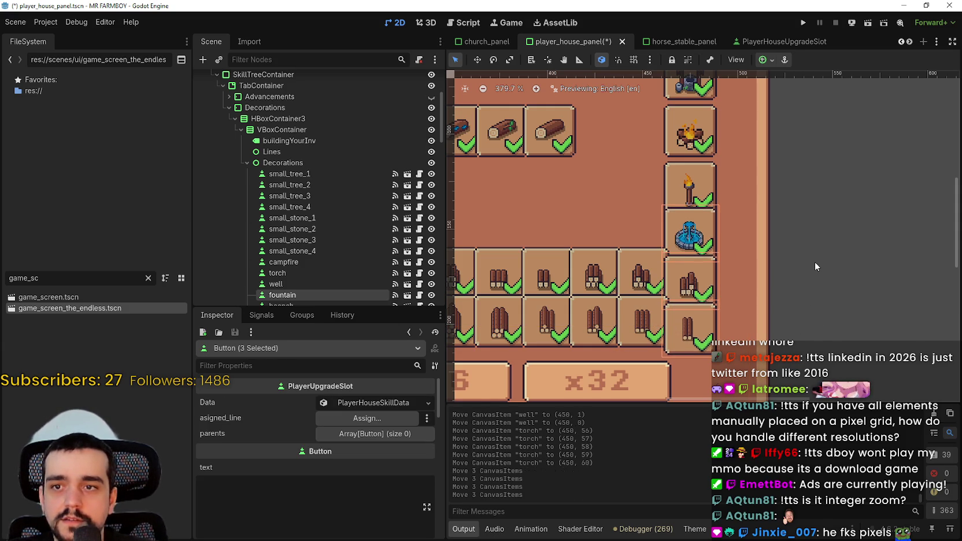
key("Down")
key("Down")
key("Down")
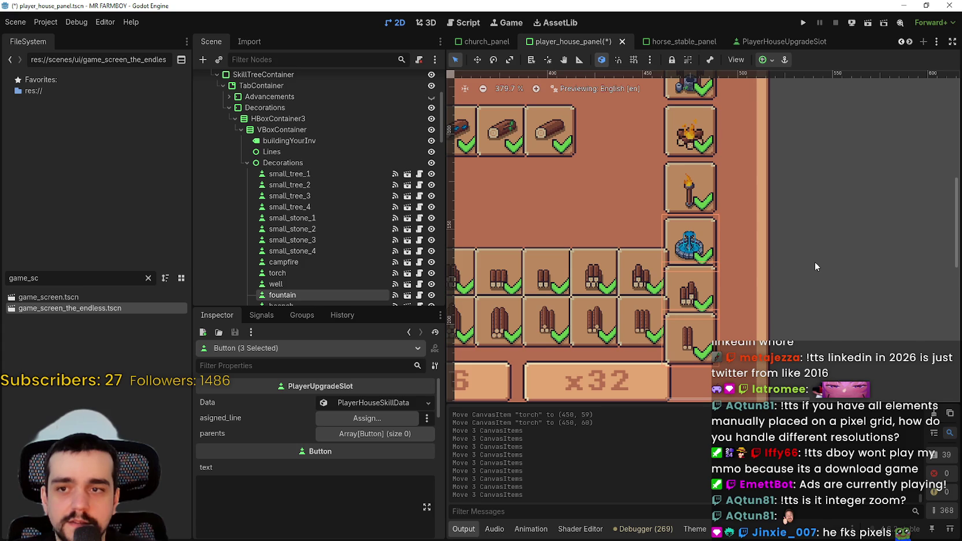
key("Down")
scroll(815, 262, "down", 1)
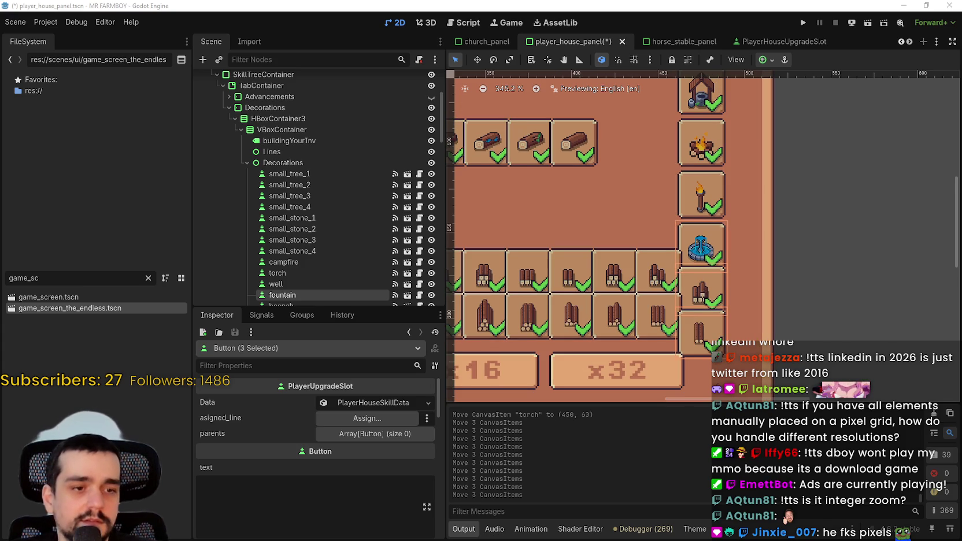
scroll(718, 269, "down", 3)
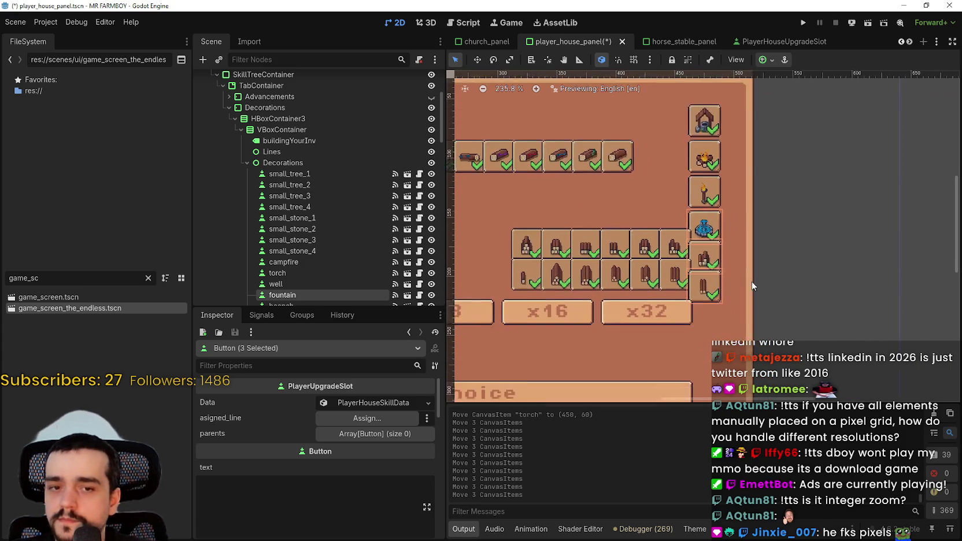
scroll(718, 269, "up", 1)
scroll(745, 276, "up", 4)
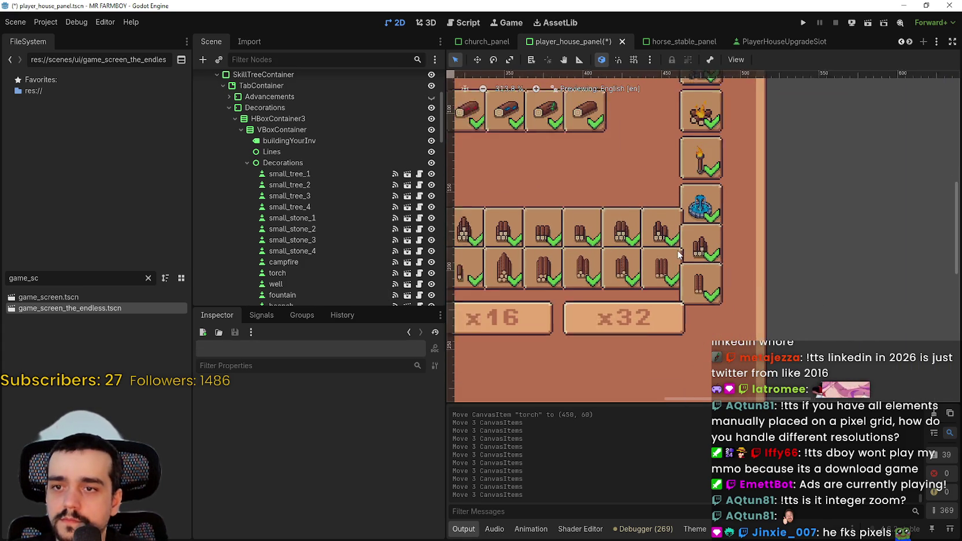
Select the two bottom right-column slots and nudge them down one step
left_click(745, 276)
left_click(723, 298, "shift")
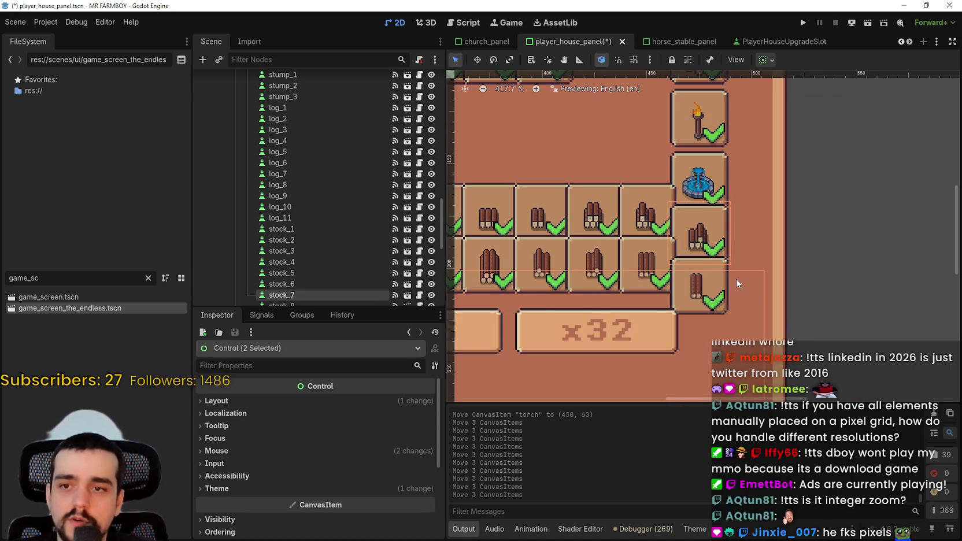
left_click(814, 291)
left_click(712, 248)
left_click(712, 266, "shift")
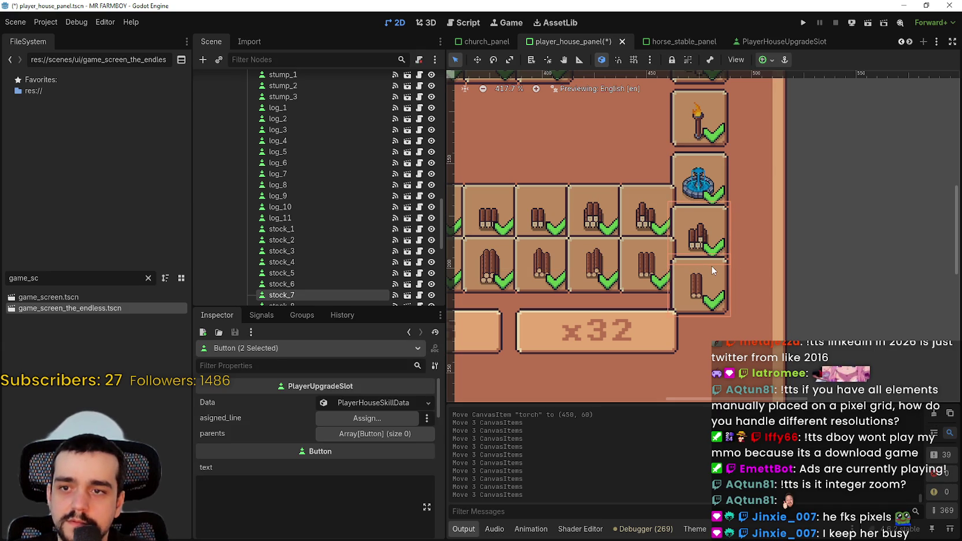
key("Down")
key("Down")
key("Down")
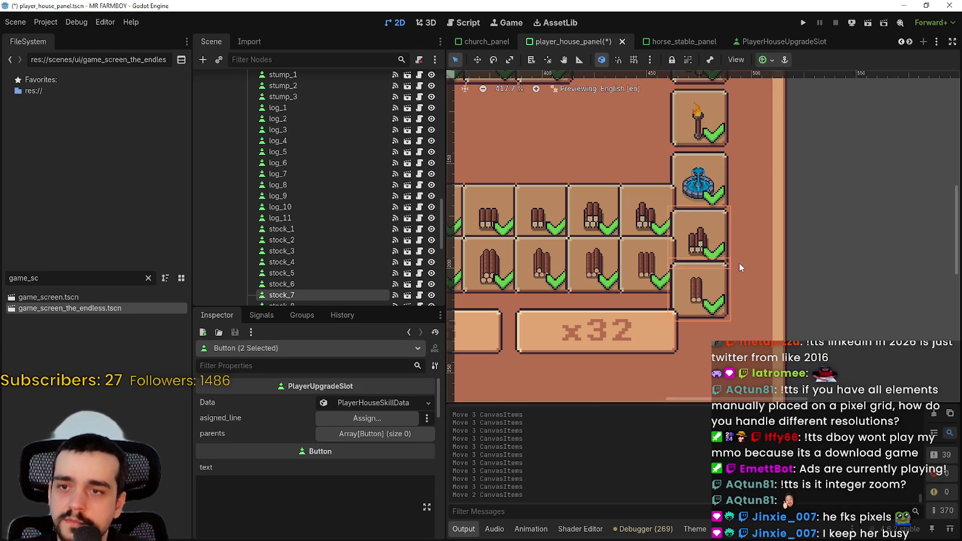
scroll(740, 263, "down", 2)
Nudge the stock_14 slot down to (450, 150) at the bottom of the column
left_click(829, 294)
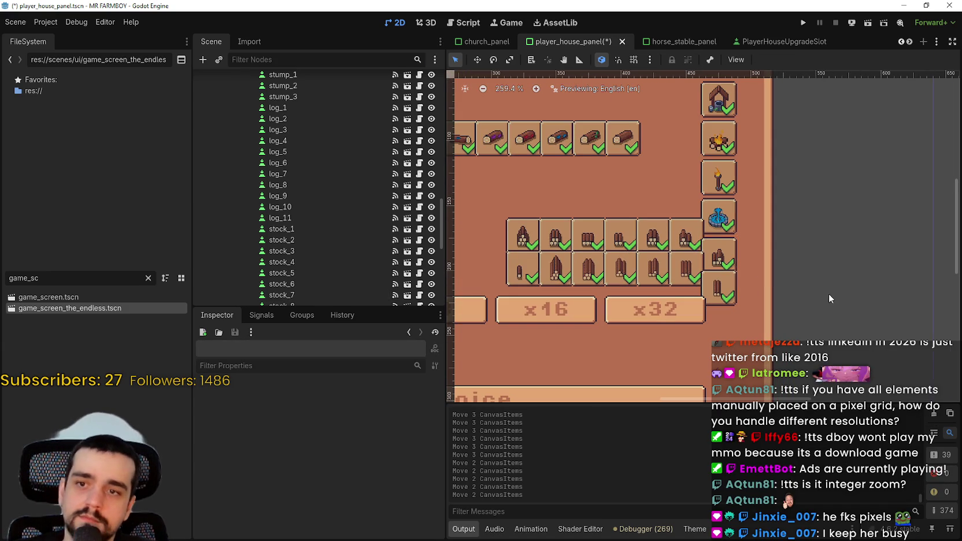
left_click(723, 285)
scroll(694, 270, "up", 5)
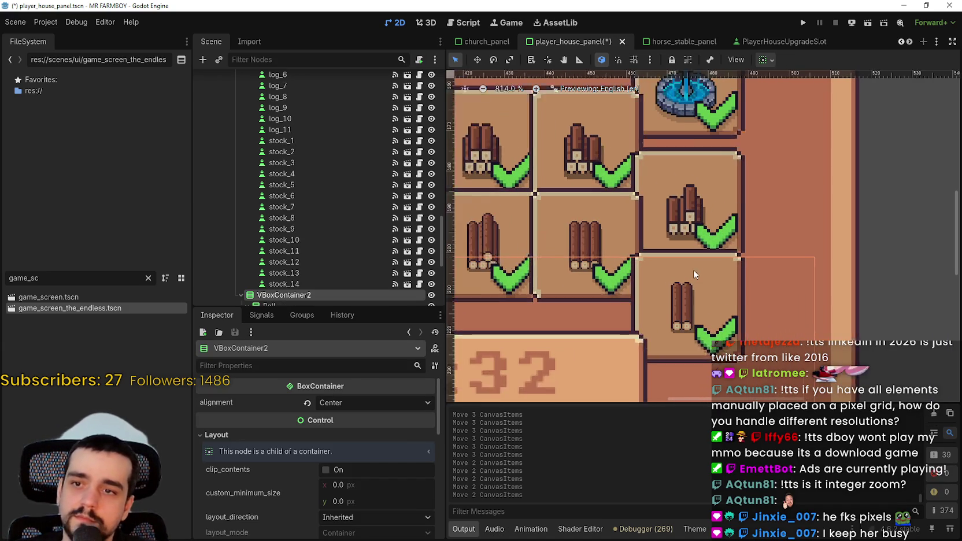
left_click(689, 257)
scroll(727, 284, "down", 2)
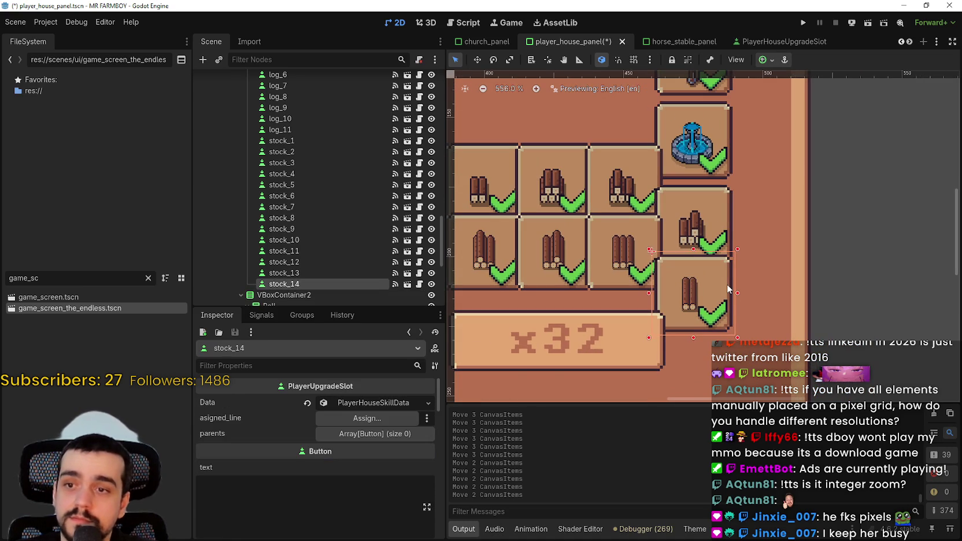
key("Down")
key("Down")
key("Down")
key("Down")
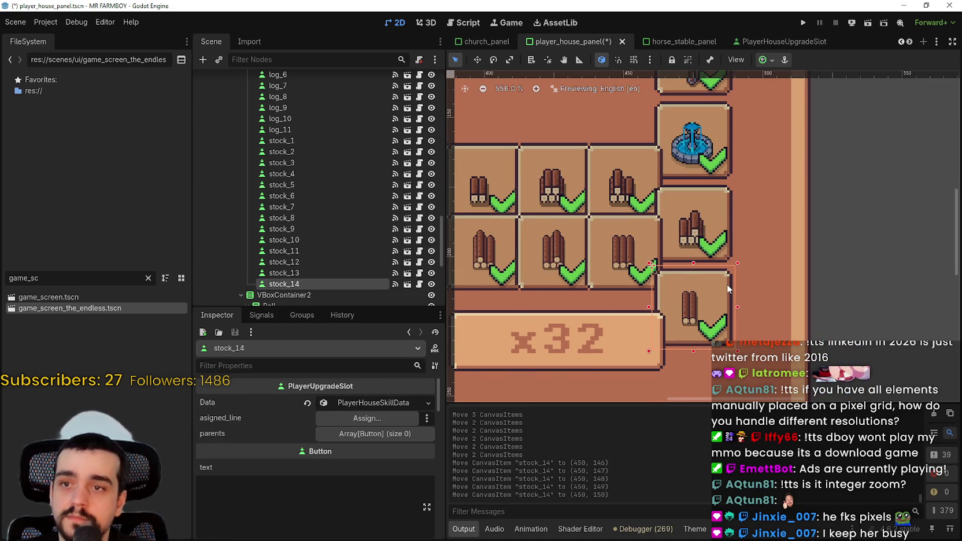
scroll(727, 284, "down", 2)
scroll(701, 283, "down", 4)
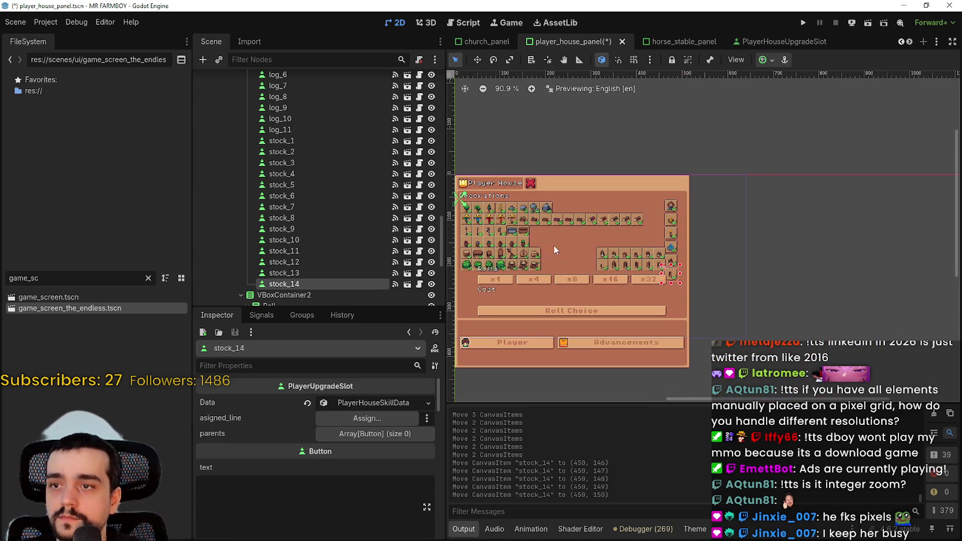
Hide the Buttons node so the Player and Advancements button row disappears
scroll(544, 250, "up", 2)
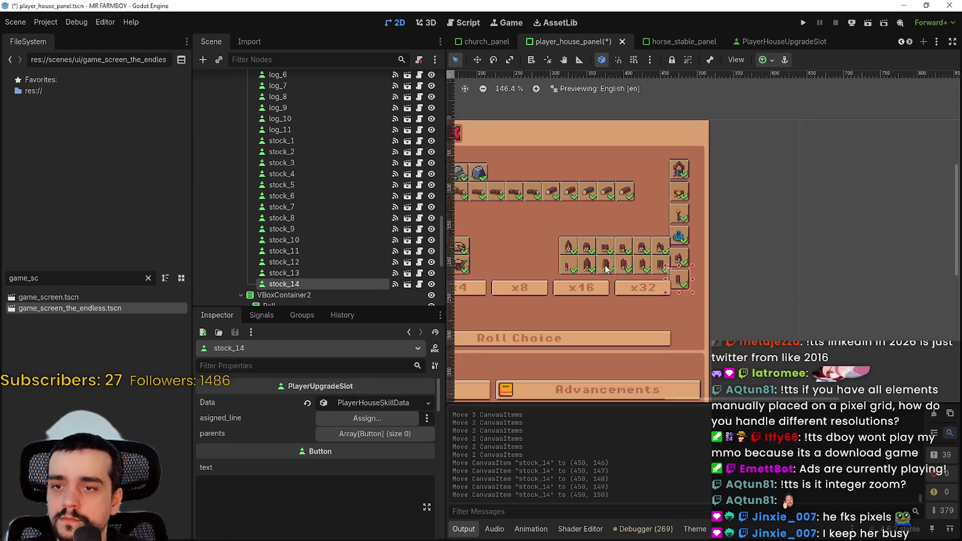
scroll(714, 250, "up", 1)
scroll(483, 264, "down", 2)
scroll(545, 282, "up", 2)
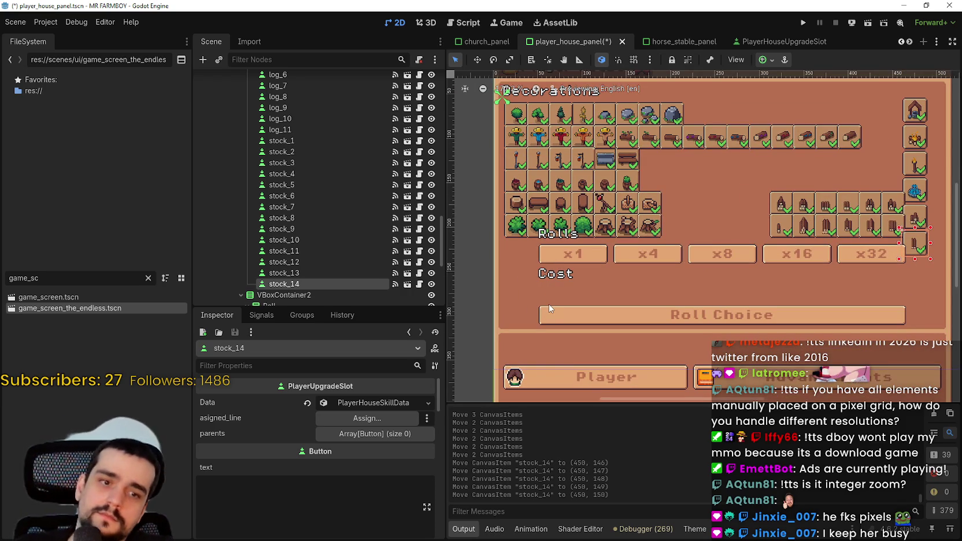
scroll(548, 299, "down", 3)
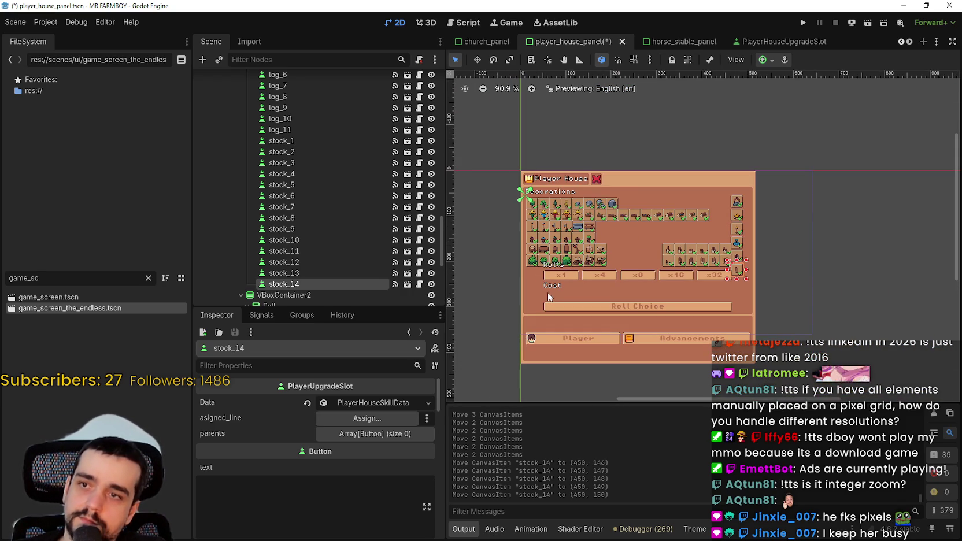
scroll(547, 291, "up", 2)
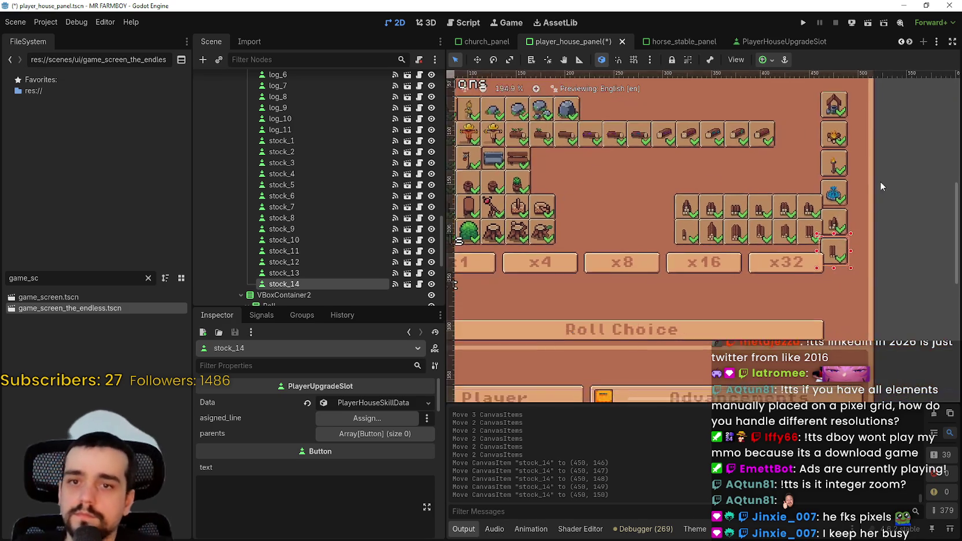
scroll(570, 250, "down", 2)
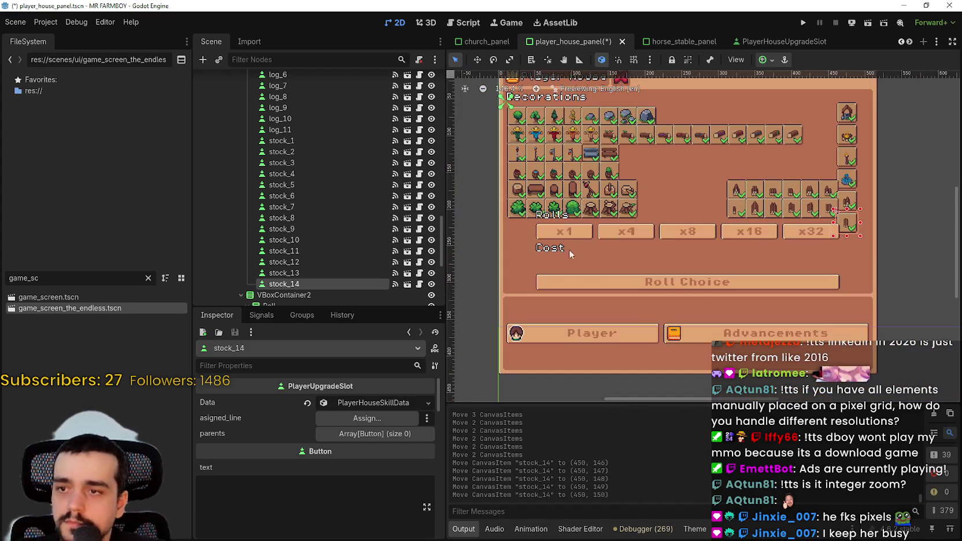
scroll(580, 289, "down", 2)
scroll(365, 249, "down", 4)
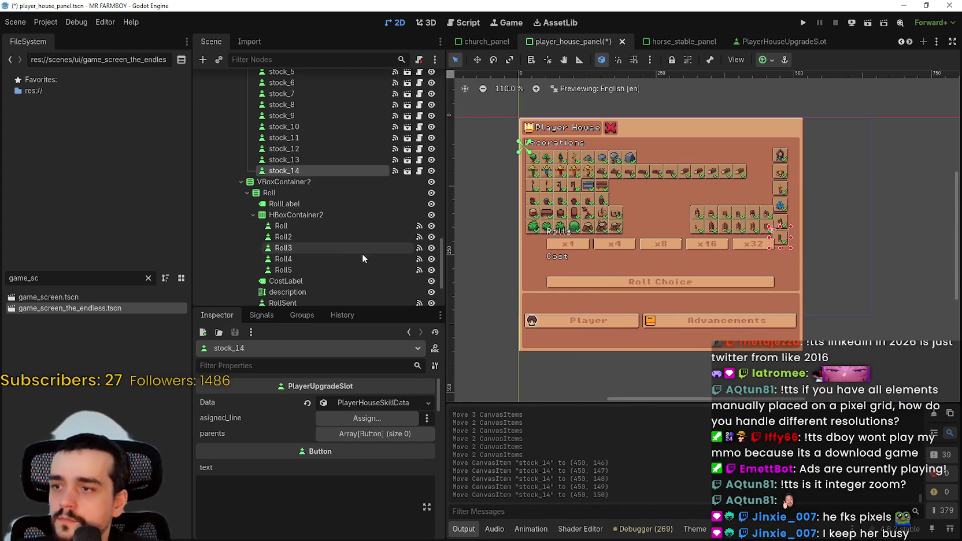
left_click_drag(443, 253, 445, 272)
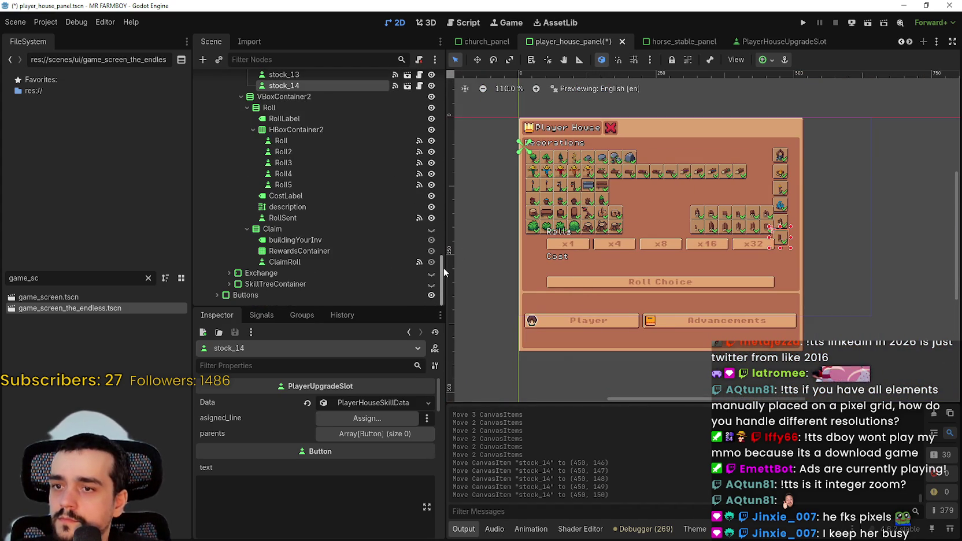
left_click(432, 295)
Pan the canvas to reframe the panel and deselect the stock_14 slot
scroll(712, 261, "up", 8)
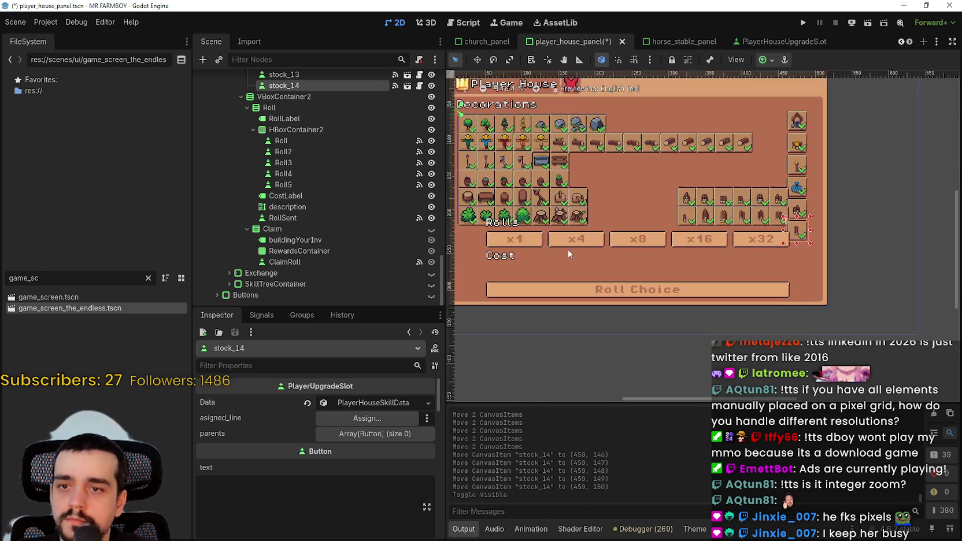
scroll(568, 249, "down", 9)
scroll(586, 249, "up", 2)
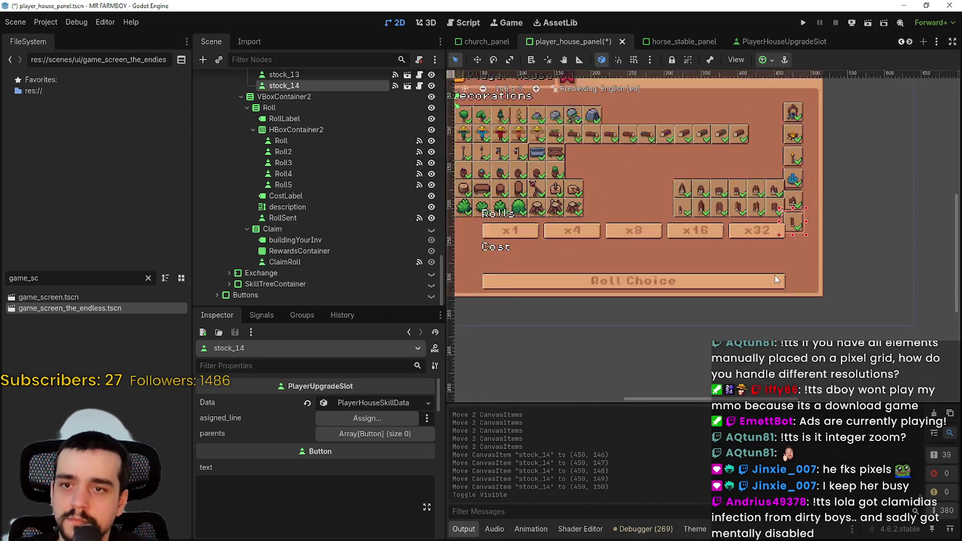
left_click_drag(601, 275, 569, 266)
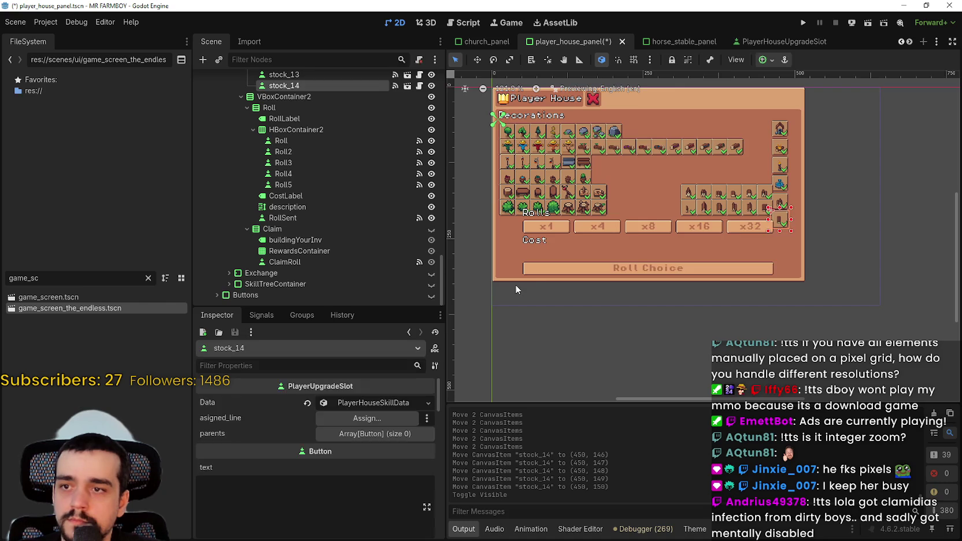
left_click(515, 284)
scroll(512, 289, "up", 2)
mouse_move(498, 299)
left_mouse_down()
mouse_move(761, 252)
mouse_move(822, 215)
mouse_move(830, 191)
left_mouse_up()
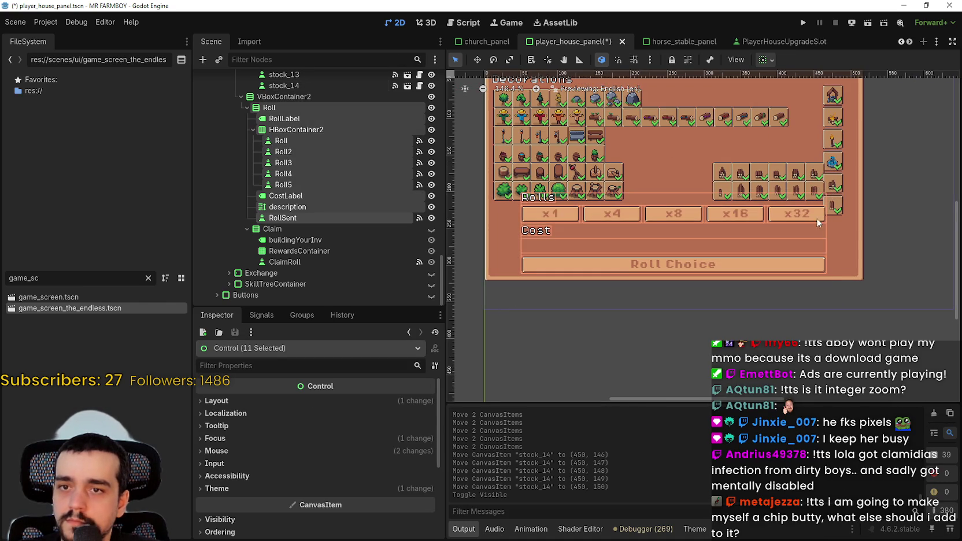
scroll(561, 231, "up", 2)
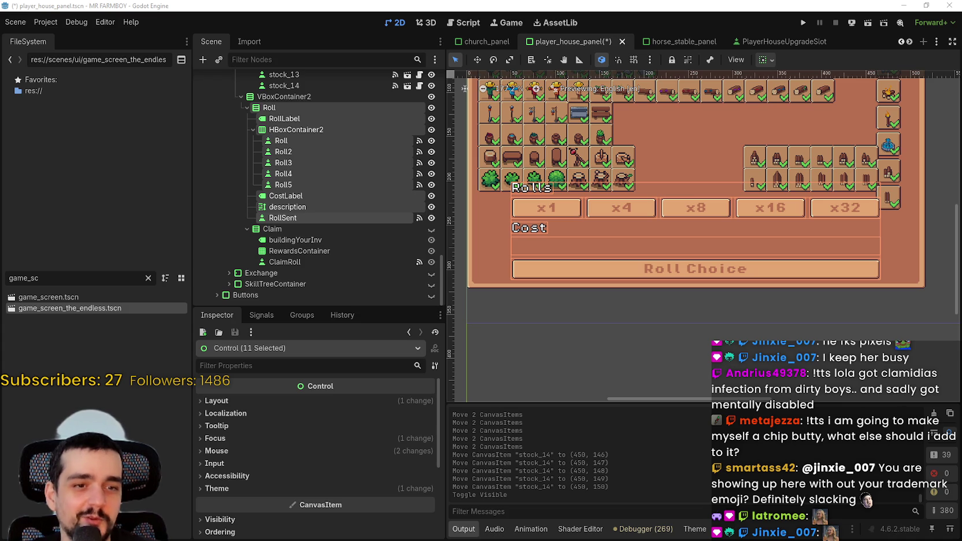
scroll(630, 263, "down", 2)
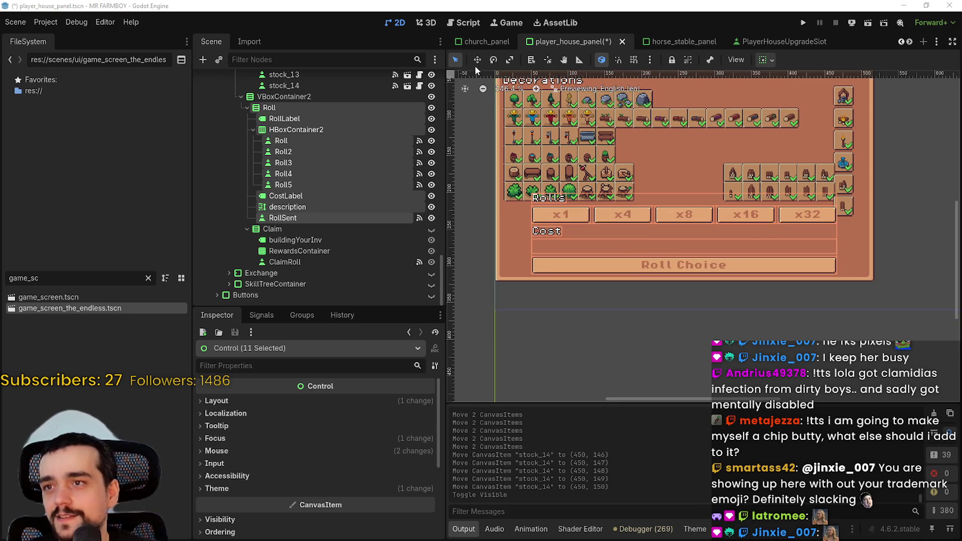
left_click(477, 60)
scroll(666, 205, "up", 4)
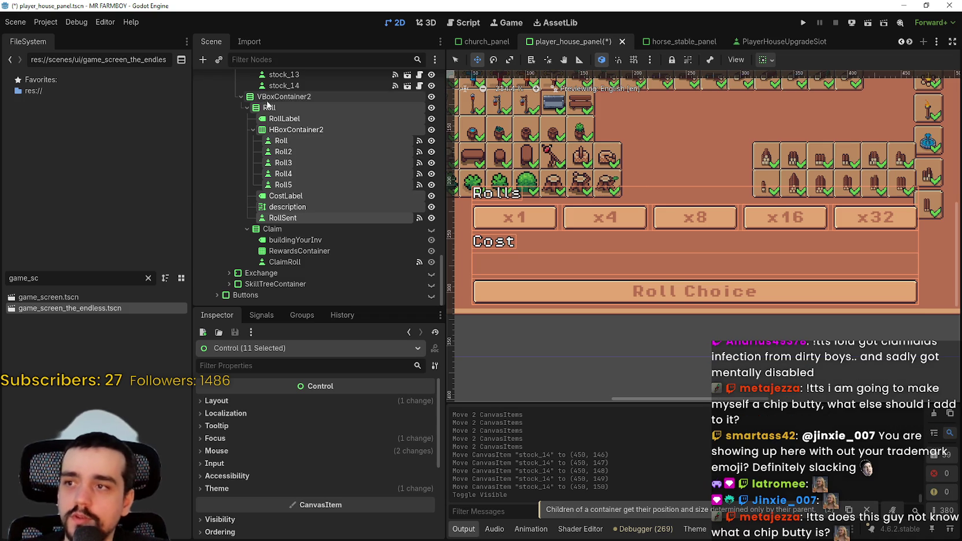
left_click(283, 96)
scroll(563, 298, "down", 6)
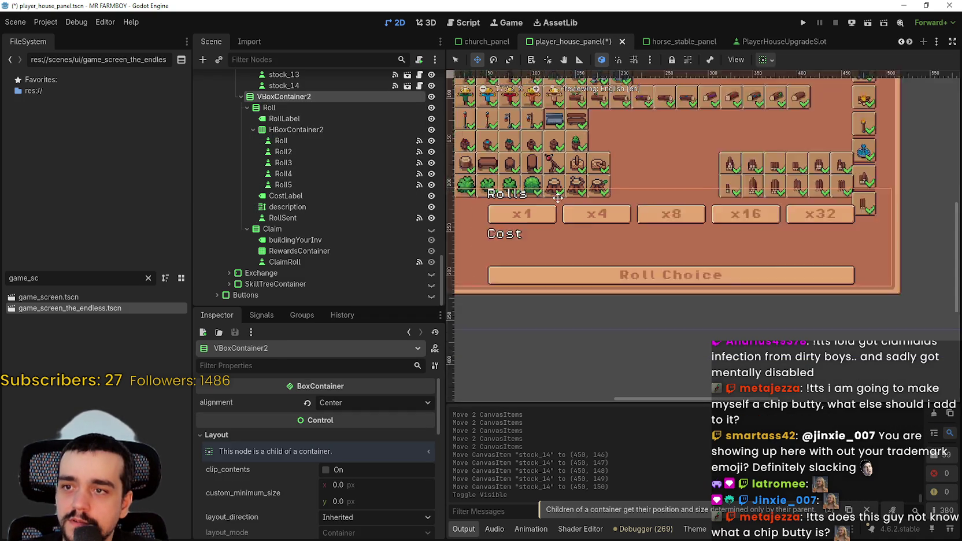
scroll(513, 281, "down", 3)
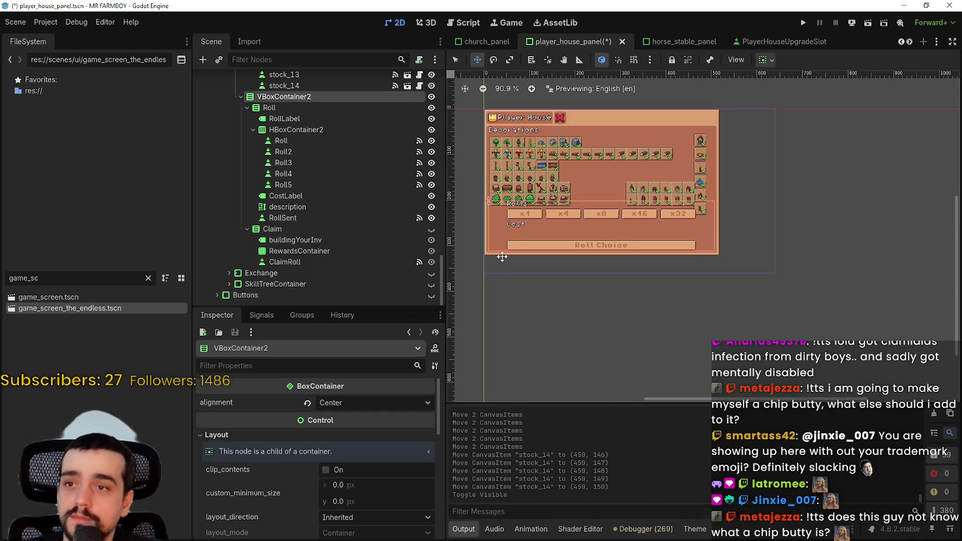
scroll(602, 134, "up", 3)
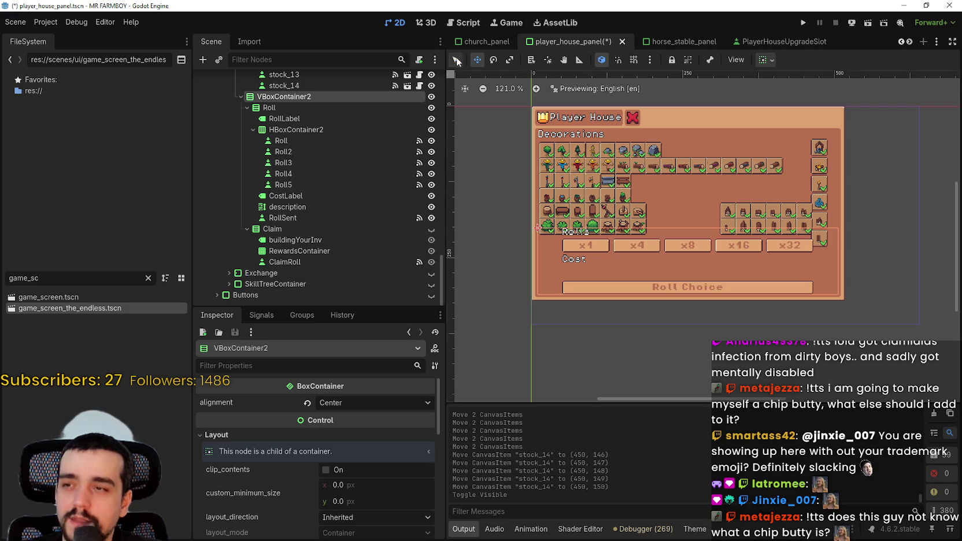
scroll(321, 173, "up", 15)
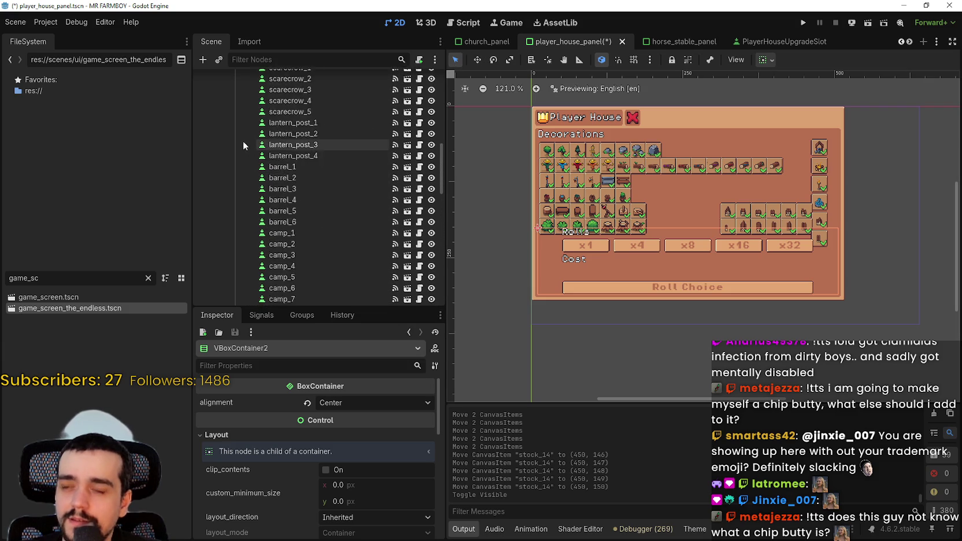
scroll(244, 144, "up", 10)
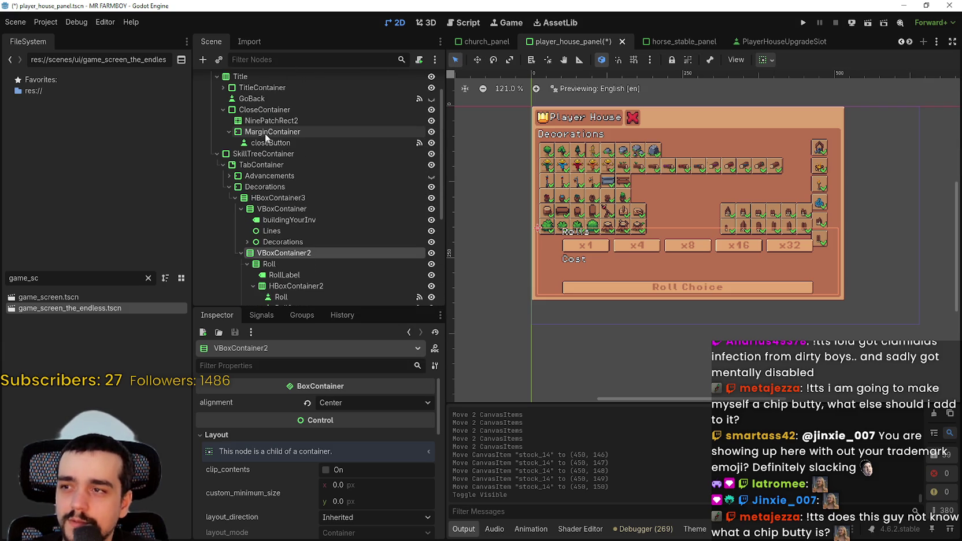
Inspect the SkillTreeContainer, Claim and VBoxContainer2 nodes, collapsing Claim's children
left_click(376, 153)
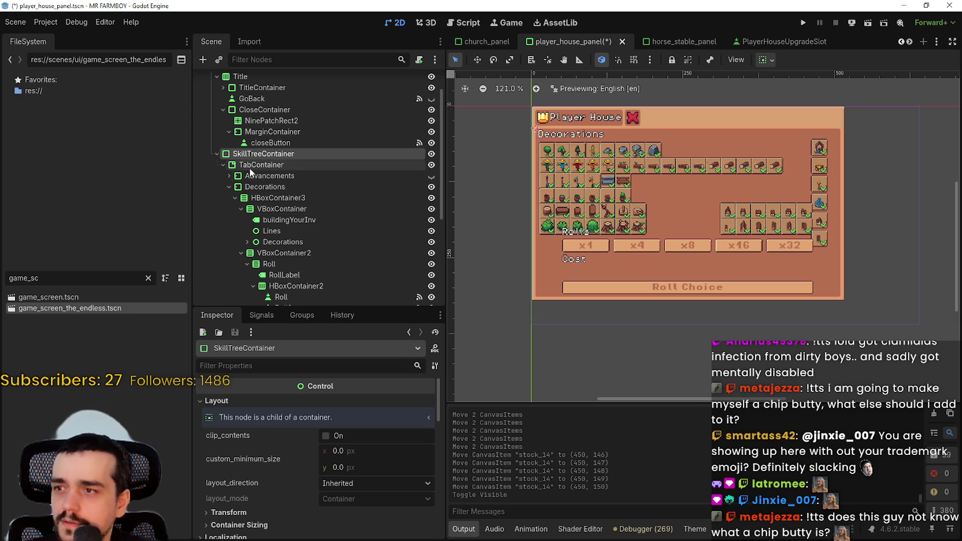
scroll(262, 237, "down", 5)
scroll(265, 229, "down", 2)
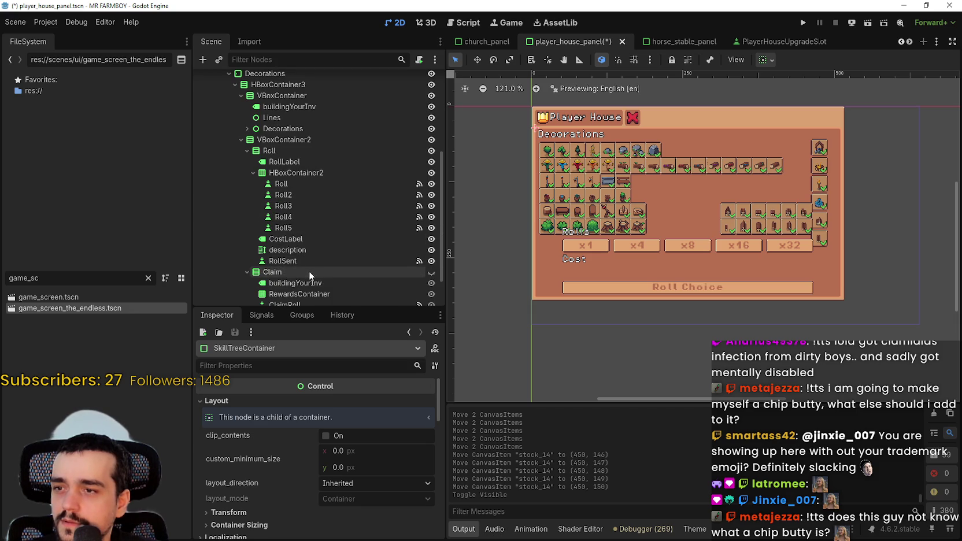
left_click(247, 272)
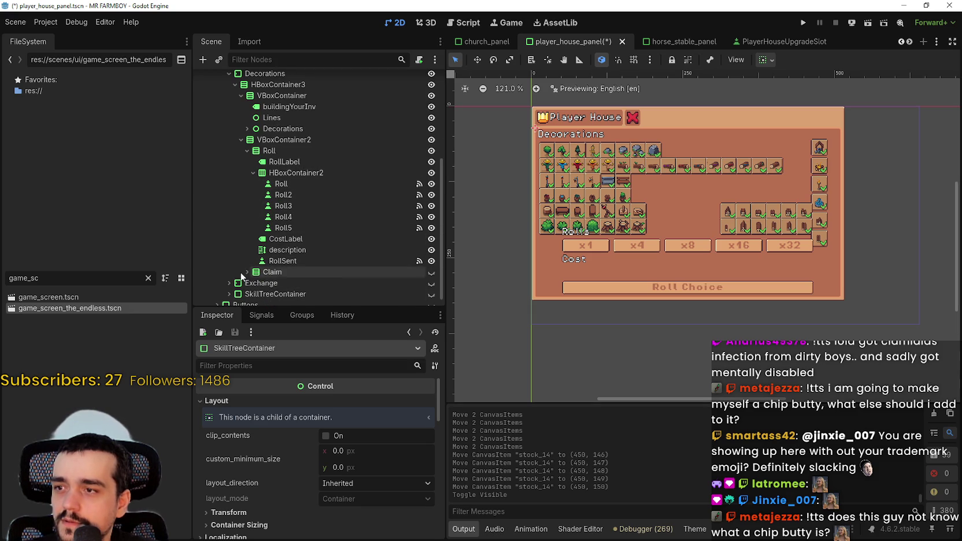
left_click(272, 273)
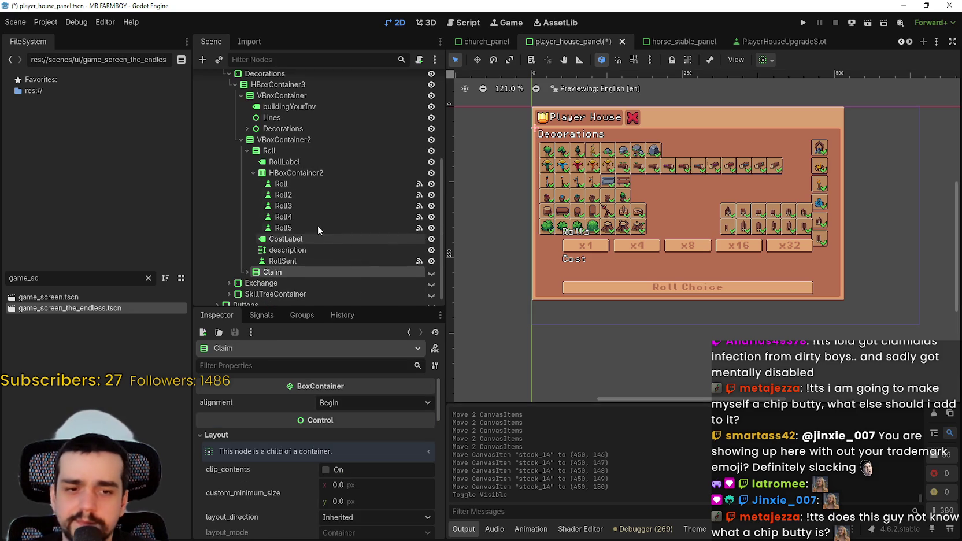
left_click(263, 145)
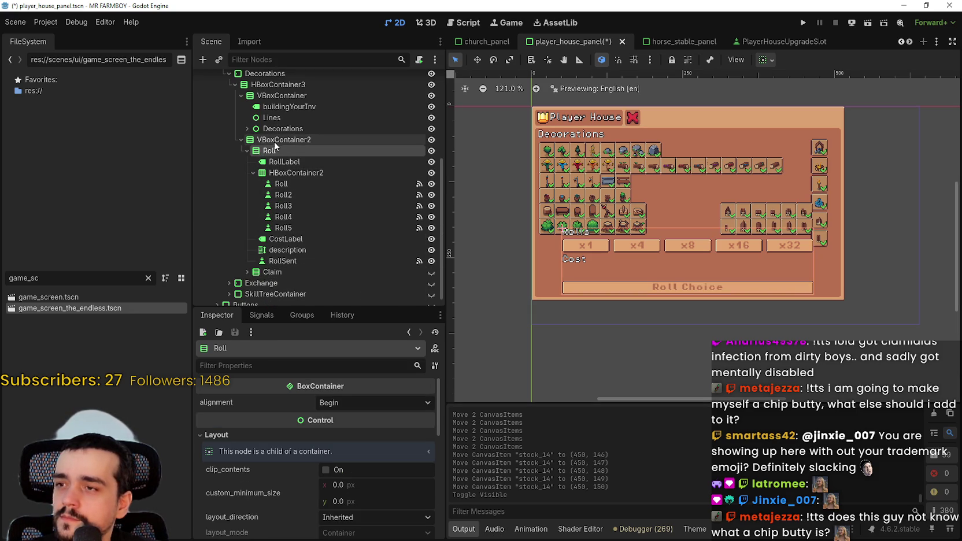
scroll(291, 242, "up", 2)
scroll(291, 236, "up", 1)
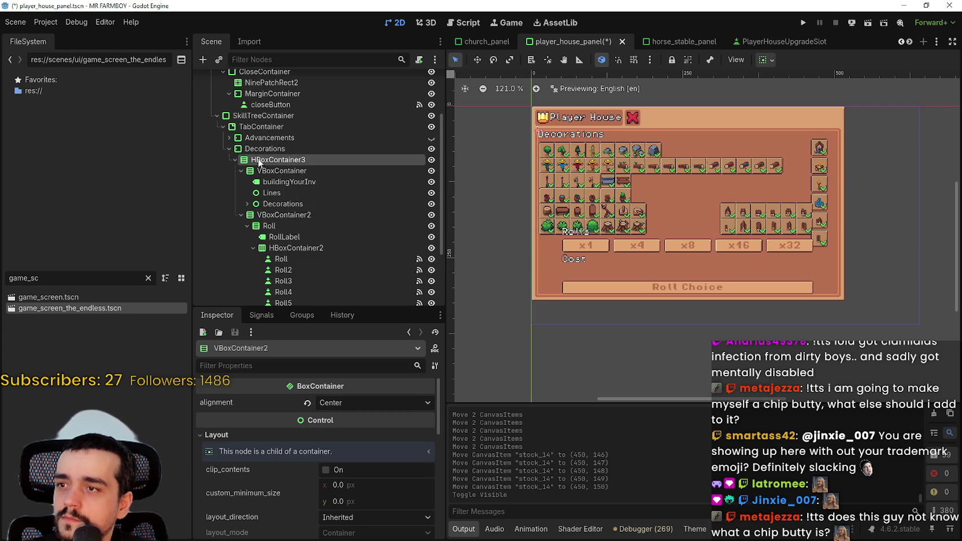
Set the Decorations node's custom_minimum_size y to about 309.7 to push Rolls down
left_click(265, 149)
left_click_drag(346, 467, 368, 468)
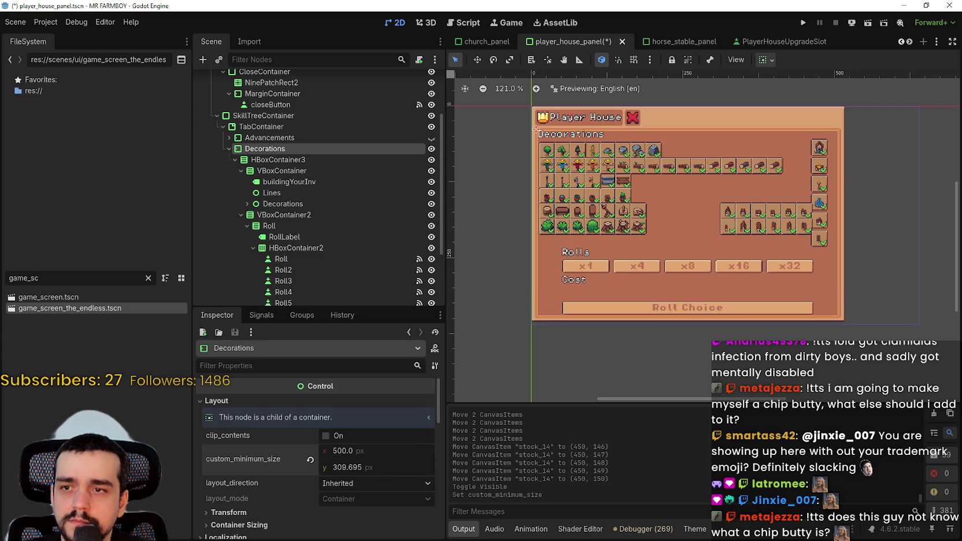
scroll(622, 301, "up", 2)
scroll(686, 262, "up", 1)
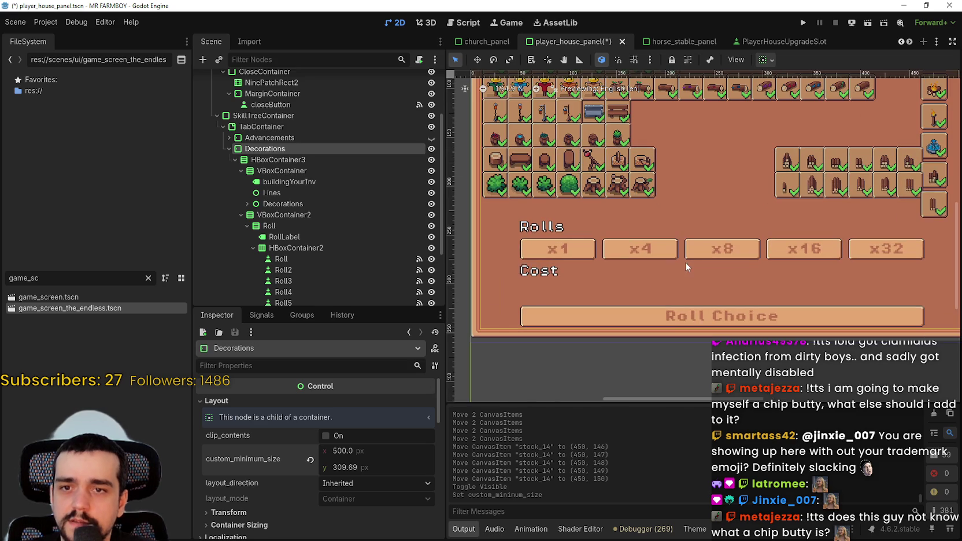